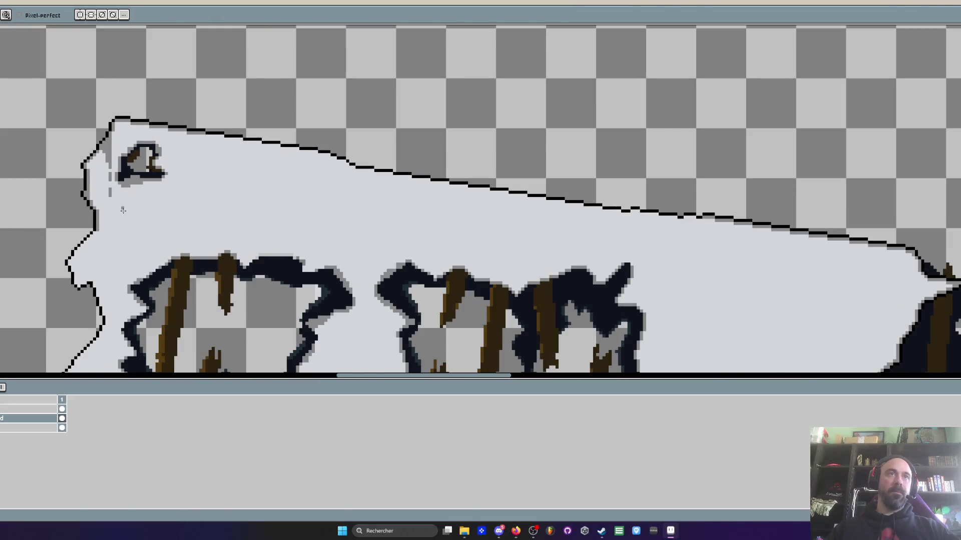
pyautogui.scroll(2, 103, 266)
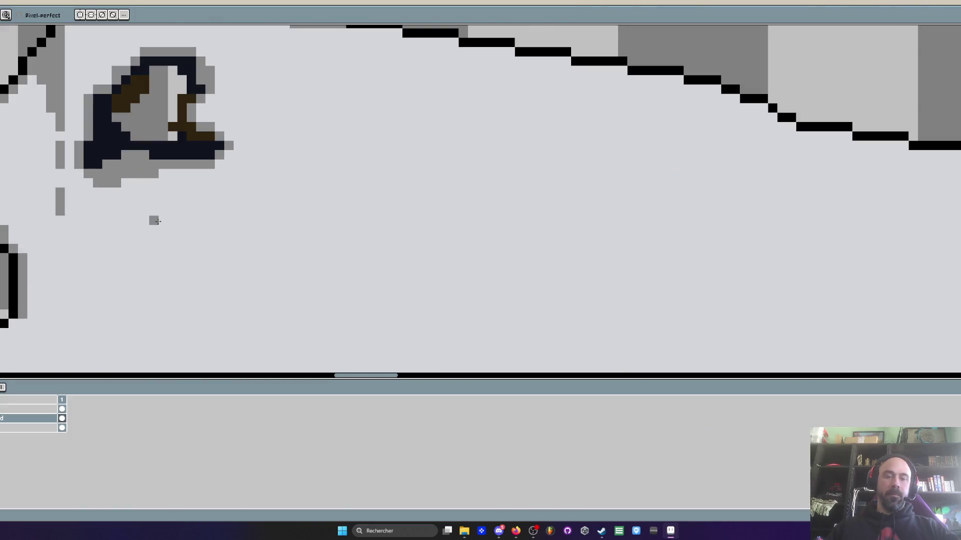
# - Erase the stray grey pixels below the hole with the Eraser
pyautogui.press('i')
pyautogui.scroll(2, 159, 215)
pyautogui.press('e')
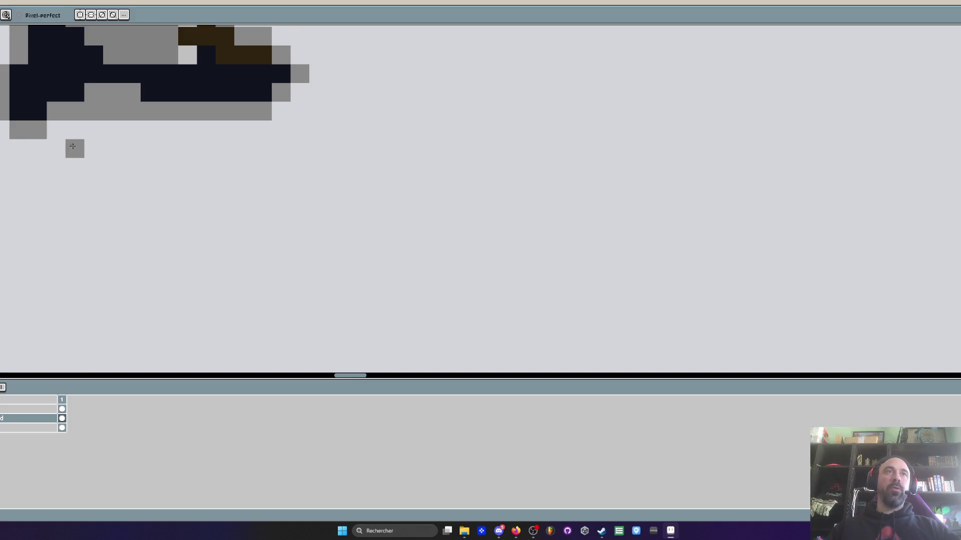
pyautogui.moveTo(151, 129); pyautogui.dragTo(124, 117)
pyautogui.scroll(-3, 124, 118)
pyautogui.scroll(3, 113, 184)
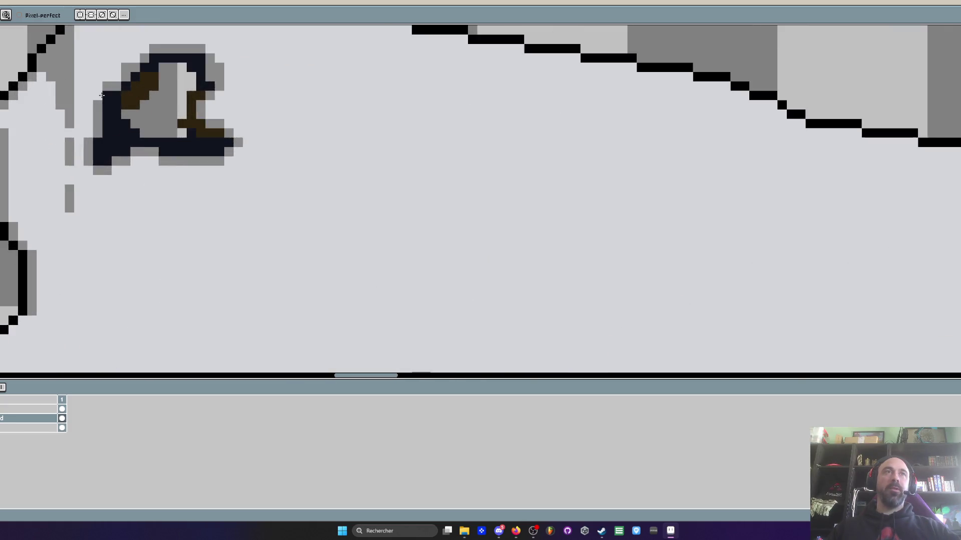
pyautogui.scroll(-3, 109, 188)
pyautogui.scroll(3, 100, 159)
# - Paint grey shading pixels along the upper diagonal of the slab's black left outline
pyautogui.press('i')
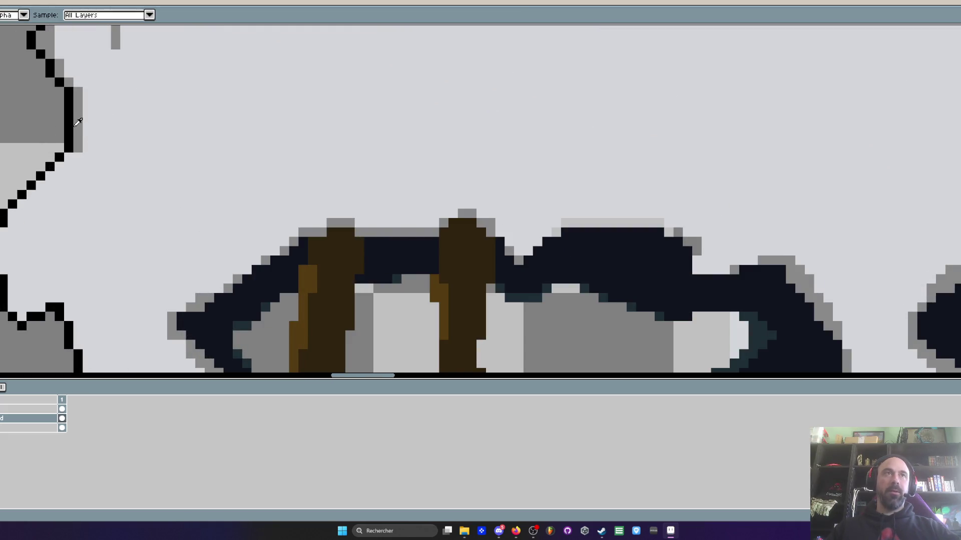
pyautogui.scroll(2, 113, 150)
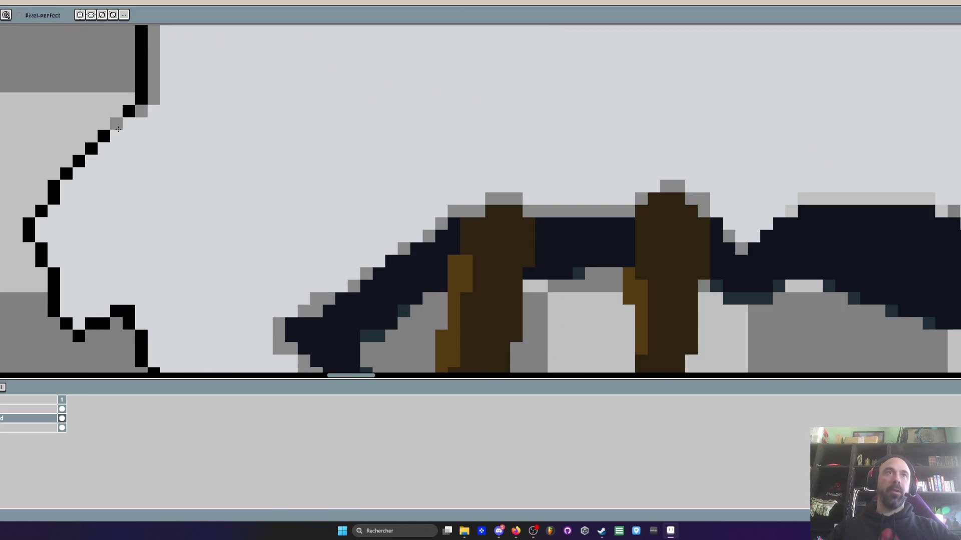
pyautogui.press('b')
pyautogui.moveTo(129, 124); pyautogui.dragTo(102, 150)
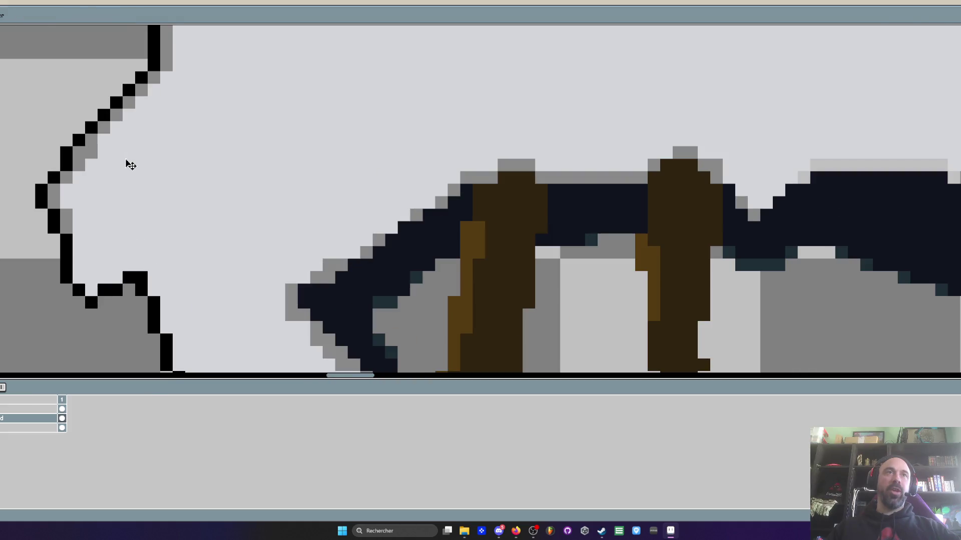
pyautogui.moveTo(93, 242); pyautogui.dragTo(98, 175)
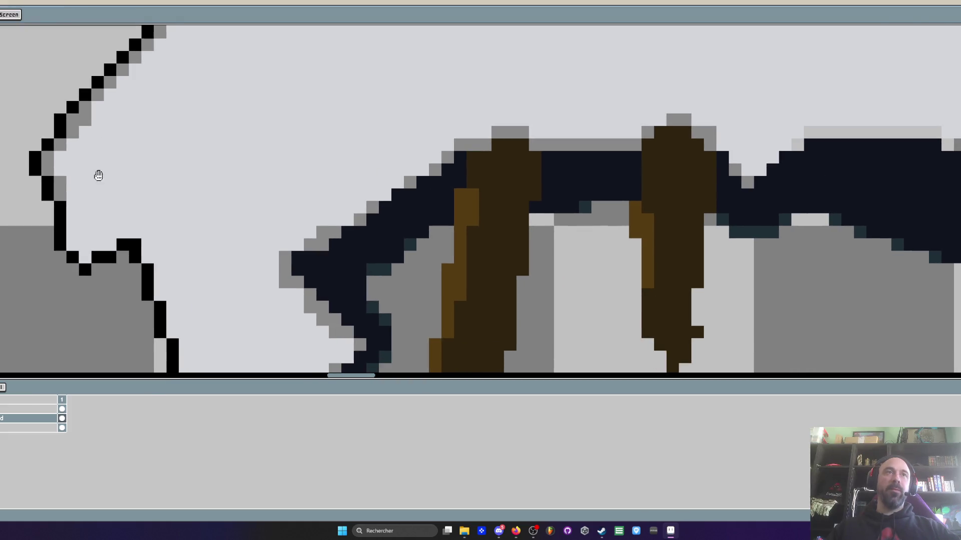
pyautogui.click(72, 211)
pyautogui.moveTo(72, 213)
pyautogui.mouseDown()
pyautogui.moveTo(83, 247)
pyautogui.moveTo(129, 239)
pyautogui.mouseUp()
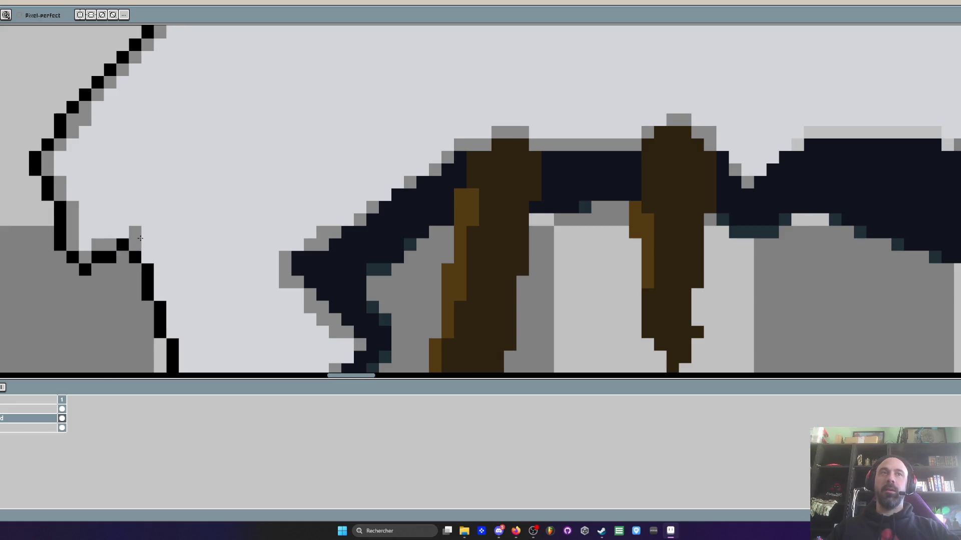
pyautogui.rightClick(135, 245)
pyautogui.click(110, 232)
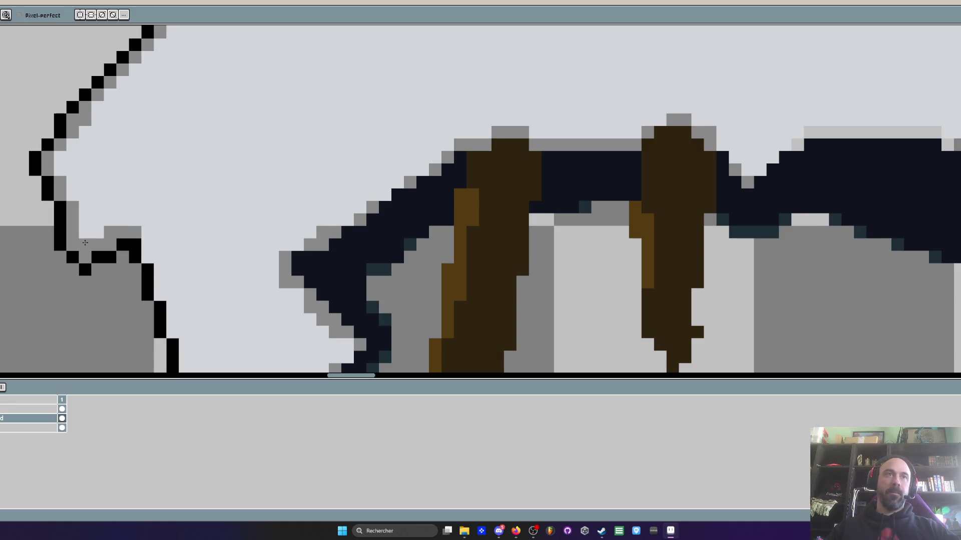
# - Continue the grey shading down the lower left edge, filling the gaps beside the diagonal
pyautogui.moveTo(148, 251); pyautogui.dragTo(126, 187)
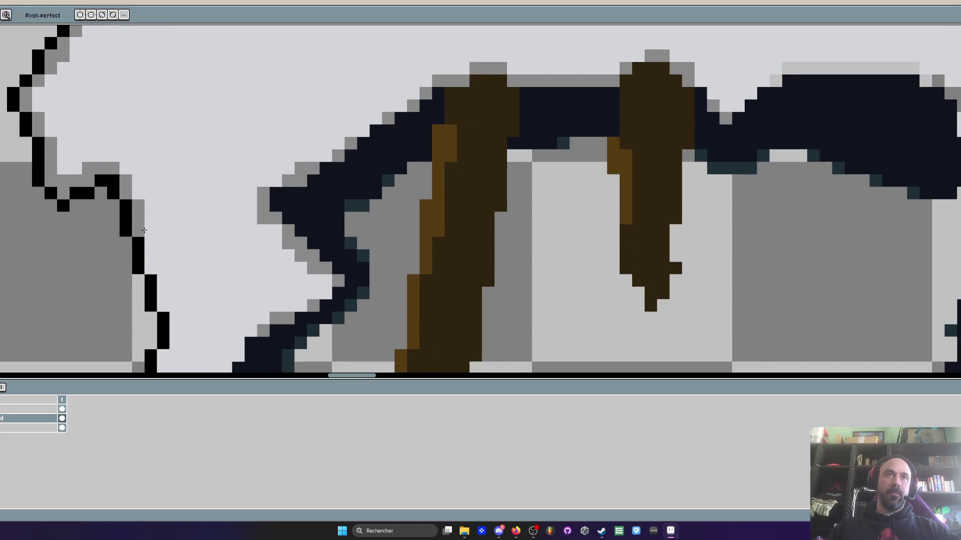
pyautogui.moveTo(153, 235); pyautogui.dragTo(153, 223)
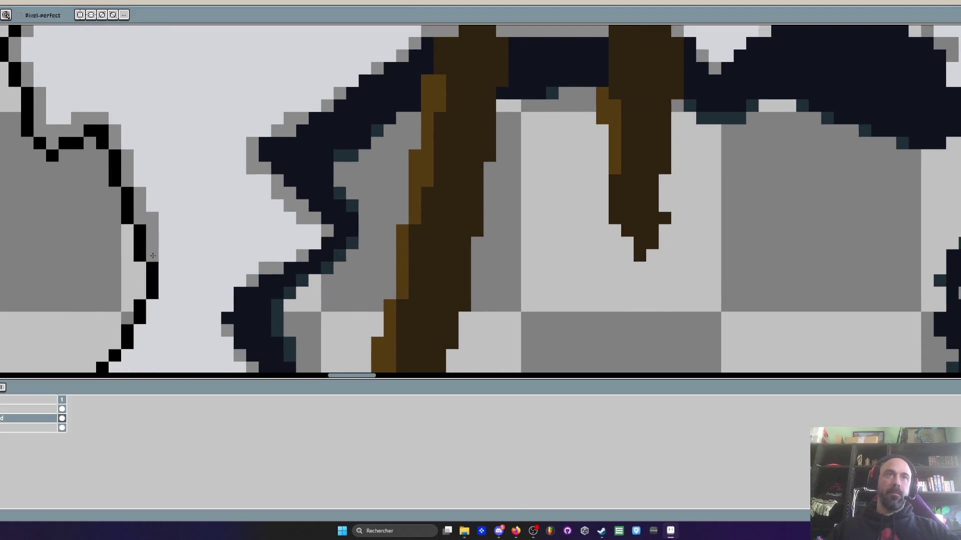
pyautogui.scroll(-3, 151, 263)
pyautogui.moveTo(145, 306); pyautogui.dragTo(144, 319)
pyautogui.moveTo(133, 232); pyautogui.dragTo(129, 246)
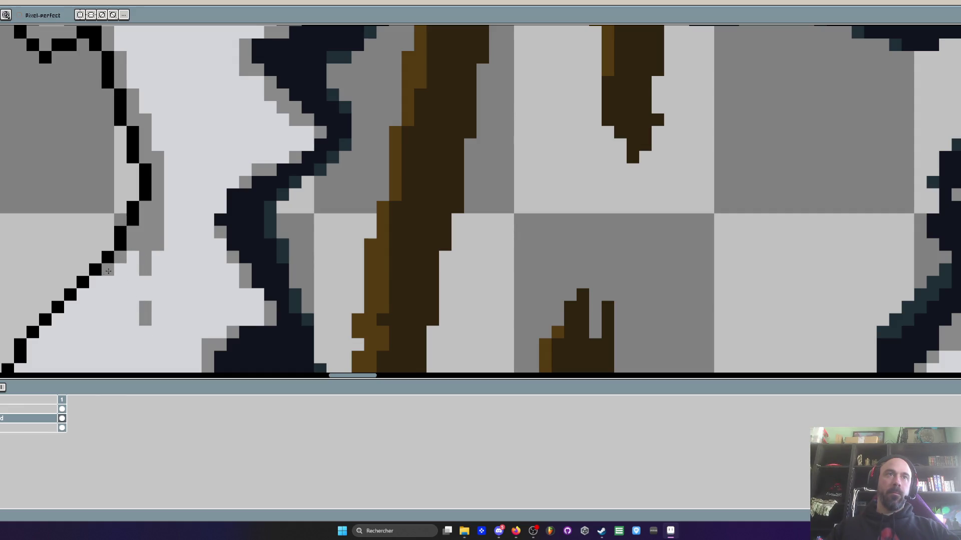
pyautogui.scroll(-3, 108, 271)
pyautogui.click(122, 225)
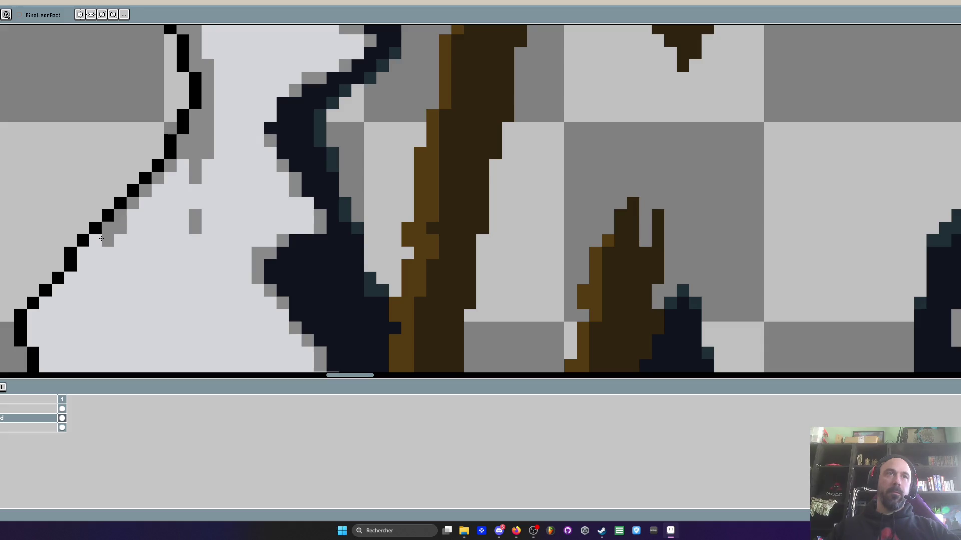
pyautogui.moveTo(80, 255)
pyautogui.mouseDown()
pyautogui.moveTo(115, 253)
pyautogui.moveTo(110, 280)
pyautogui.mouseUp()
pyautogui.moveTo(119, 325); pyautogui.dragTo(121, 264)
pyautogui.scroll(-2, 117, 195)
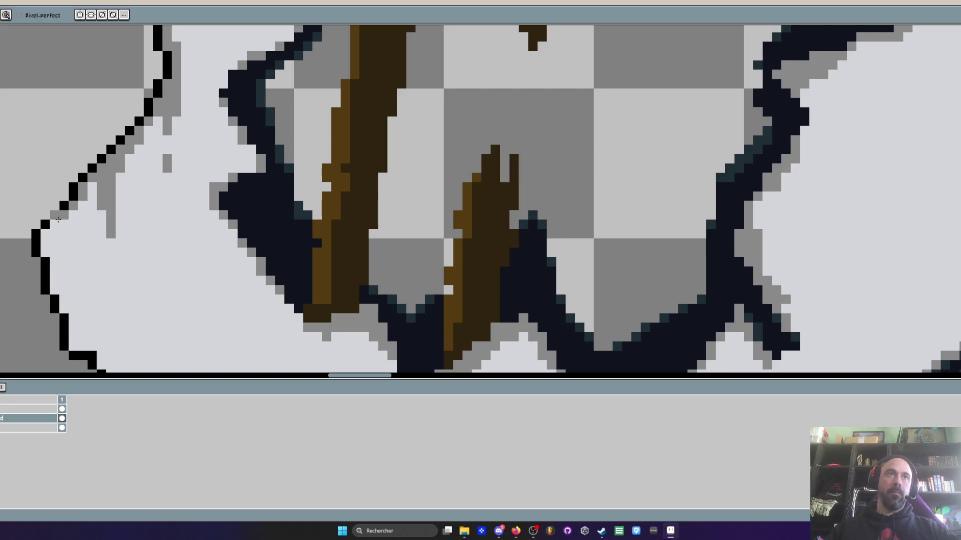
pyautogui.scroll(-2, 53, 268)
pyautogui.scroll(-1, 60, 263)
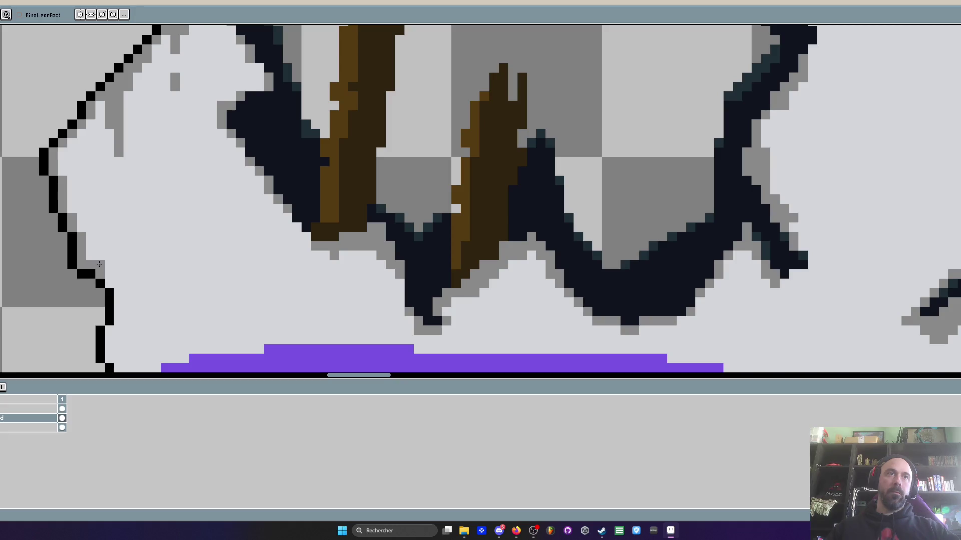
pyautogui.scroll(-3, 88, 205)
pyautogui.scroll(2, 114, 202)
# - Pick grey from the canvas and shade beside the black outline near the slab's base
pyautogui.press('i')
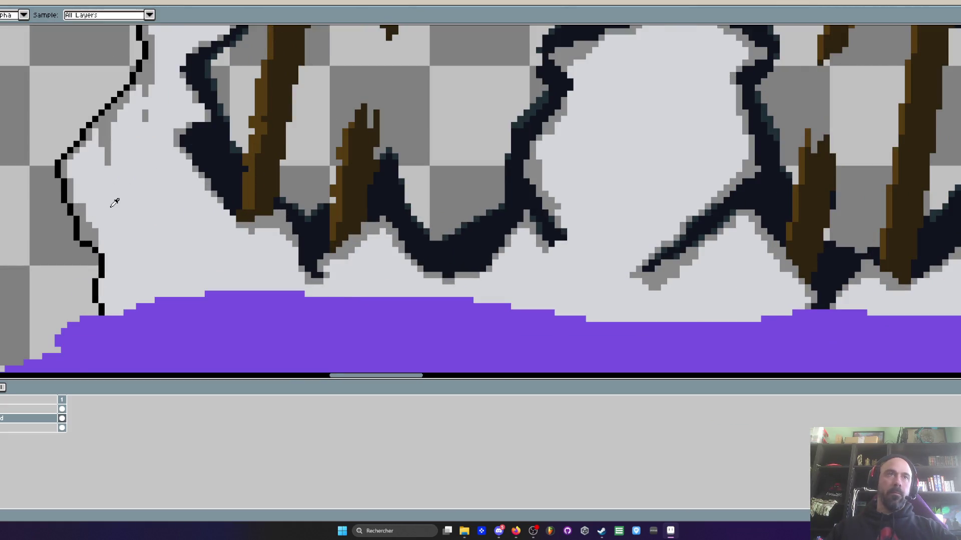
pyautogui.scroll(3, 114, 203)
pyautogui.press('b')
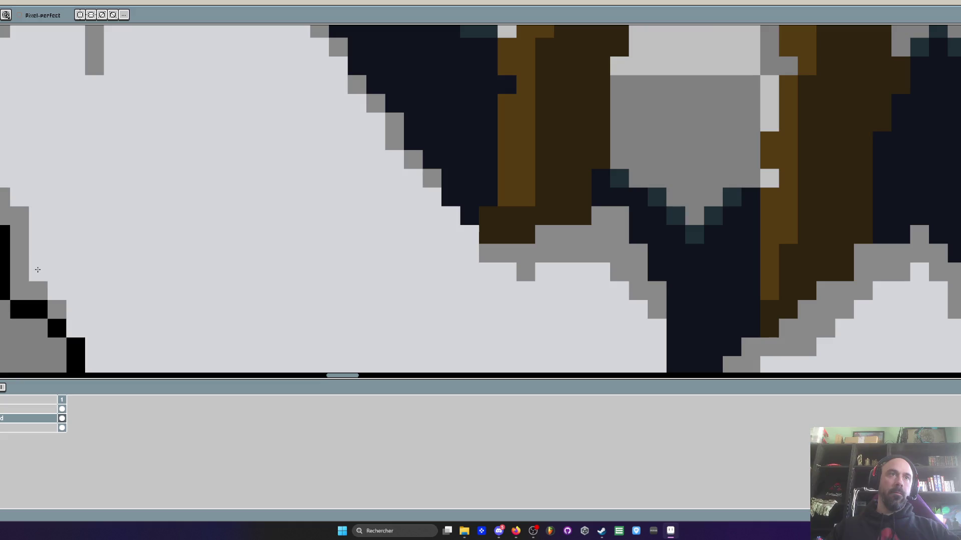
pyautogui.scroll(-3, 37, 270)
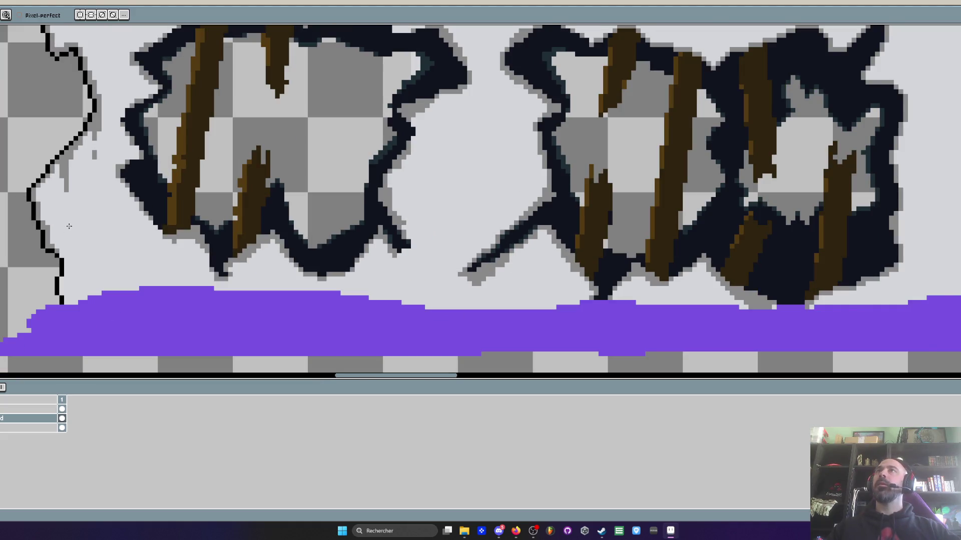
pyautogui.scroll(-1, 69, 227)
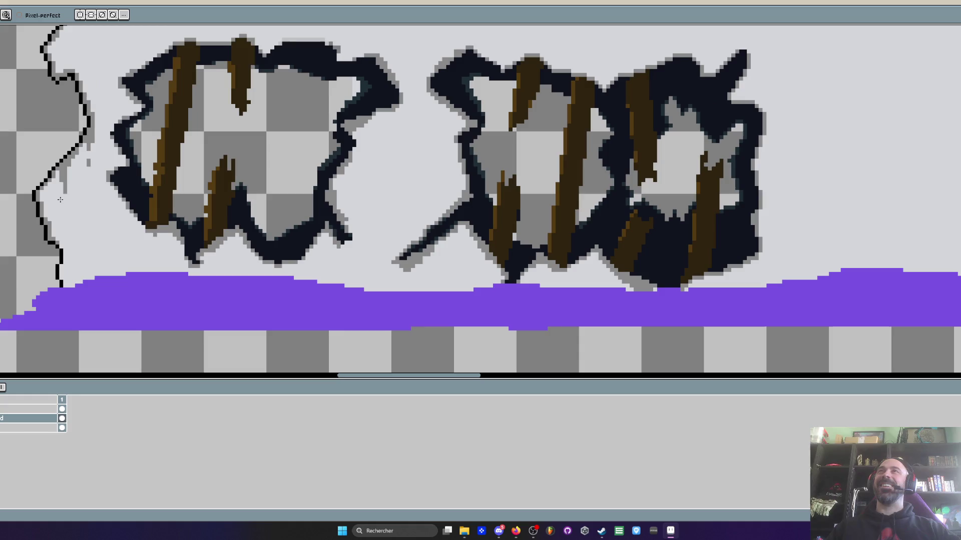
pyautogui.scroll(2, 67, 215)
pyautogui.scroll(-2, 67, 215)
pyautogui.scroll(2, 60, 226)
pyautogui.scroll(2, 51, 245)
pyautogui.scroll(-2, 51, 245)
pyautogui.scroll(2, 48, 187)
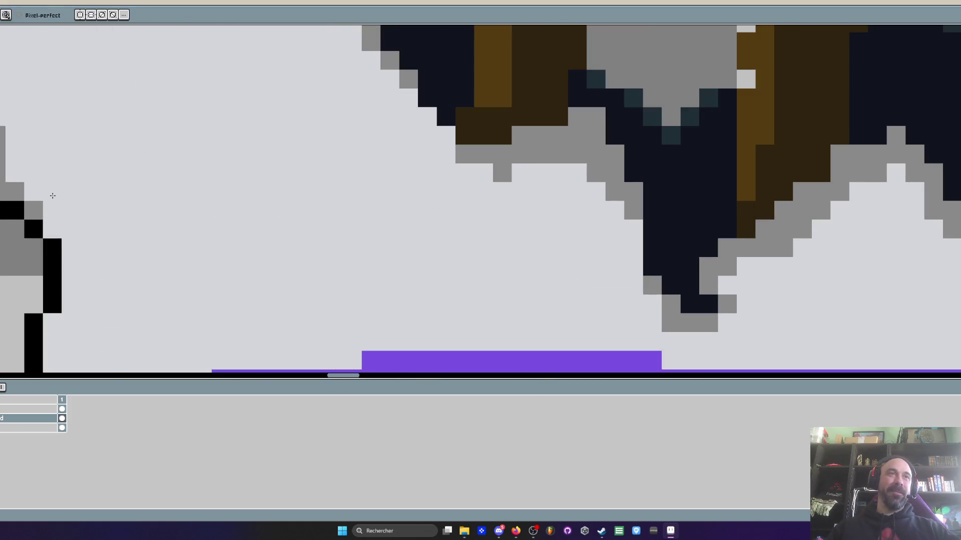
pyautogui.press('i')
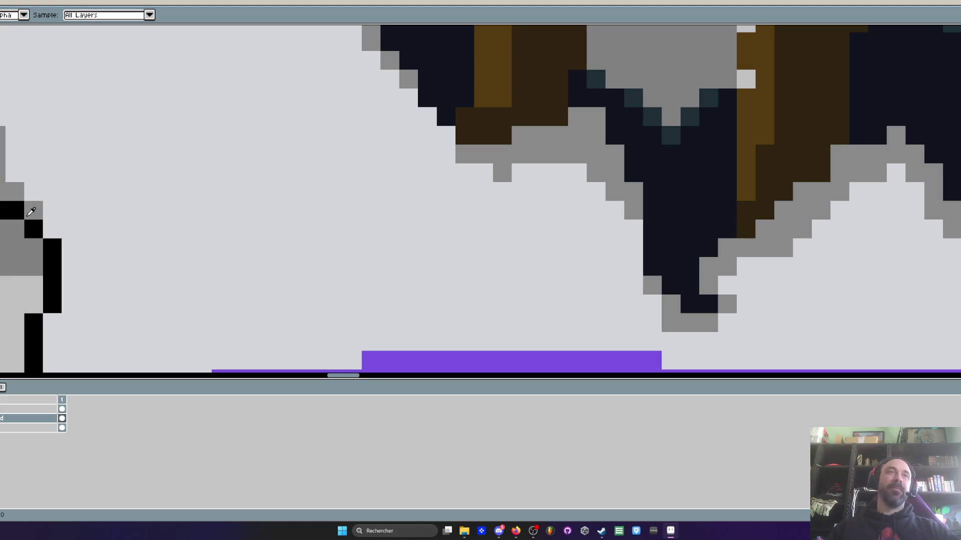
pyautogui.scroll(1, 160, 170)
pyautogui.press('h')
pyautogui.scroll(1, 96, 162)
pyautogui.press('b')
pyautogui.moveTo(91, 162)
pyautogui.mouseDown()
pyautogui.moveTo(92, 247)
pyautogui.moveTo(68, 331)
pyautogui.moveTo(268, 291)
pyautogui.mouseUp()
pyautogui.scroll(-2, 78, 283)
pyautogui.click(92, 316)
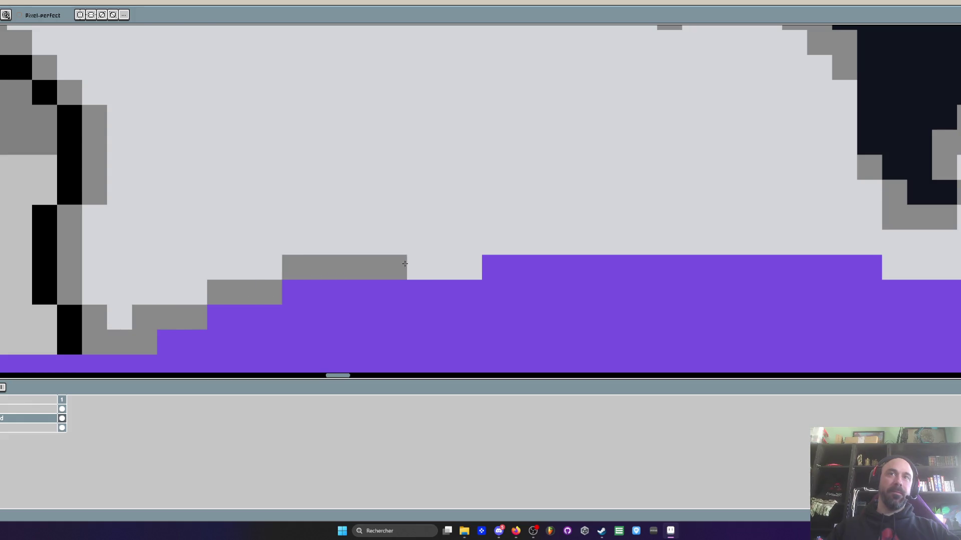
# - Paint a stepped grey shadow row along the top edge of the purple ground band
pyautogui.moveTo(268, 291); pyautogui.dragTo(923, 243)
pyautogui.press('h')
pyautogui.moveTo(887, 236)
pyautogui.mouseDown()
pyautogui.moveTo(385, 214)
pyautogui.moveTo(929, 244)
pyautogui.mouseUp()
pyautogui.press('b')
pyautogui.click(412, 238)
pyautogui.scroll(-3, 497, 211)
pyautogui.scroll(2, 500, 205)
pyautogui.moveTo(500, 209)
pyautogui.mouseDown()
pyautogui.moveTo(704, 214)
pyautogui.moveTo(954, 263)
pyautogui.mouseUp()
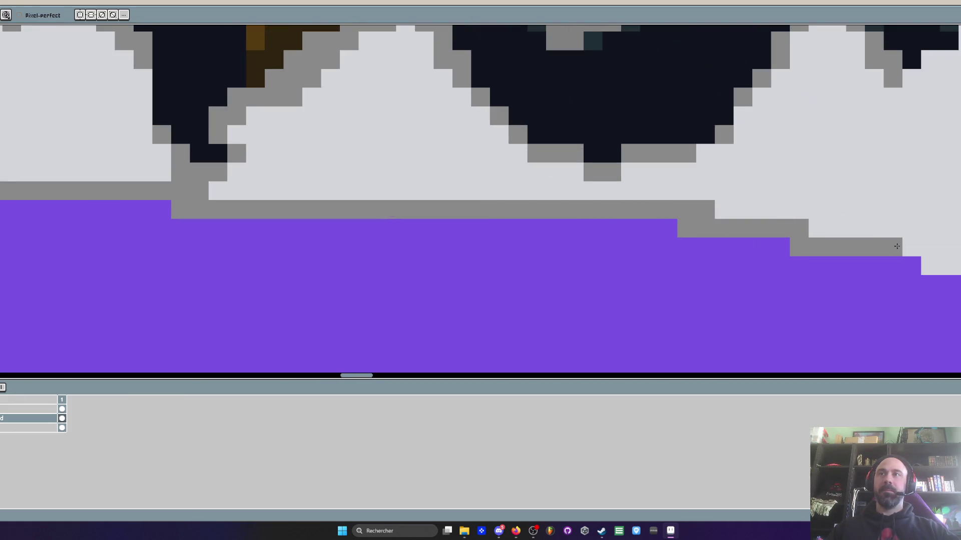
pyautogui.moveTo(940, 264); pyautogui.dragTo(583, 167)
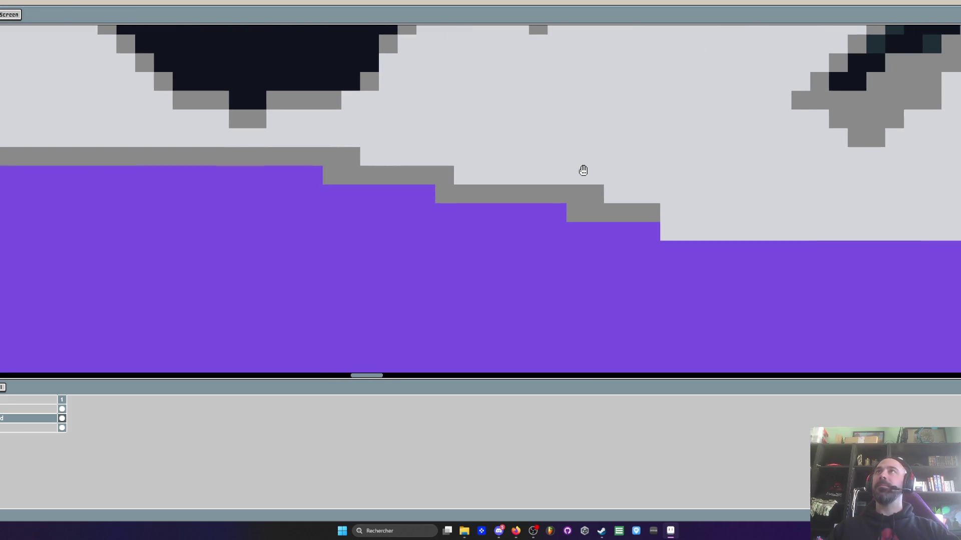
pyautogui.scroll(-1, 453, 206)
pyautogui.scroll(1, 454, 206)
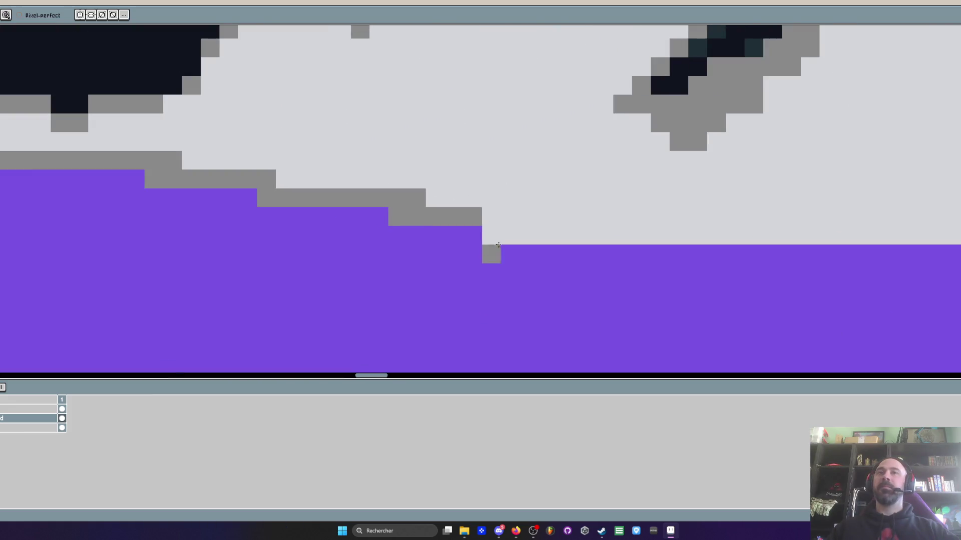
pyautogui.moveTo(492, 235); pyautogui.dragTo(754, 235)
pyautogui.moveTo(434, 198)
pyautogui.mouseDown()
pyautogui.moveTo(665, 225)
pyautogui.moveTo(959, 228)
pyautogui.mouseUp()
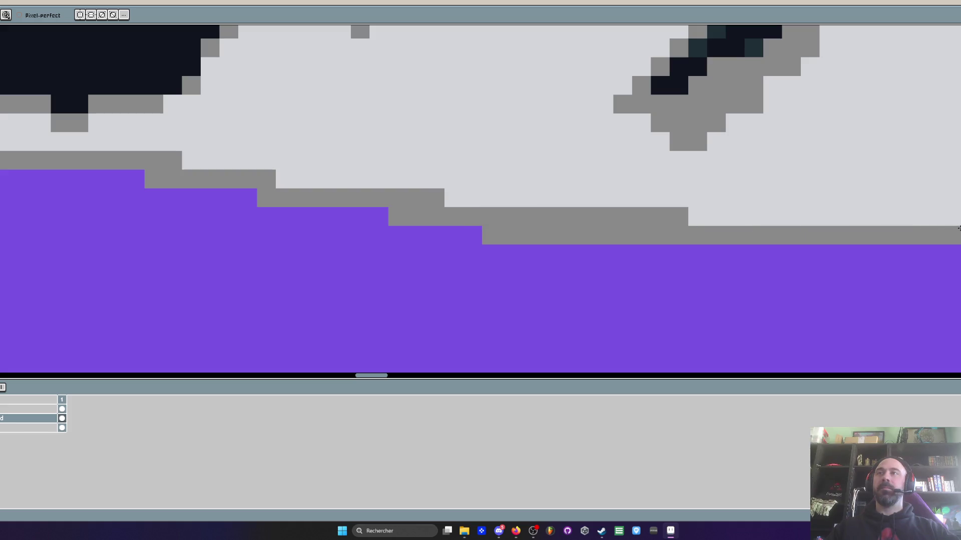
pyautogui.scroll(-2, 626, 223)
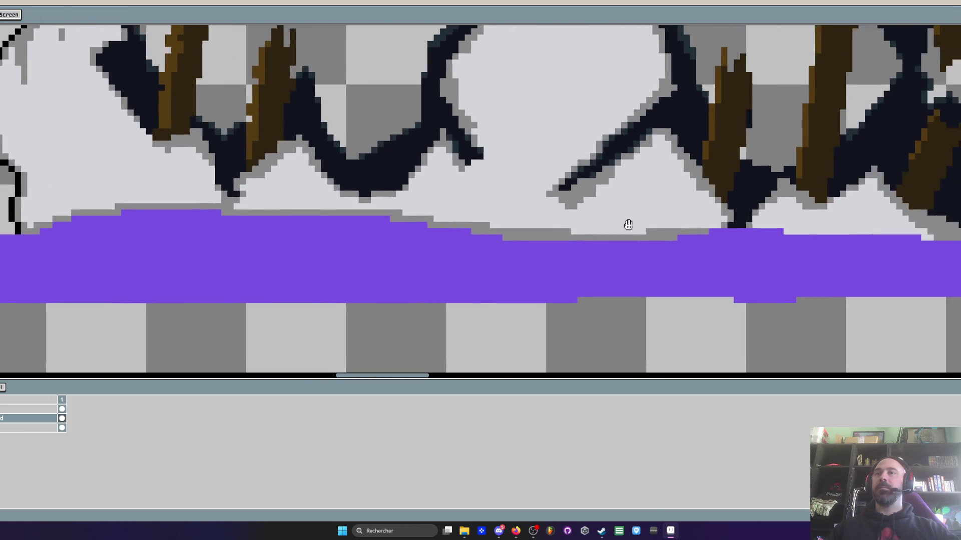
pyautogui.scroll(-1, 632, 220)
pyautogui.scroll(-1, 631, 220)
pyautogui.scroll(2, 640, 173)
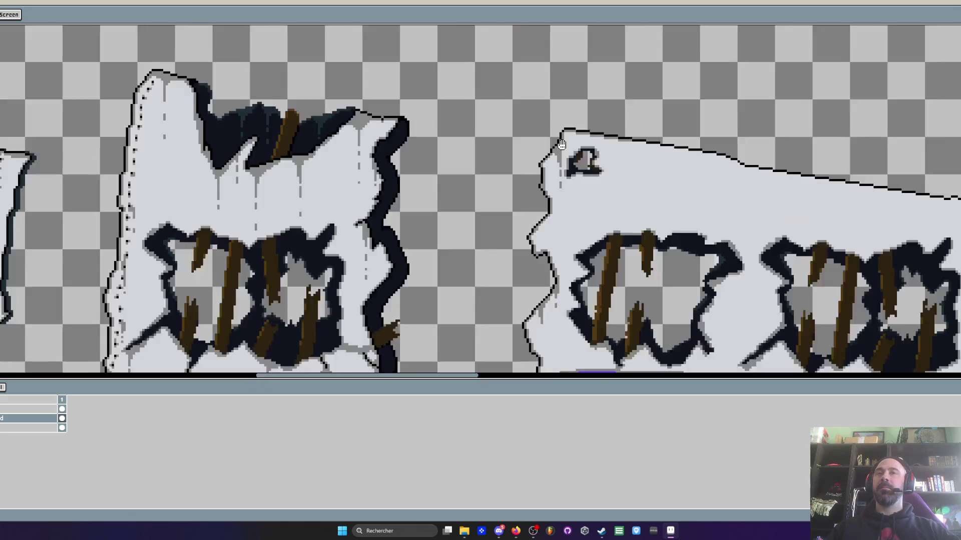
pyautogui.scroll(3, 572, 124)
# - Shade grey under the slab's top outline, start a grey drip and lighten its pixels
pyautogui.moveTo(573, 125); pyautogui.dragTo(202, 125)
pyautogui.moveTo(530, 179)
pyautogui.mouseDown()
pyautogui.moveTo(360, 155)
pyautogui.moveTo(432, 180)
pyautogui.moveTo(383, 193)
pyautogui.moveTo(383, 179)
pyautogui.moveTo(421, 275)
pyautogui.mouseUp()
pyautogui.click(440, 174)
pyautogui.scroll(-3, 440, 174)
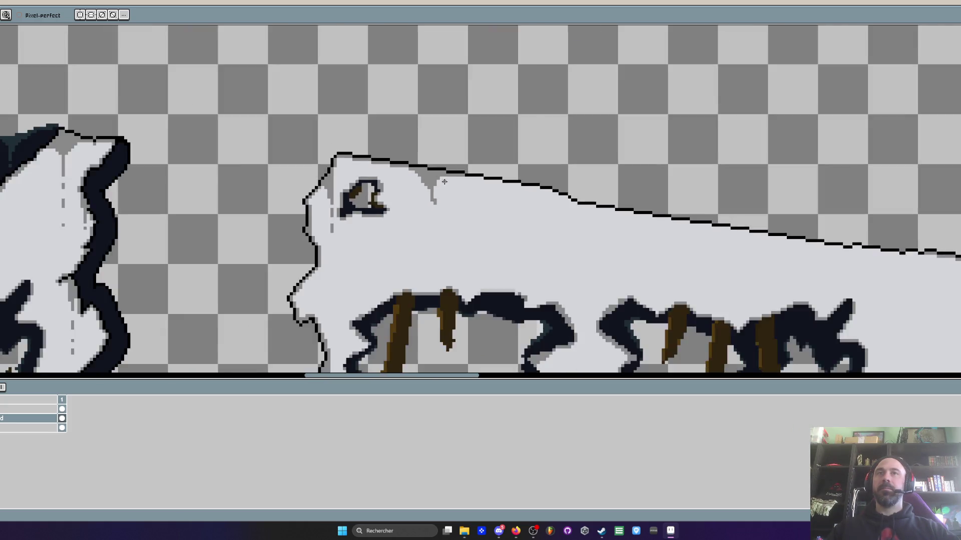
pyautogui.scroll(2, 439, 183)
pyautogui.hotkey('ctrl', 'z')
pyautogui.keyDown('alt'); pyautogui.click(394, 198); pyautogui.keyUp('alt')
pyautogui.scroll(1, 380, 196)
pyautogui.moveTo(343, 156)
pyautogui.mouseDown()
pyautogui.moveTo(388, 138)
pyautogui.moveTo(418, 191)
pyautogui.mouseUp()
pyautogui.moveTo(501, 141)
pyautogui.mouseDown()
pyautogui.moveTo(450, 200)
pyautogui.moveTo(446, 274)
pyautogui.mouseUp()
pyautogui.scroll(-2, 437, 269)
pyautogui.scroll(-1, 440, 258)
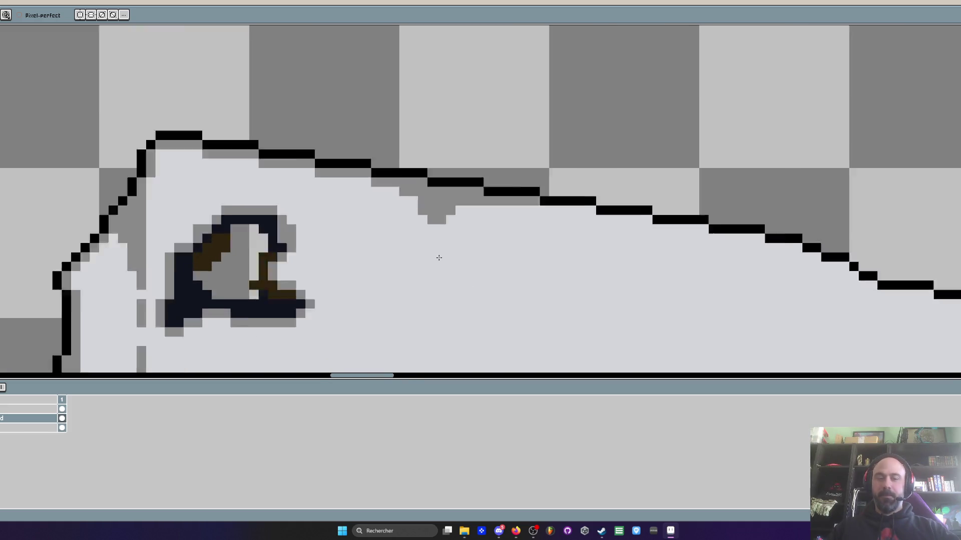
pyautogui.scroll(1, 440, 183)
pyautogui.scroll(-1, 440, 182)
pyautogui.scroll(3, 436, 167)
# - Select the small grey notch under the outline and move it down one pixel
pyautogui.press('m')
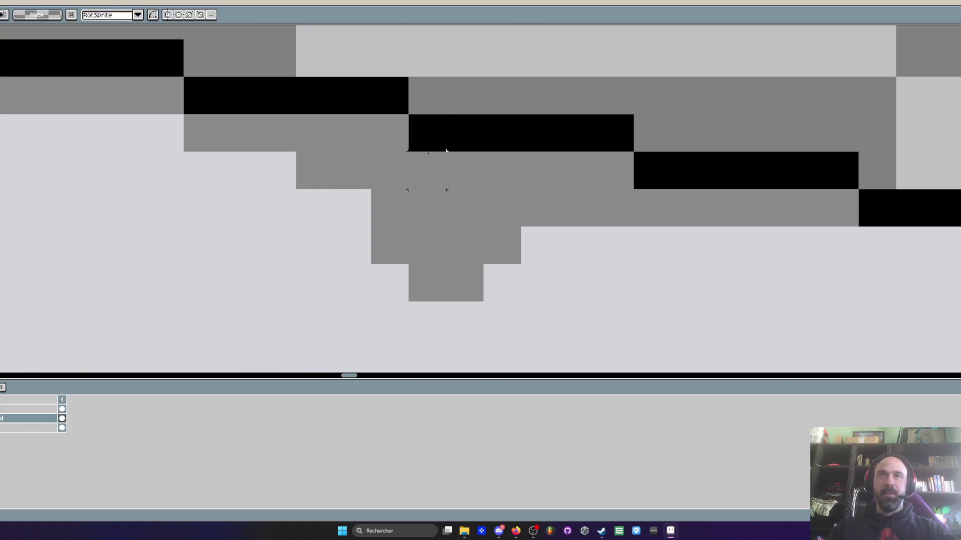
pyautogui.moveTo(370, 77); pyautogui.dragTo(483, 189)
pyautogui.moveTo(441, 133); pyautogui.dragTo(441, 170)
pyautogui.press('b')
pyautogui.scroll(-2, 443, 175)
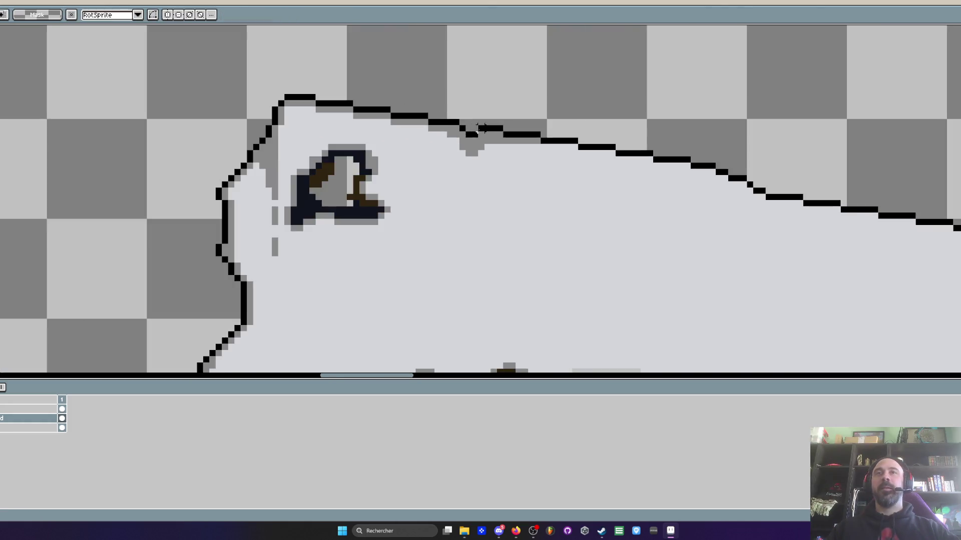
pyautogui.scroll(2, 490, 145)
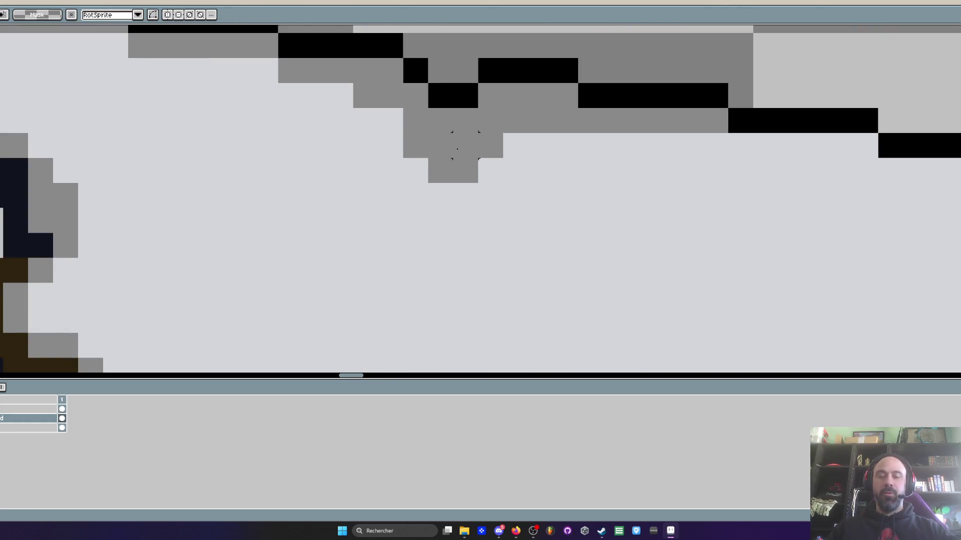
pyautogui.press('b')
pyautogui.scroll(-1, 458, 149)
pyautogui.scroll(1, 450, 173)
pyautogui.scroll(1, 450, 173)
# - Draw a dashed grey drip column downward from the notch, leaving gaps between dashes
pyautogui.moveTo(445, 182); pyautogui.dragTo(444, 225)
pyautogui.moveTo(445, 253); pyautogui.dragTo(445, 300)
pyautogui.scroll(-1, 445, 300)
pyautogui.scroll(1, 443, 255)
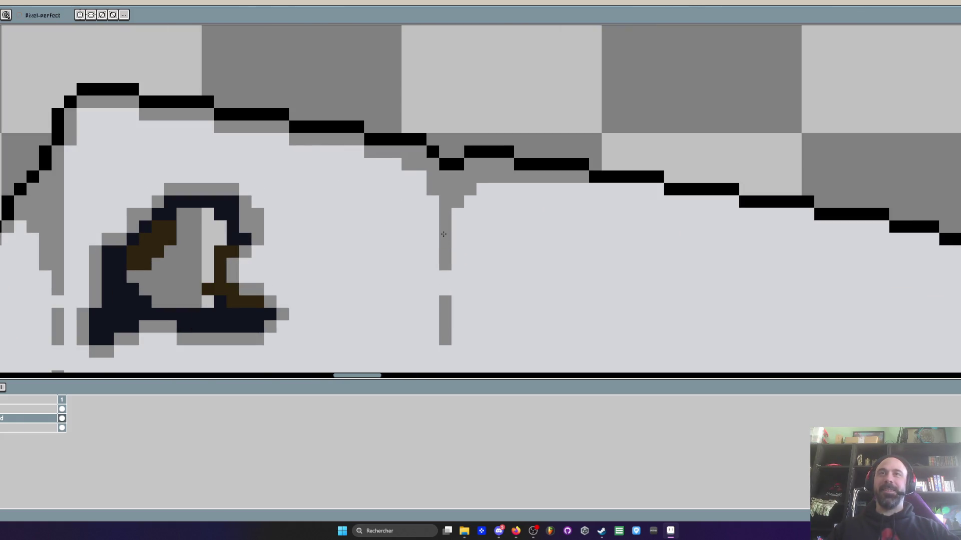
pyautogui.scroll(-3, 443, 234)
pyautogui.scroll(-1, 462, 235)
pyautogui.scroll(-1, 463, 250)
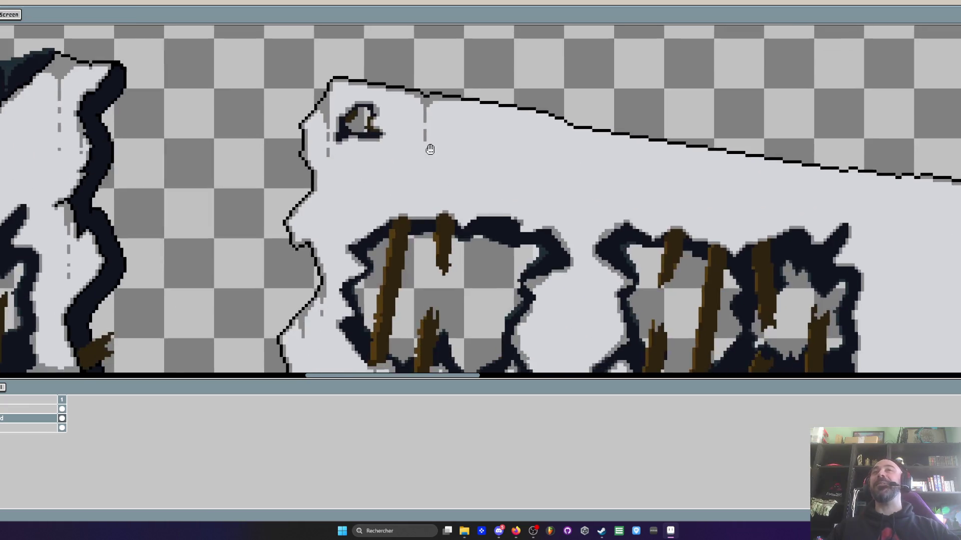
pyautogui.scroll(3, 421, 225)
pyautogui.moveTo(412, 164); pyautogui.dragTo(412, 211)
pyautogui.click(412, 234)
pyautogui.scroll(-1, 413, 268)
pyautogui.scroll(-2, 412, 268)
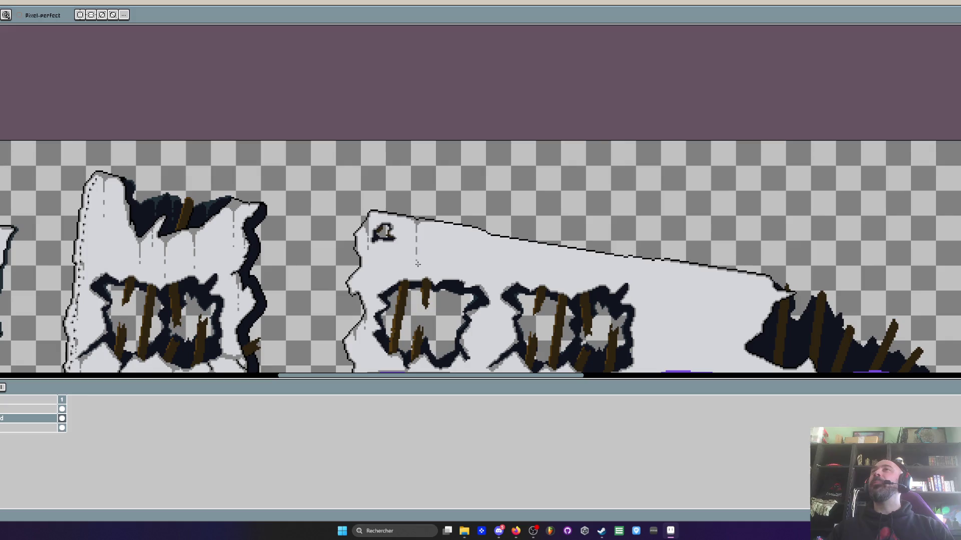
pyautogui.scroll(3, 396, 255)
pyautogui.scroll(2, 375, 211)
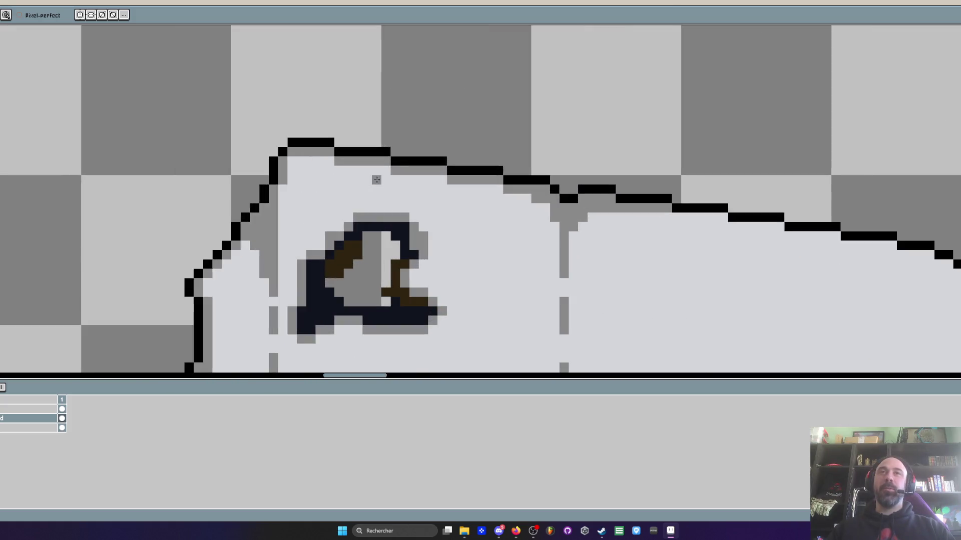
pyautogui.scroll(2, 315, 166)
pyautogui.scroll(-2, 286, 153)
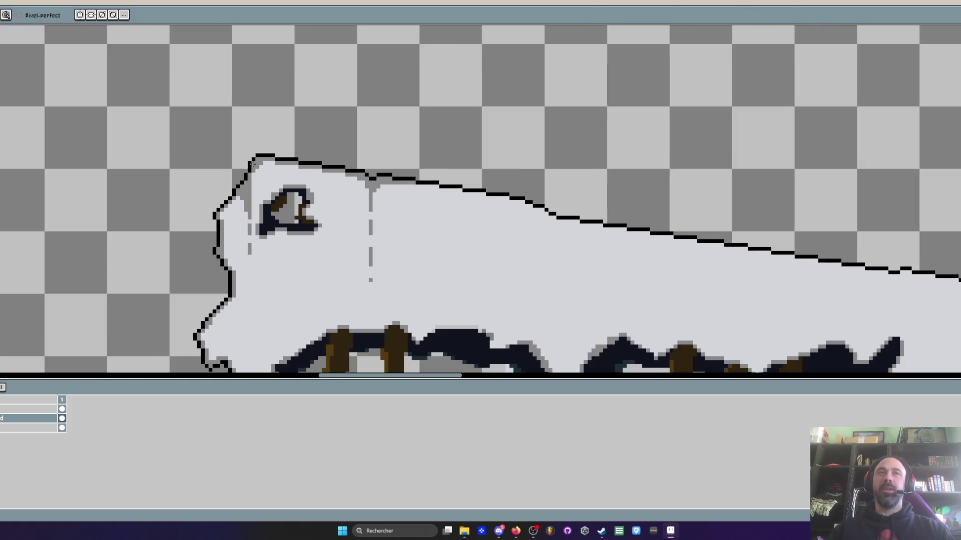
pyautogui.scroll(1, 256, 161)
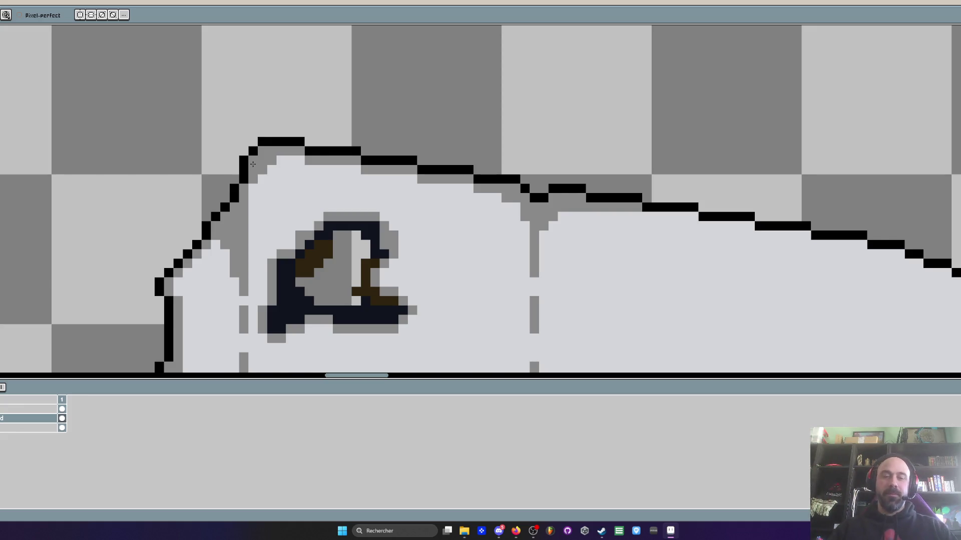
# - Paint a dotted grey drip column hanging below the small dark hole
pyautogui.press('i')
pyautogui.scroll(1, 252, 163)
pyautogui.scroll(1, 257, 173)
pyautogui.press('b')
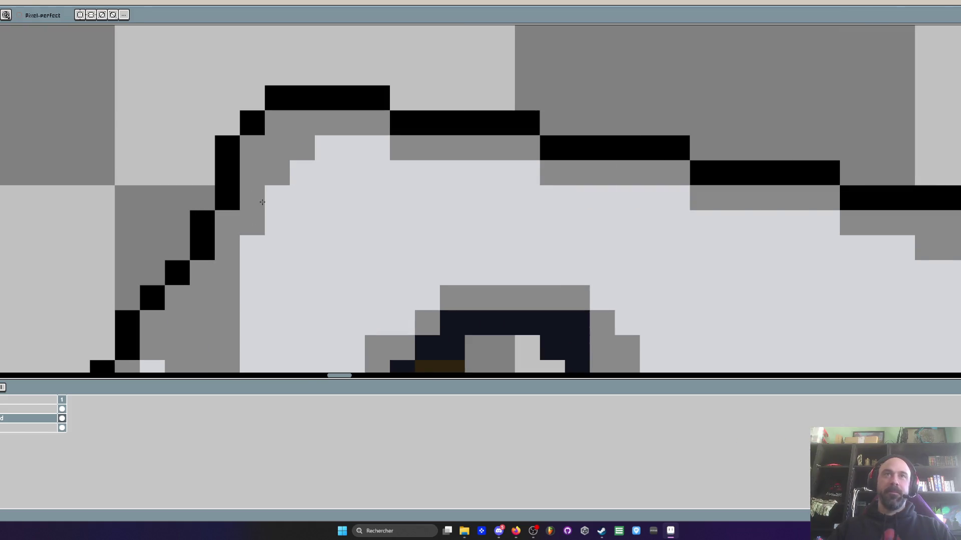
pyautogui.scroll(-2, 262, 203)
pyautogui.scroll(-1, 262, 204)
pyautogui.scroll(1, 261, 212)
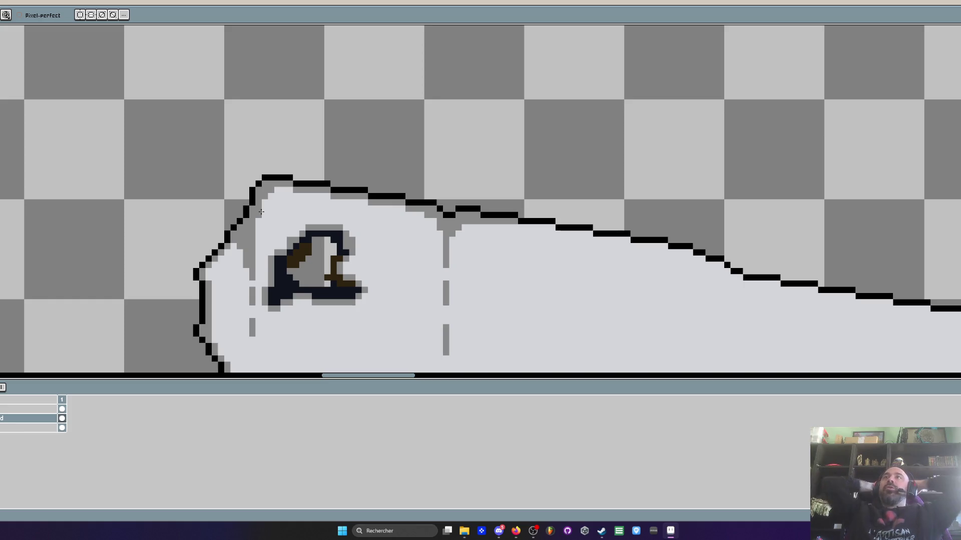
pyautogui.scroll(-3, 381, 326)
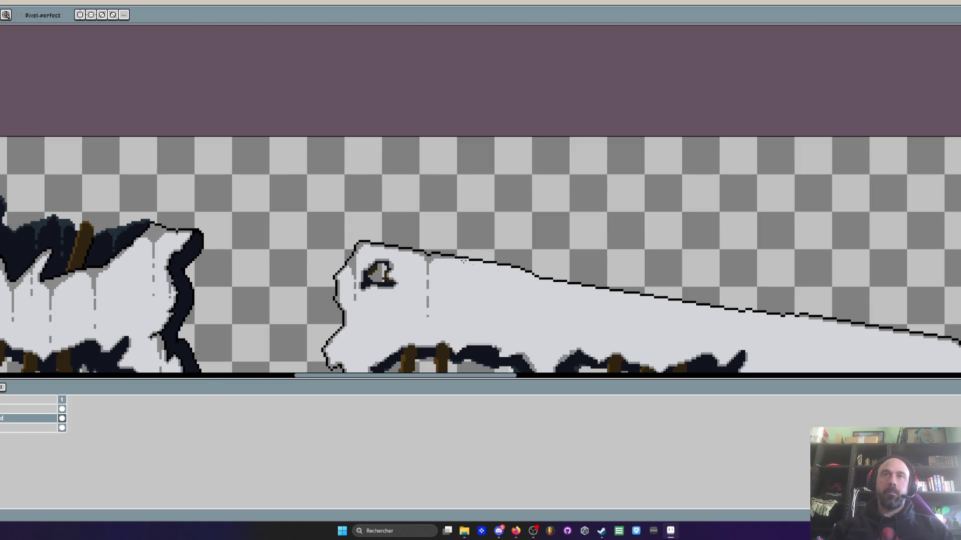
pyautogui.scroll(3, 381, 326)
pyautogui.scroll(-1, 380, 326)
pyautogui.scroll(-1, 338, 150)
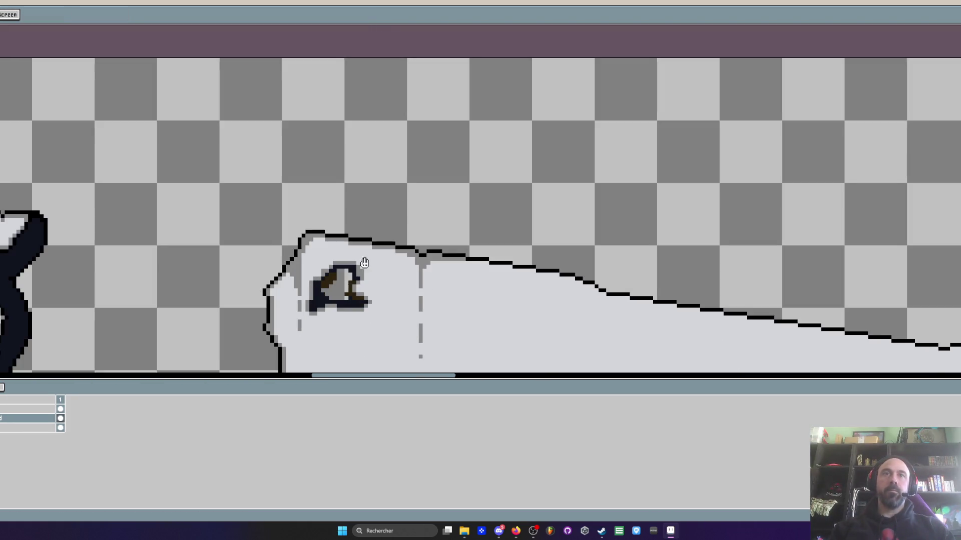
pyautogui.scroll(2, 338, 151)
pyautogui.scroll(2, 271, 187)
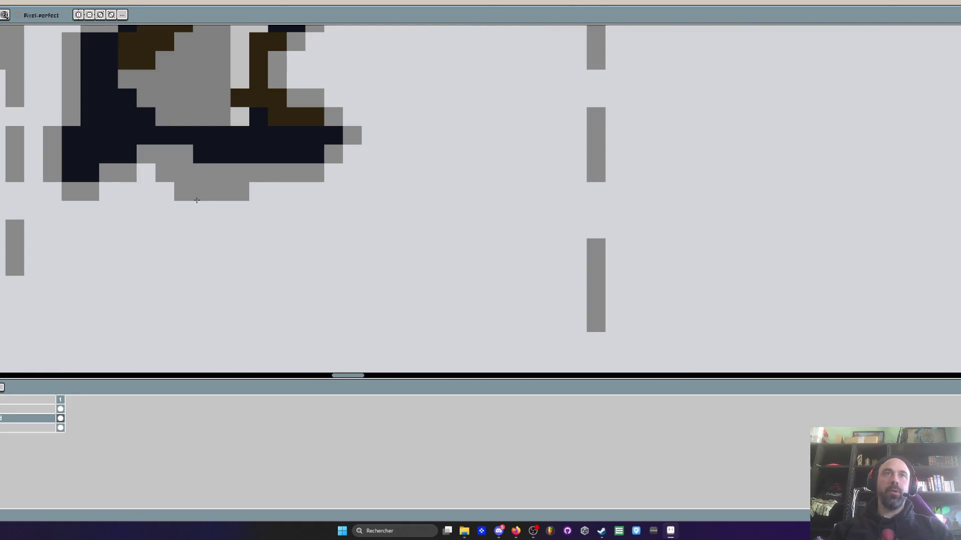
pyautogui.moveTo(154, 173); pyautogui.dragTo(203, 289)
pyautogui.click(208, 323)
pyautogui.moveTo(208, 322)
pyautogui.mouseDown()
pyautogui.moveTo(180, 116)
pyautogui.moveTo(175, 193)
pyautogui.mouseUp()
pyautogui.click(175, 249)
pyautogui.click(175, 268)
pyautogui.scroll(-3, 188, 278)
pyautogui.scroll(3, 188, 278)
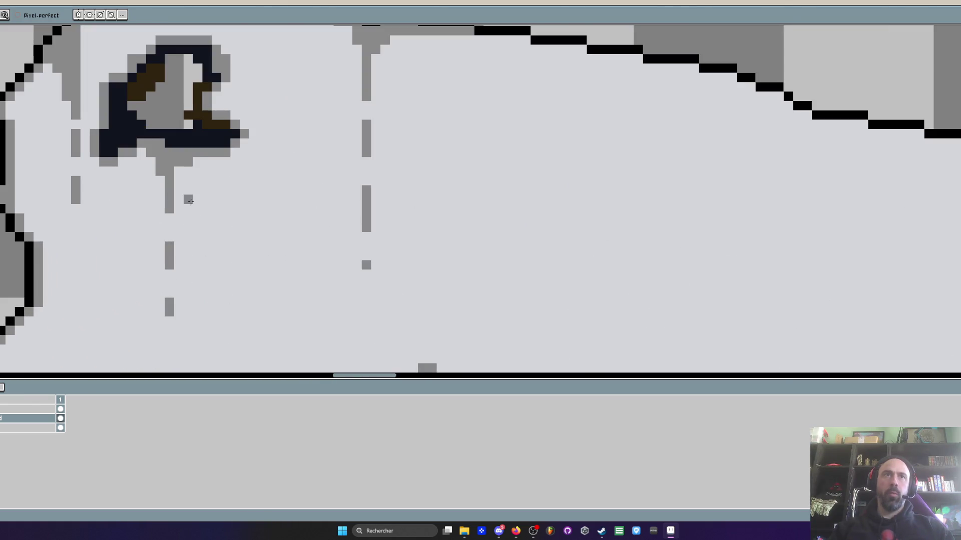
pyautogui.scroll(-1, 176, 172)
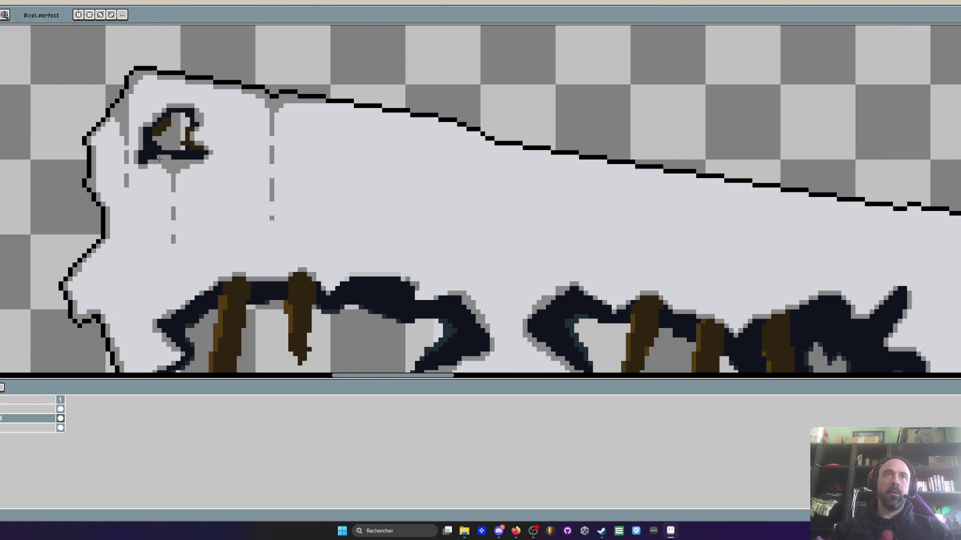
pyautogui.scroll(-1, 159, 159)
pyautogui.scroll(-2, 180, 182)
pyautogui.scroll(2, 226, 150)
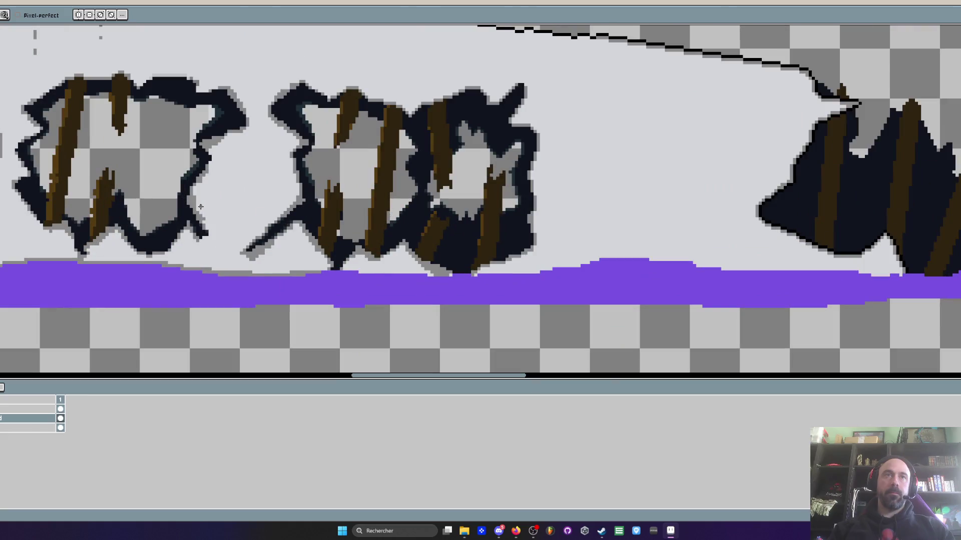
pyautogui.scroll(1, 241, 139)
pyautogui.scroll(1, 253, 129)
pyautogui.scroll(2, 254, 129)
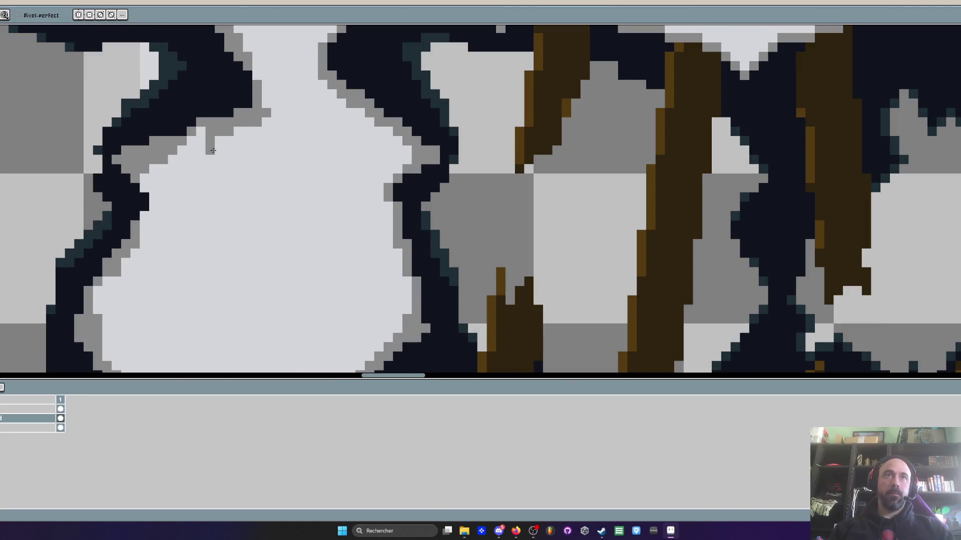
# - Add a dashed grey drip down the pale strip between the first two holes
pyautogui.click(201, 134)
pyautogui.click(218, 188)
pyautogui.click(218, 244)
pyautogui.click(209, 285)
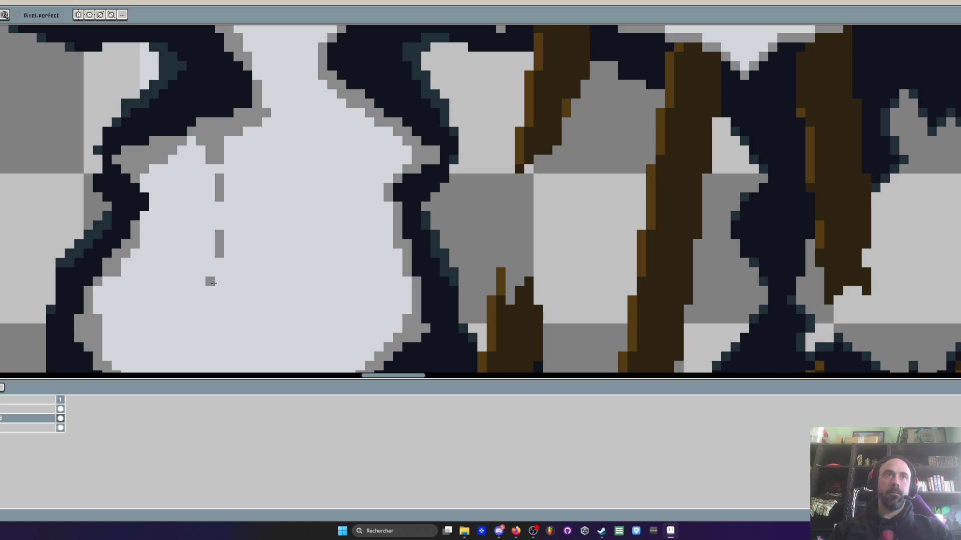
pyautogui.moveTo(228, 146); pyautogui.dragTo(218, 190)
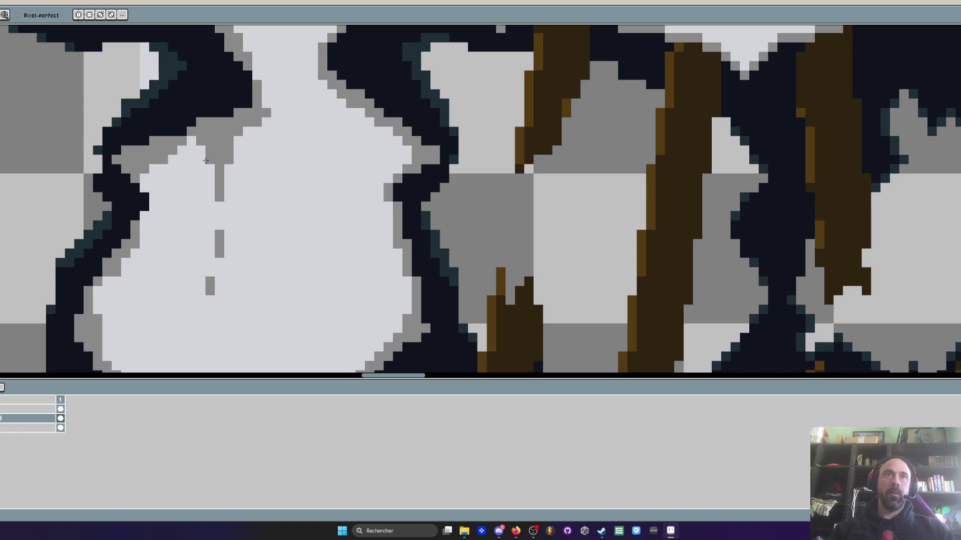
# - Sample the light stone colour and cover the stray grey block on the pale strip
pyautogui.moveTo(200, 269); pyautogui.dragTo(203, 322)
pyautogui.press('i')
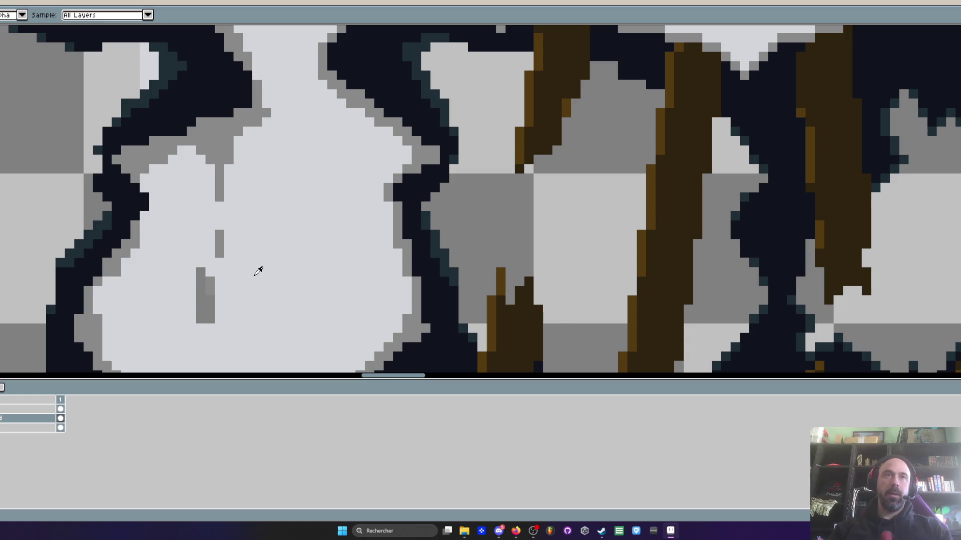
pyautogui.click(257, 268)
pyautogui.press('b')
pyautogui.moveTo(199, 275); pyautogui.dragTo(206, 323)
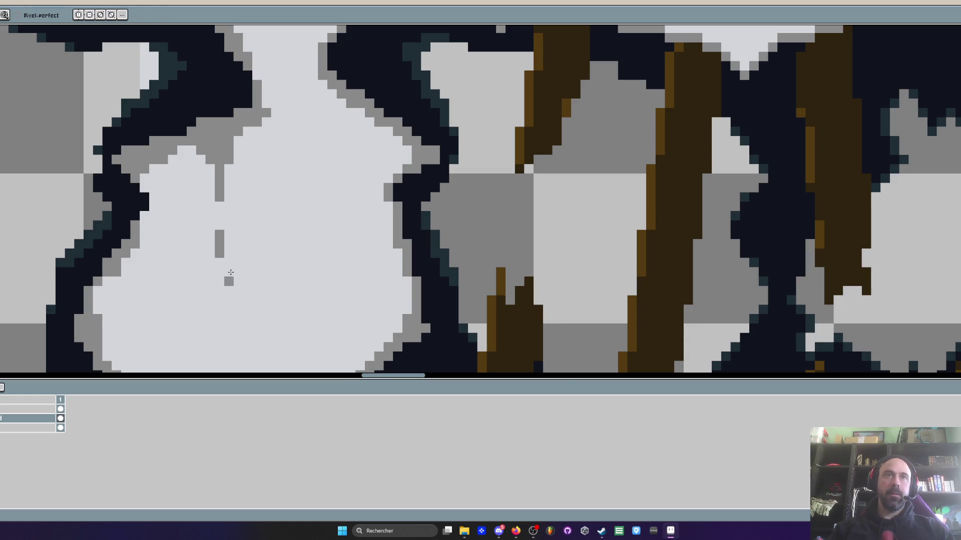
pyautogui.scroll(-3, 232, 136)
pyautogui.scroll(3, 231, 137)
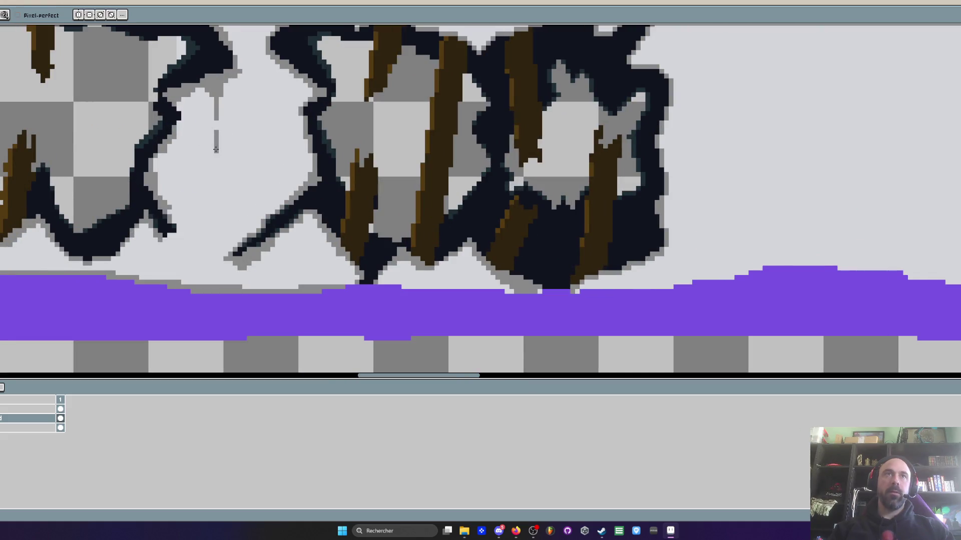
pyautogui.scroll(-1, 214, 225)
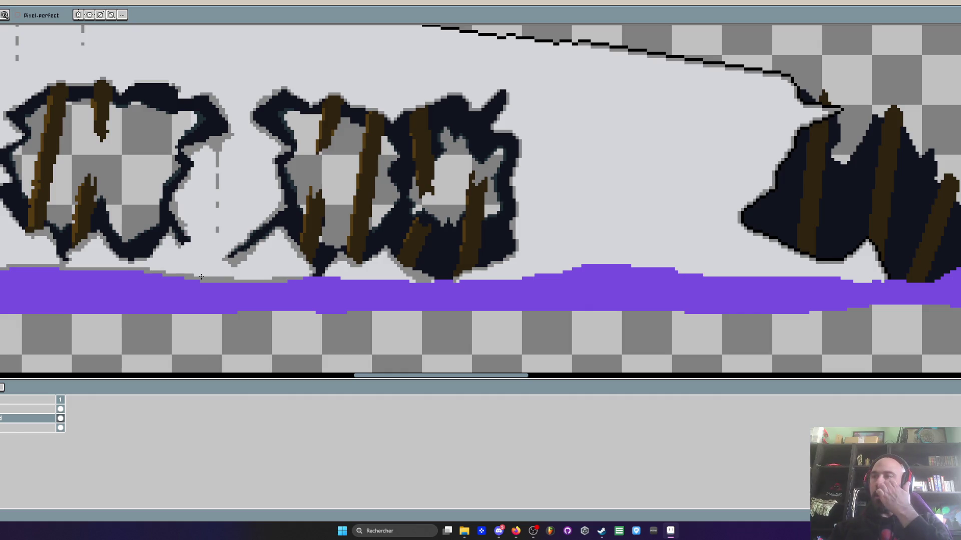
pyautogui.scroll(-3, 201, 278)
pyautogui.scroll(2, 201, 277)
pyautogui.scroll(2, 188, 242)
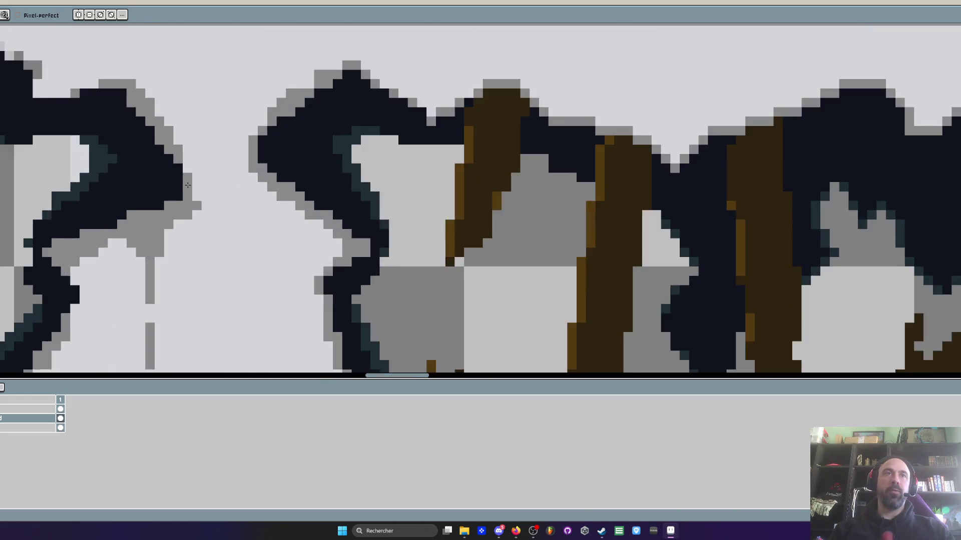
pyautogui.scroll(2, 187, 242)
pyautogui.scroll(-2, 188, 241)
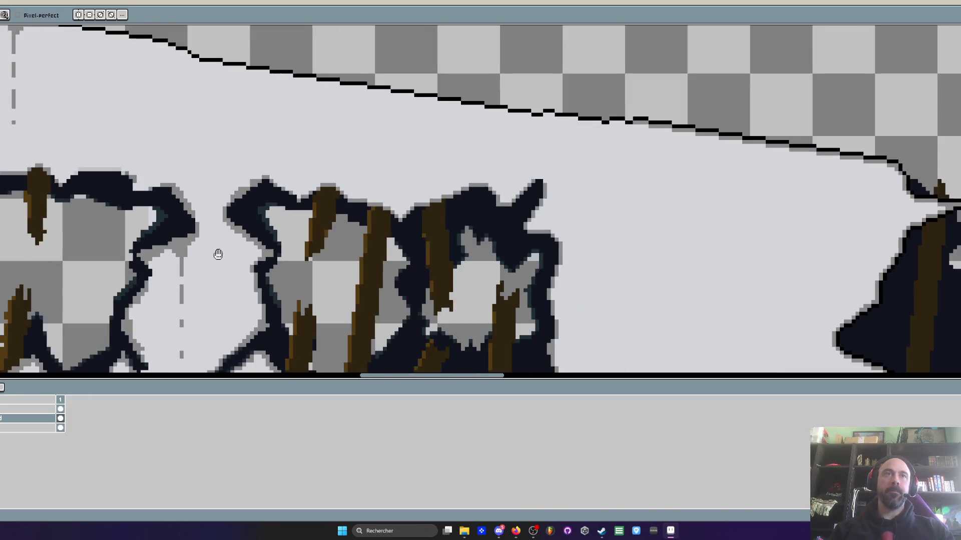
pyautogui.scroll(-1, 188, 242)
pyautogui.scroll(2, 199, 206)
pyautogui.scroll(2, 198, 206)
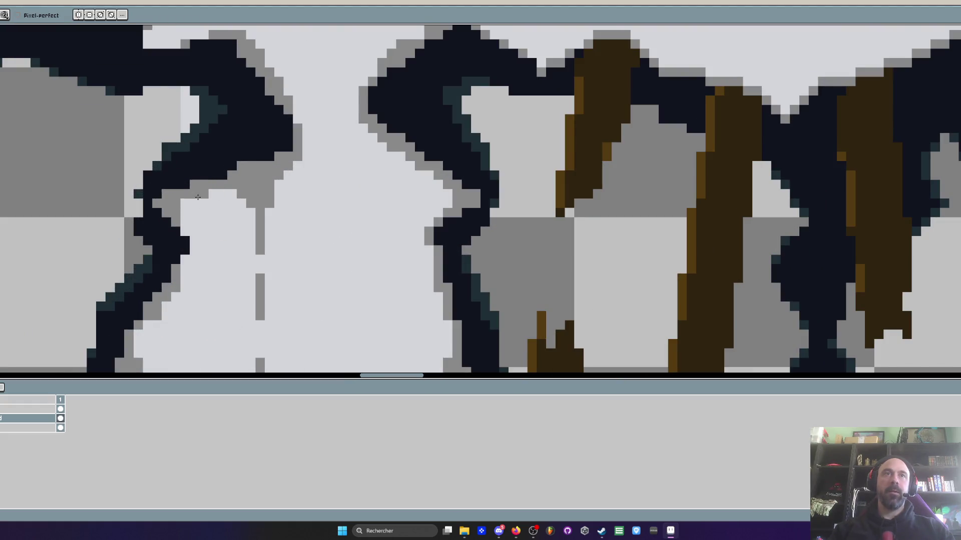
pyautogui.scroll(-2, 197, 196)
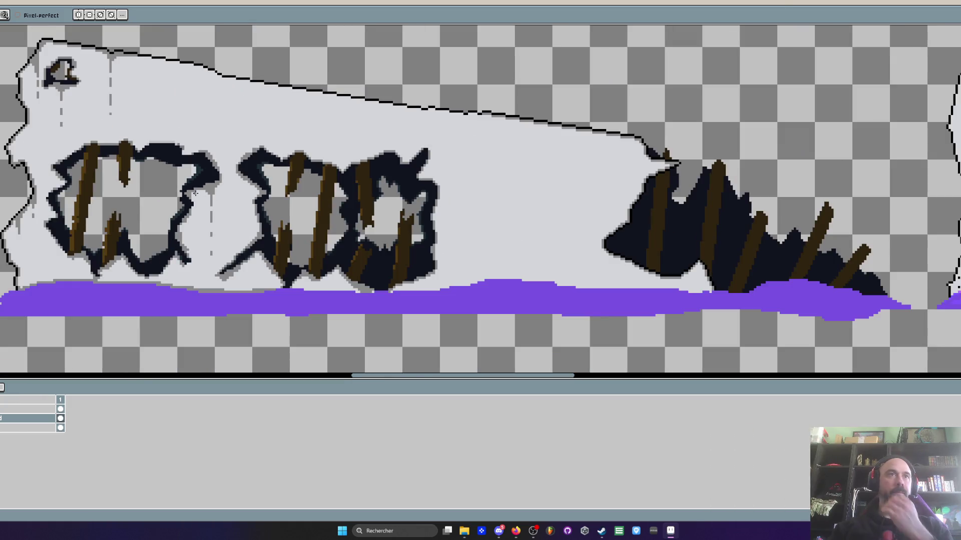
pyautogui.scroll(1, 165, 144)
pyautogui.scroll(1, 165, 144)
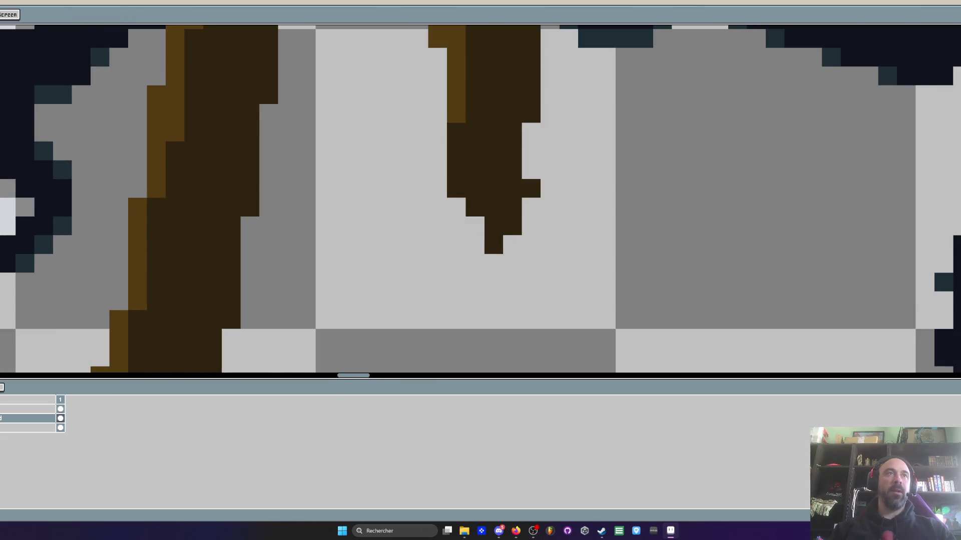
pyautogui.scroll(1, 165, 144)
pyautogui.scroll(-2, 150, 139)
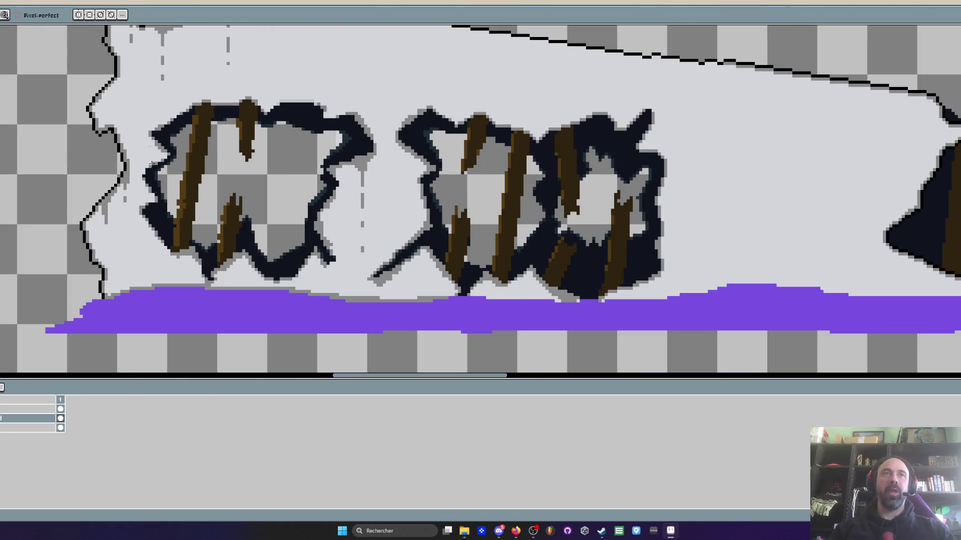
pyautogui.scroll(1, 154, 164)
pyautogui.scroll(1, 136, 162)
pyautogui.scroll(-2, 146, 162)
pyautogui.scroll(2, 150, 137)
pyautogui.scroll(-3, 150, 138)
pyautogui.scroll(1, 150, 139)
pyautogui.scroll(1, 156, 139)
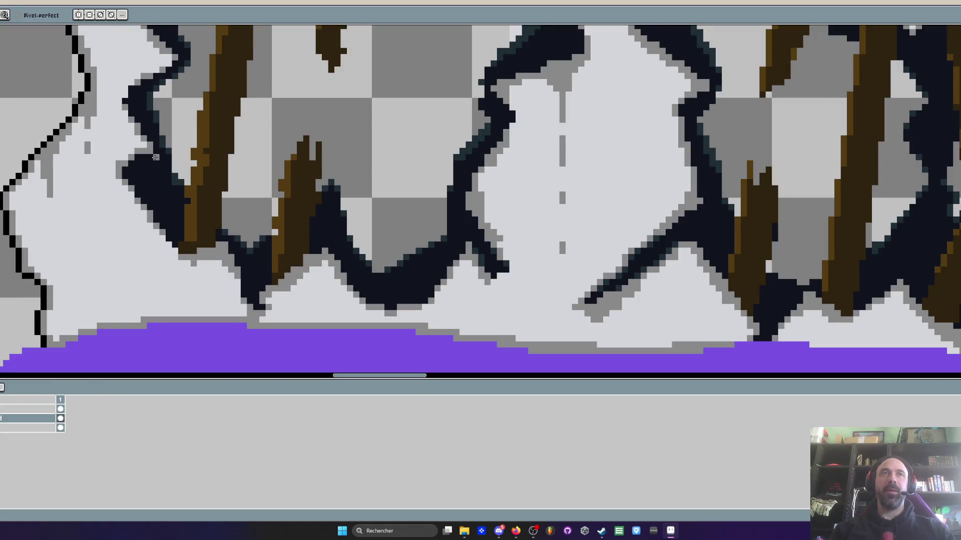
pyautogui.scroll(-2, 208, 173)
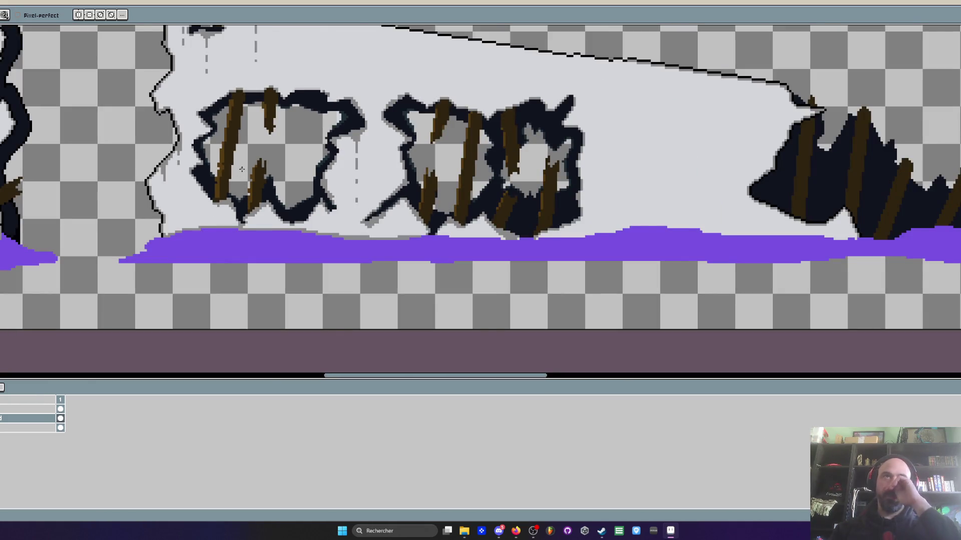
pyautogui.scroll(1, 242, 170)
pyautogui.scroll(2, 253, 122)
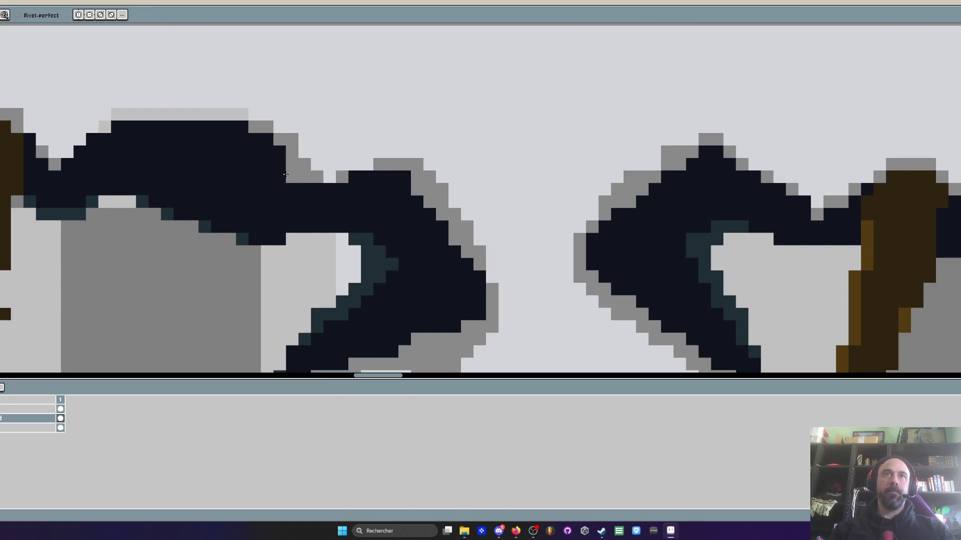
pyautogui.scroll(-2, 206, 131)
pyautogui.scroll(3, 206, 131)
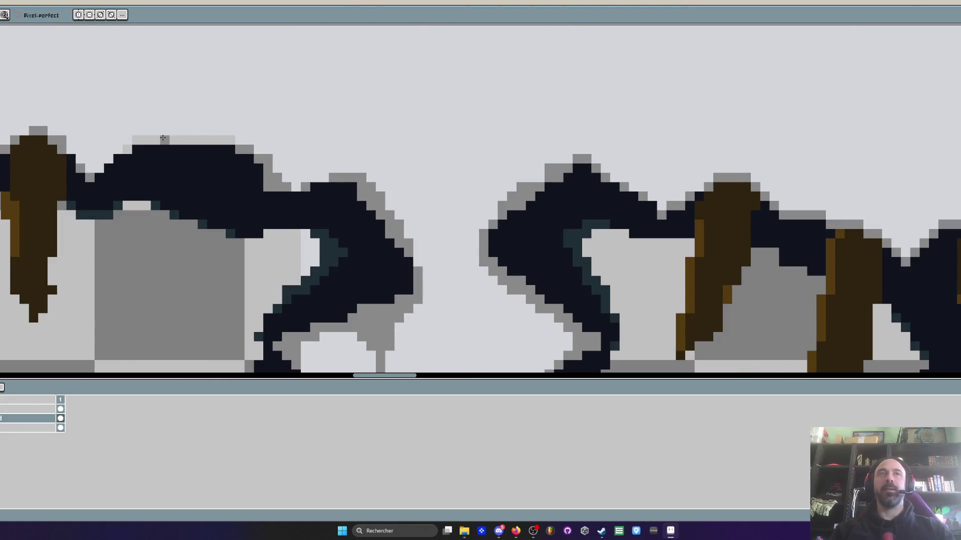
# - Darken the pixel row above the broken hole's top edge with a darker grey
pyautogui.moveTo(138, 137); pyautogui.dragTo(218, 135)
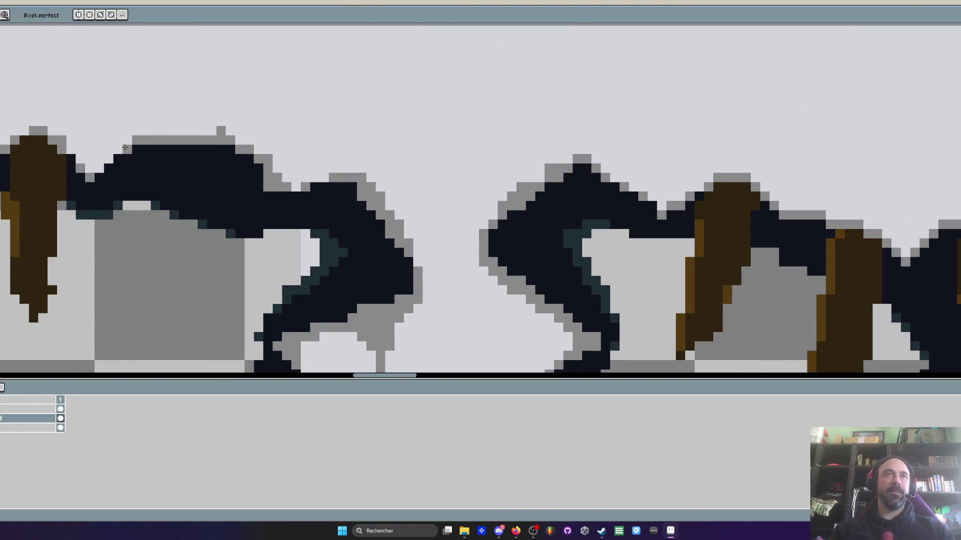
pyautogui.scroll(-3, 101, 164)
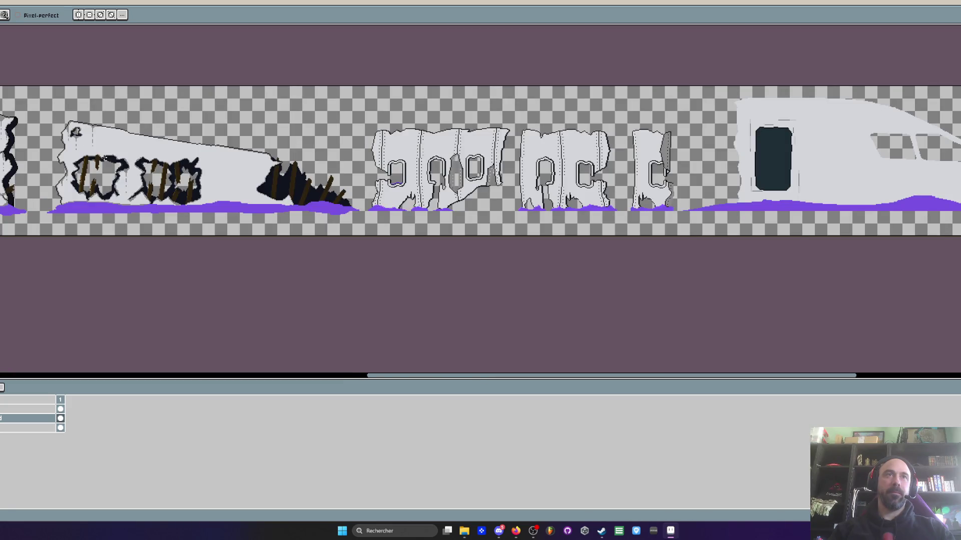
pyautogui.scroll(2, 75, 133)
pyautogui.scroll(1, 159, 112)
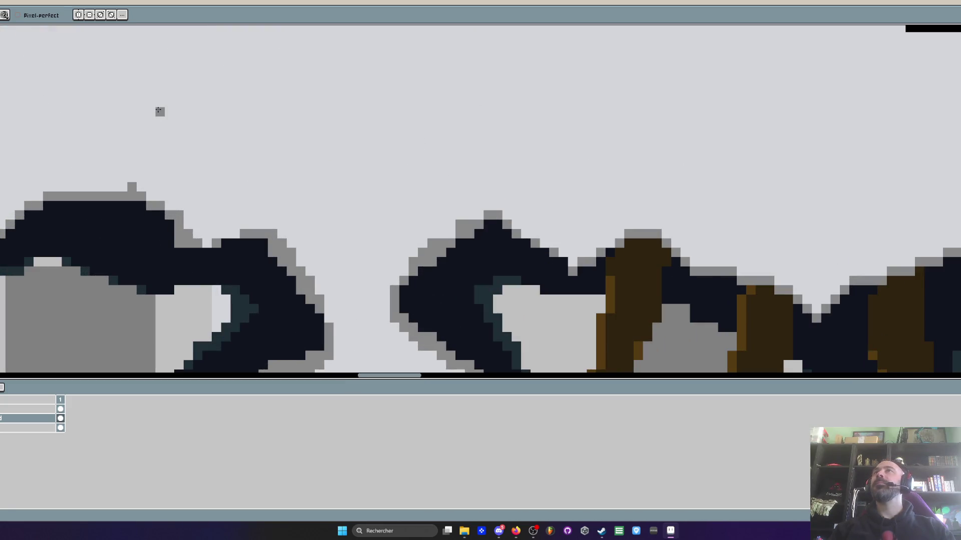
pyautogui.scroll(-1, 159, 112)
pyautogui.scroll(1, 159, 111)
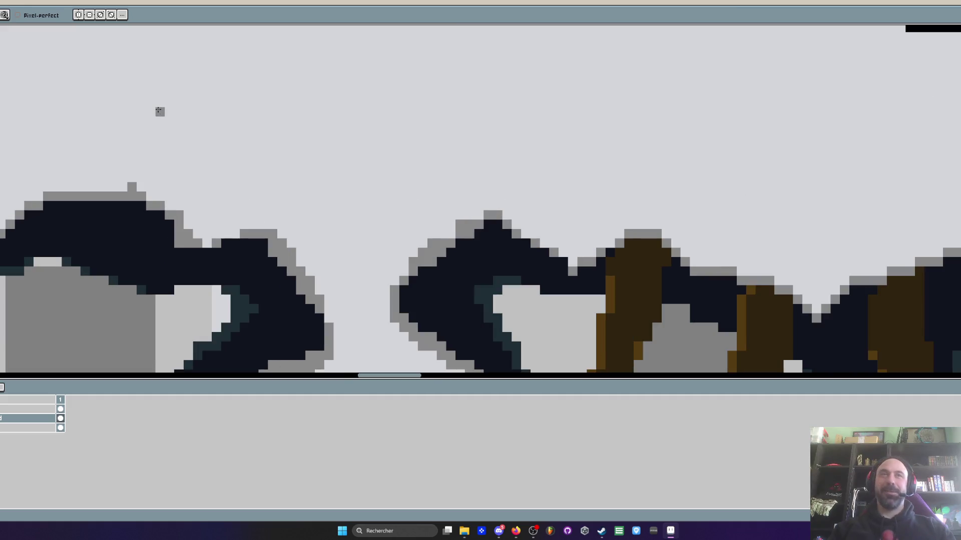
pyautogui.scroll(1, 160, 105)
pyautogui.scroll(1, 160, 105)
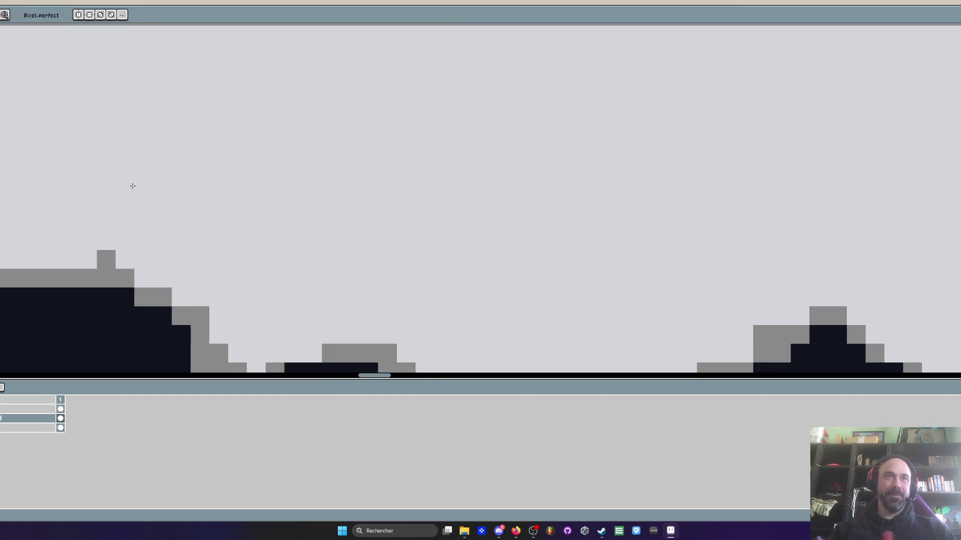
pyautogui.moveTo(123, 240); pyautogui.dragTo(270, 255)
pyautogui.scroll(-1, 278, 189)
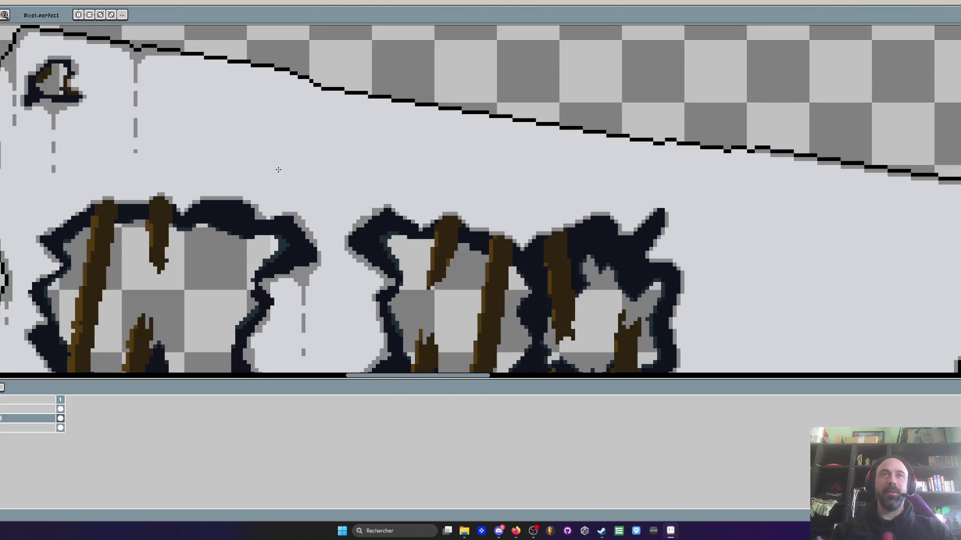
pyautogui.scroll(1, 270, 190)
pyautogui.scroll(-1, 217, 275)
pyautogui.scroll(1, 235, 256)
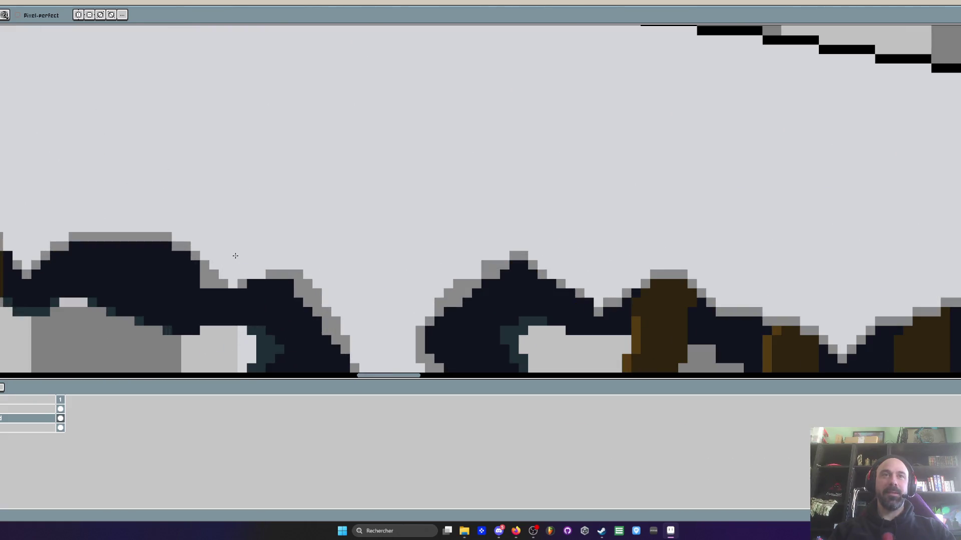
pyautogui.press('e')
pyautogui.press('b')
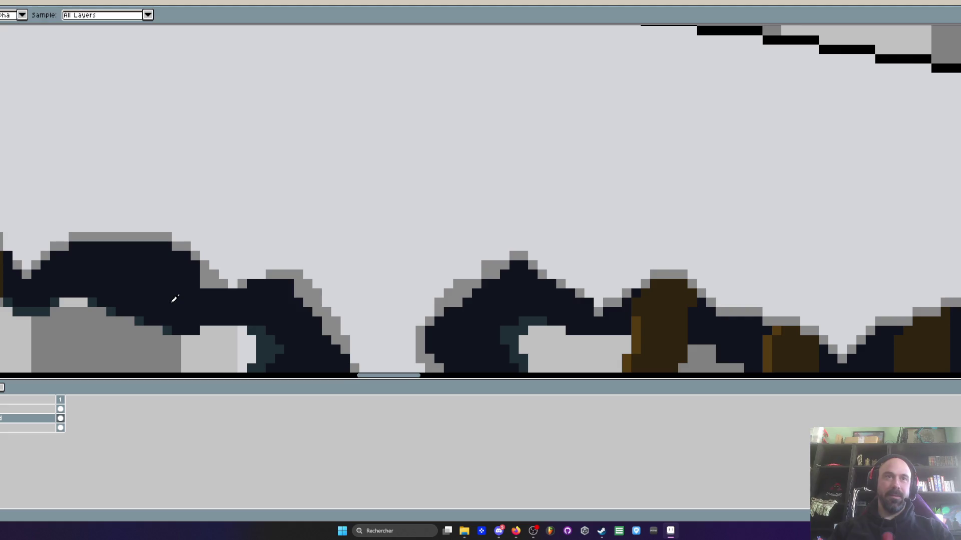
pyautogui.scroll(1, 172, 301)
pyautogui.scroll(-2, 250, 287)
pyautogui.scroll(1, 250, 286)
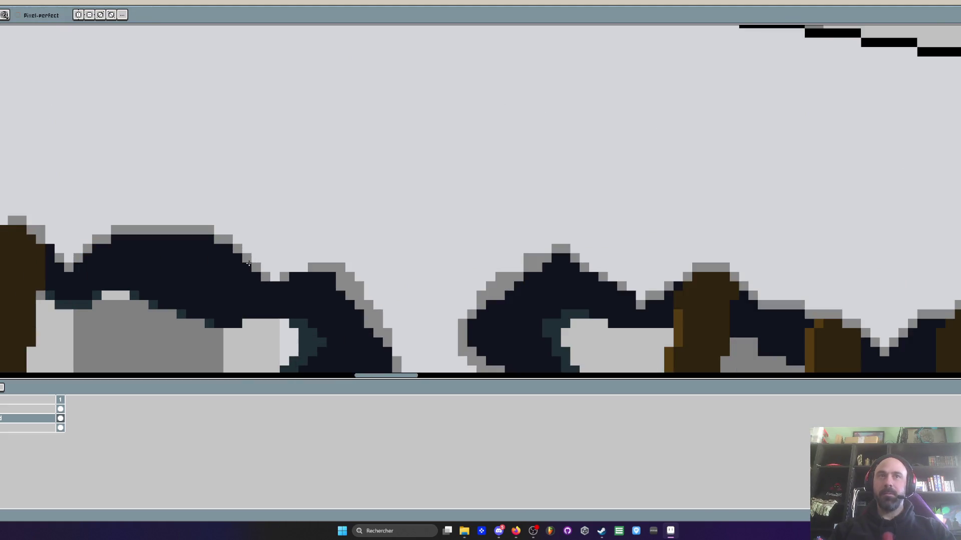
pyautogui.scroll(-1, 250, 287)
pyautogui.scroll(-1, 258, 113)
pyautogui.scroll(-1, 260, 120)
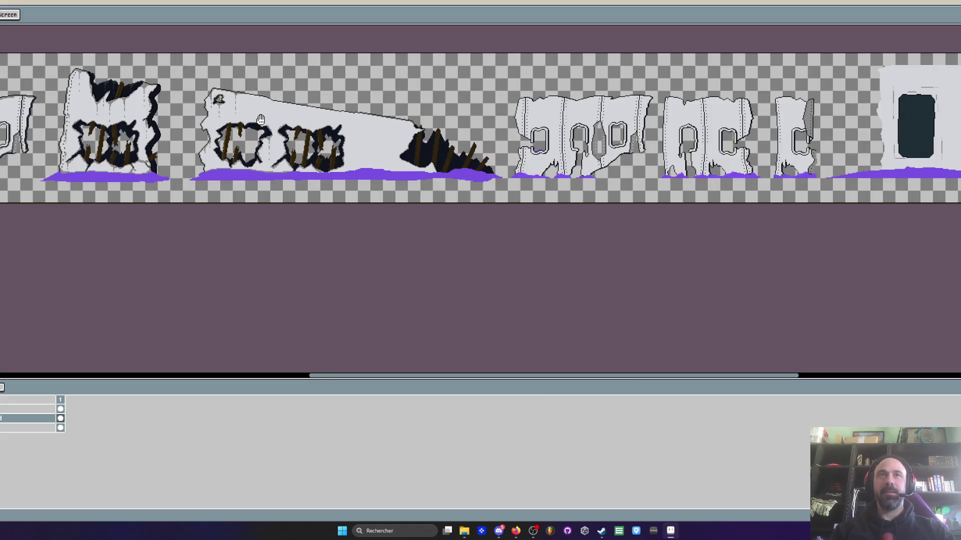
pyautogui.scroll(1, 260, 121)
pyautogui.scroll(1, 230, 142)
pyautogui.scroll(1, 230, 142)
pyautogui.scroll(-2, 230, 142)
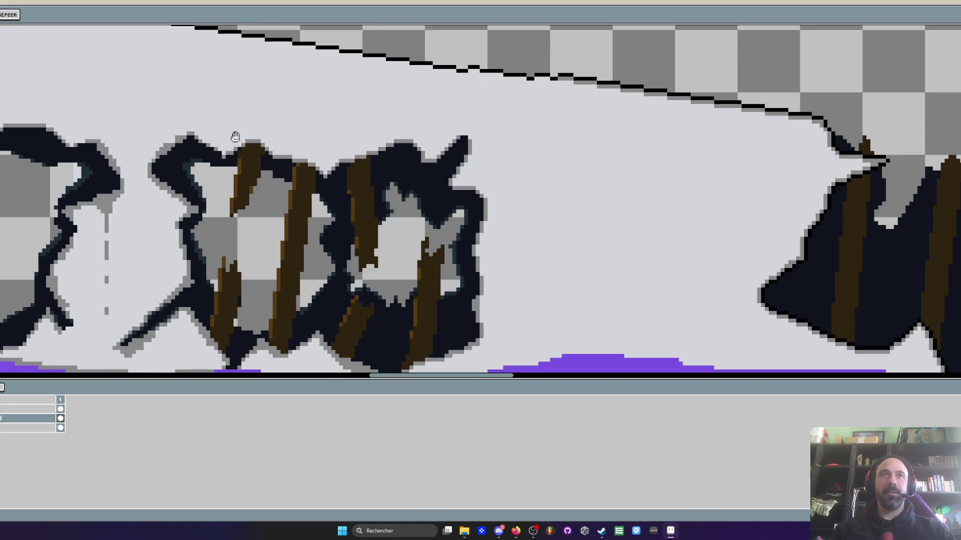
pyautogui.scroll(-1, 239, 147)
pyautogui.scroll(-1, 323, 150)
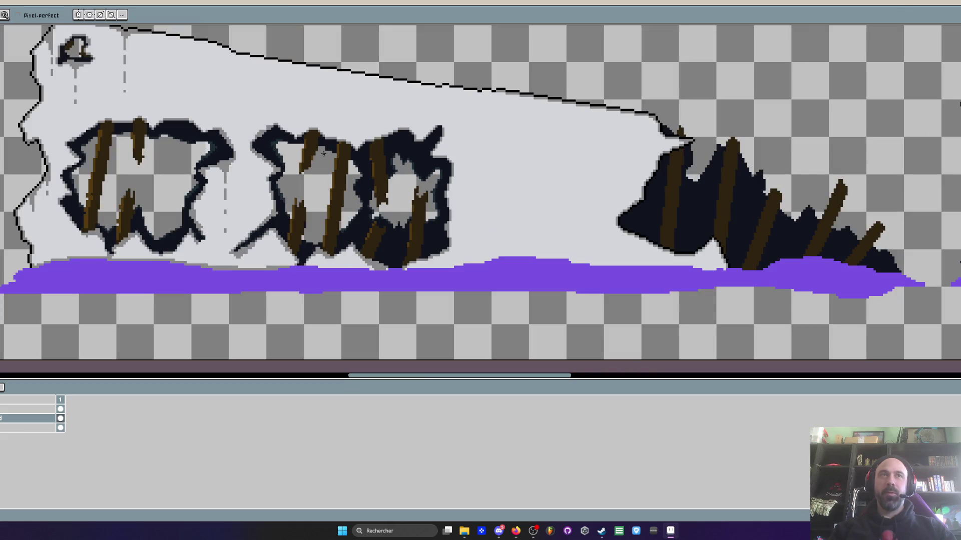
pyautogui.scroll(-1, 260, 177)
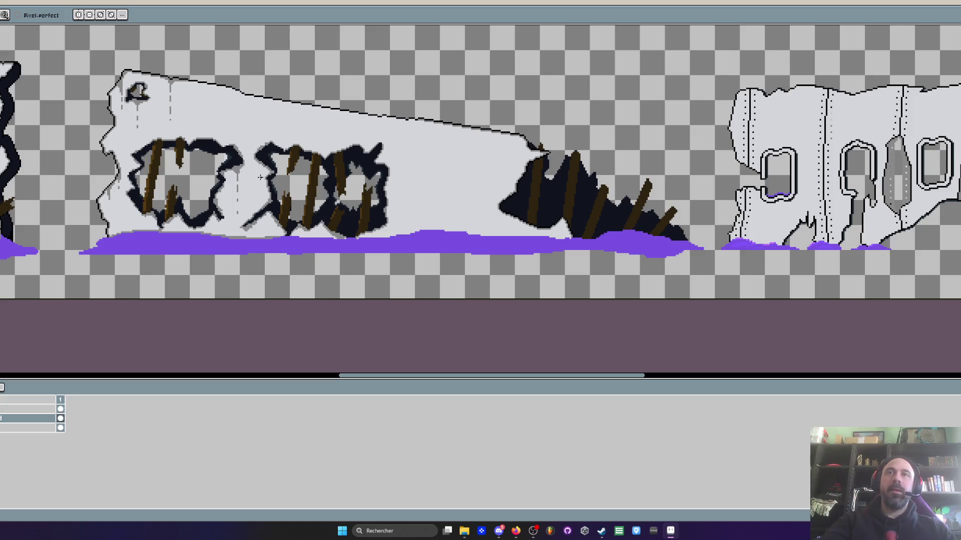
pyautogui.scroll(-4, 261, 177)
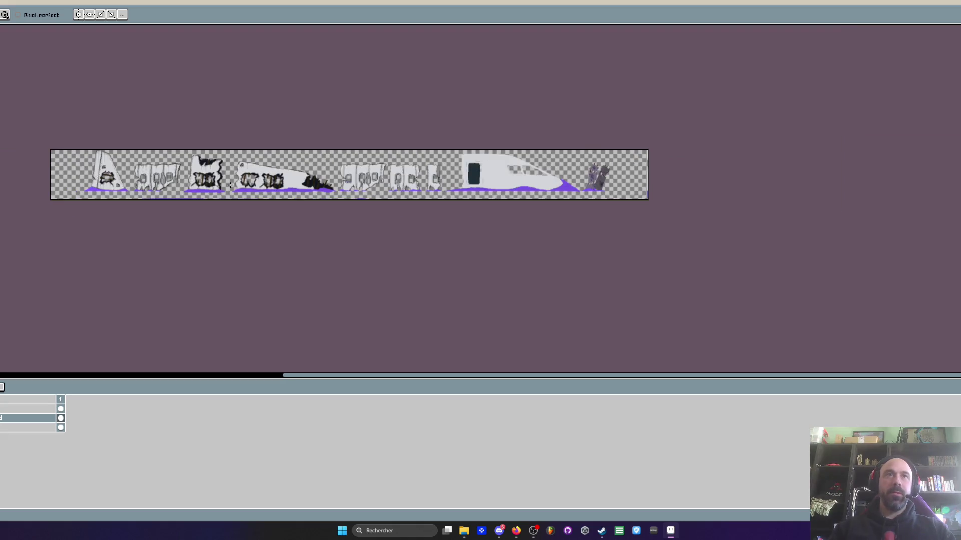
pyautogui.scroll(1, 248, 178)
pyautogui.scroll(2, 248, 178)
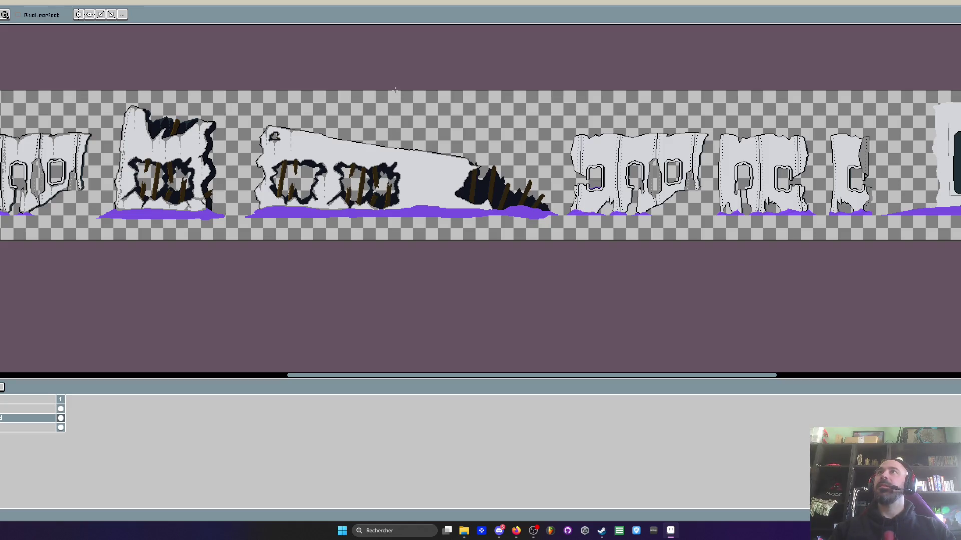
pyautogui.scroll(2, 408, 95)
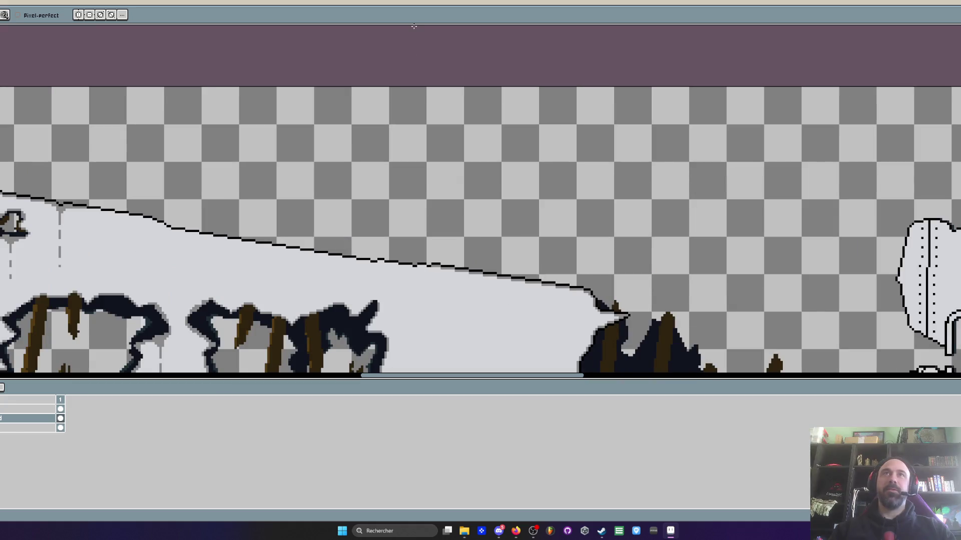
pyautogui.scroll(-2, 414, 26)
pyautogui.scroll(2, 397, 125)
pyautogui.scroll(-2, 398, 126)
pyautogui.scroll(1, 413, 203)
pyautogui.scroll(1, 379, 140)
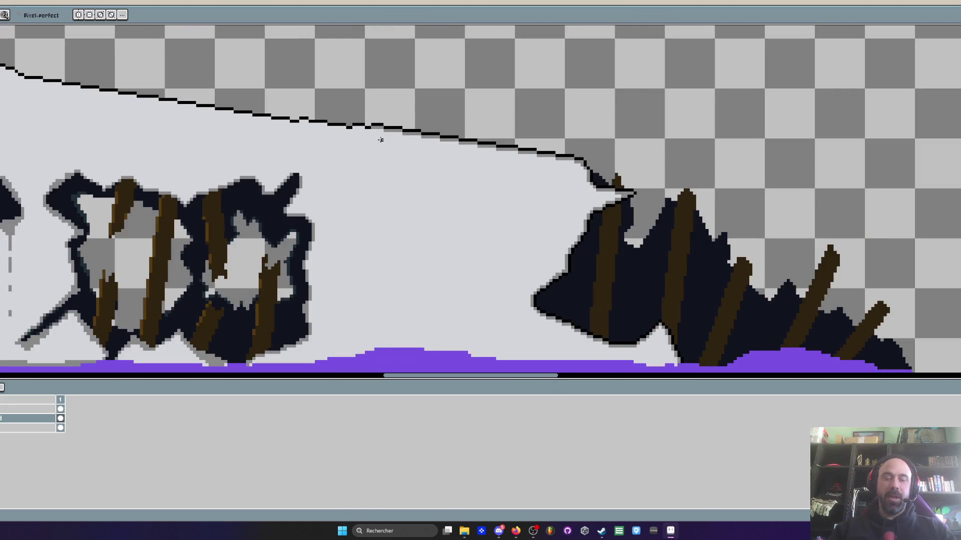
pyautogui.scroll(1, 381, 142)
pyautogui.scroll(-2, 385, 119)
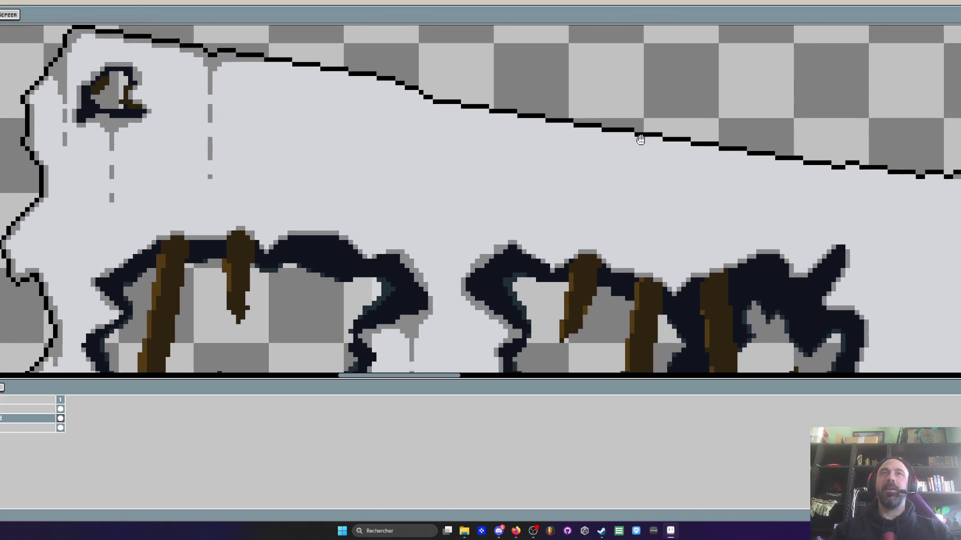
pyautogui.scroll(1, 315, 128)
pyautogui.scroll(2, 305, 129)
pyautogui.scroll(1, 305, 128)
# - Paint a grey shadow row beneath every black step of the slab's slanted top outline
pyautogui.click(310, 131)
pyautogui.moveTo(312, 128); pyautogui.dragTo(578, 143)
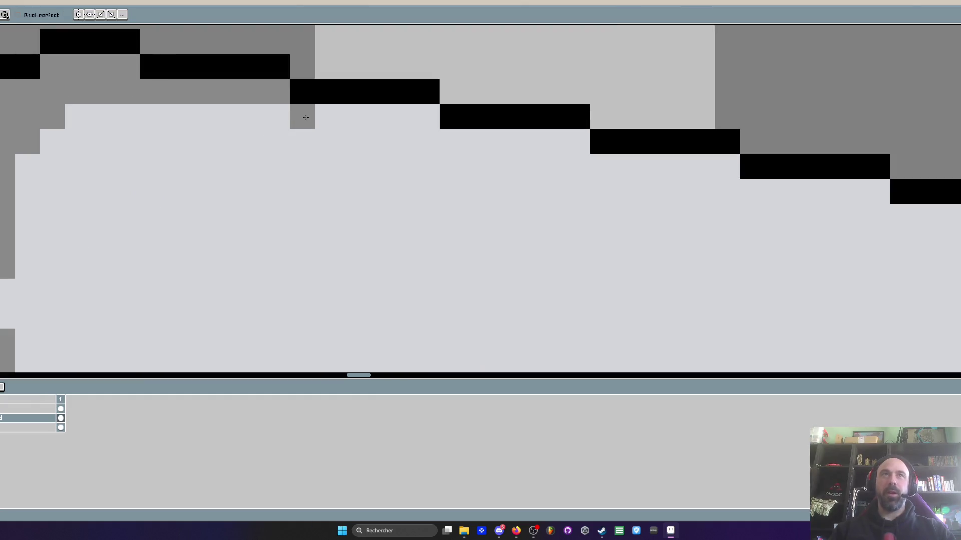
pyautogui.moveTo(498, 150)
pyautogui.mouseDown()
pyautogui.moveTo(411, 145)
pyautogui.moveTo(445, 183)
pyautogui.mouseUp()
pyautogui.moveTo(399, 175); pyautogui.dragTo(774, 225)
pyautogui.moveTo(822, 250); pyautogui.dragTo(456, 180)
pyautogui.moveTo(514, 206)
pyautogui.mouseDown()
pyautogui.moveTo(557, 206)
pyautogui.moveTo(704, 276)
pyautogui.moveTo(665, 275)
pyautogui.moveTo(768, 268)
pyautogui.mouseUp()
pyautogui.scroll(-1, 489, 123)
pyautogui.scroll(2, 497, 107)
pyautogui.click(497, 108)
pyautogui.moveTo(498, 108)
pyautogui.mouseDown()
pyautogui.moveTo(686, 108)
pyautogui.moveTo(908, 143)
pyautogui.moveTo(398, 170)
pyautogui.moveTo(502, 175)
pyautogui.mouseUp()
pyautogui.scroll(-2, 890, 135)
pyautogui.scroll(1, 397, 170)
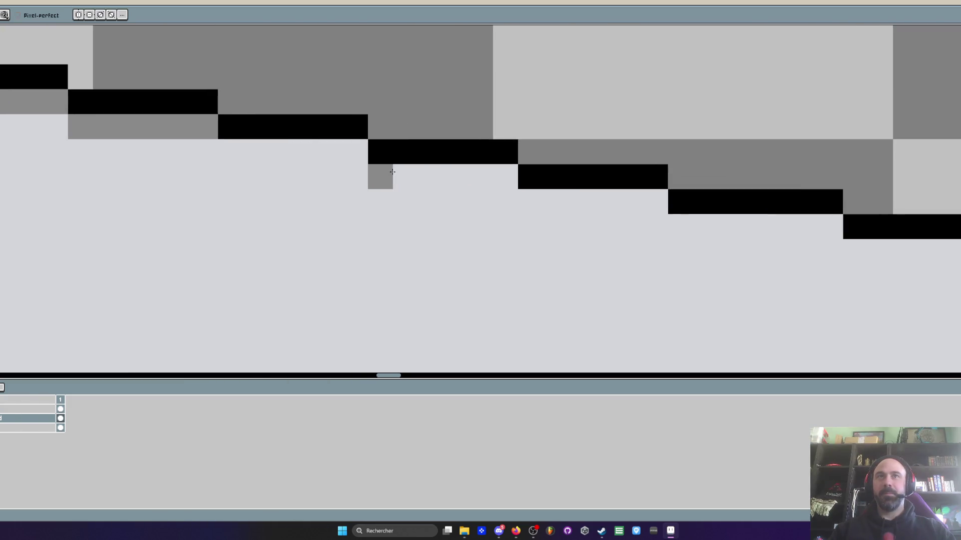
pyautogui.moveTo(357, 151); pyautogui.dragTo(225, 148)
pyautogui.scroll(-5, 226, 148)
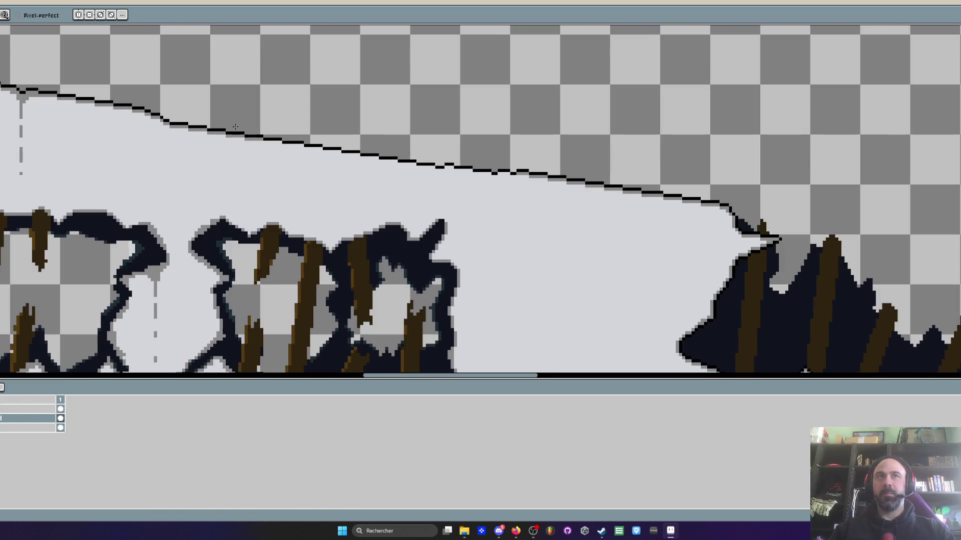
pyautogui.scroll(-1, 218, 143)
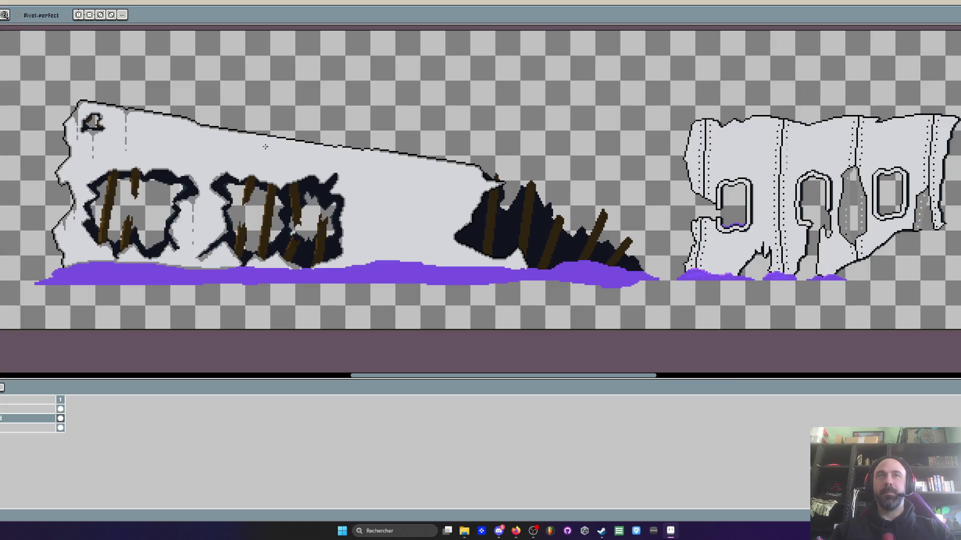
pyautogui.scroll(3, 455, 164)
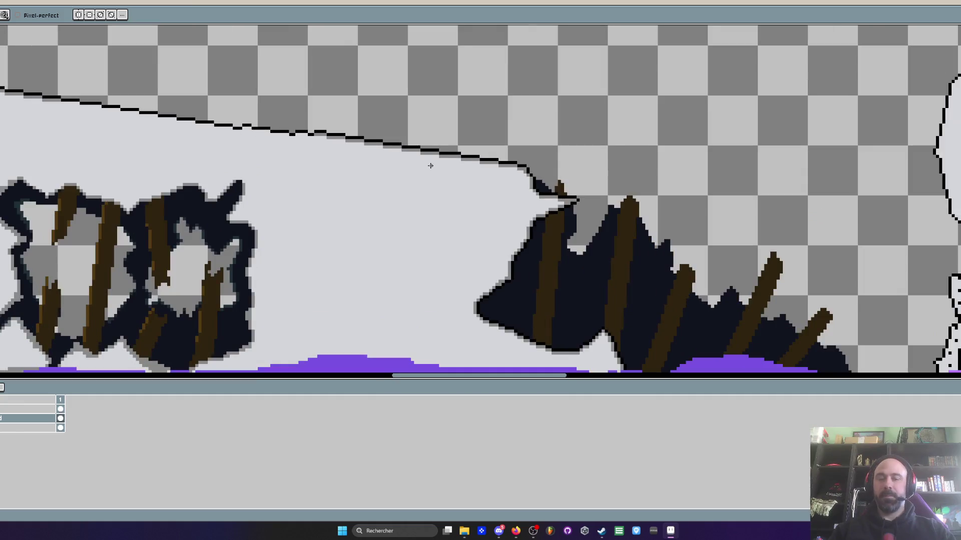
pyautogui.scroll(1, 498, 141)
# - Pick black and place six spaced rivet dots along the slab's sloping top edge
pyautogui.press('i')
pyautogui.scroll(-3, 496, 145)
pyautogui.hscroll(-3, 421, 120)
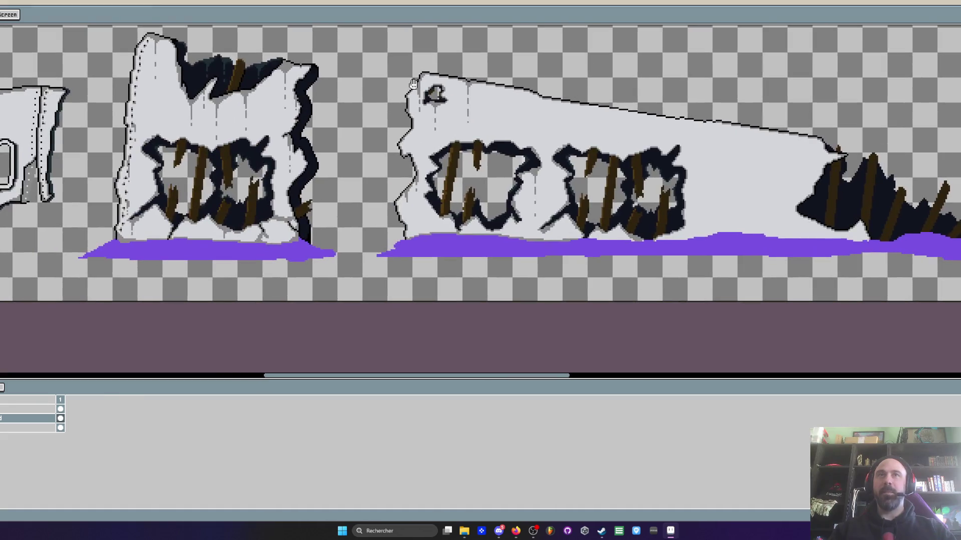
pyautogui.scroll(1, 366, 84)
pyautogui.scroll(1, 365, 85)
pyautogui.scroll(1, 365, 85)
pyautogui.press('b')
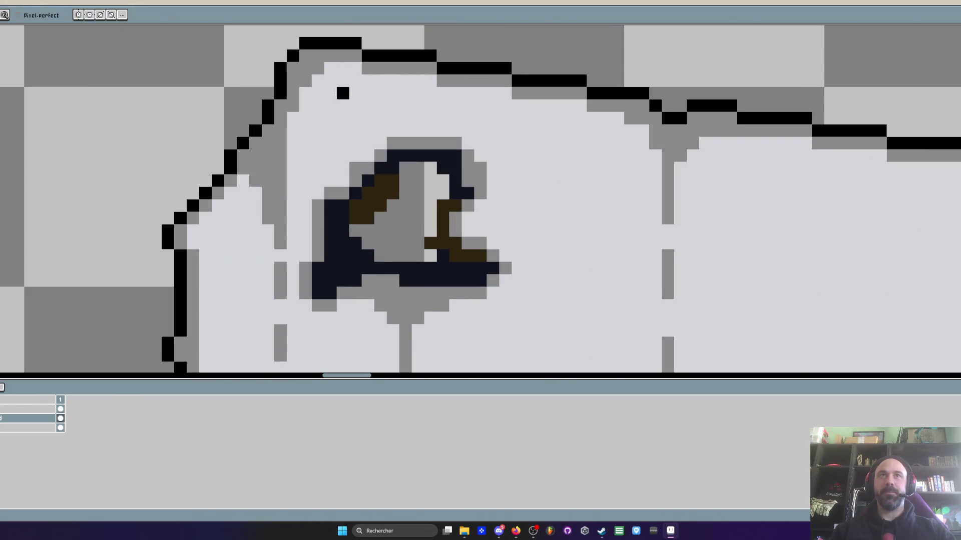
pyautogui.click(330, 105)
pyautogui.click(393, 118)
pyautogui.click(456, 117)
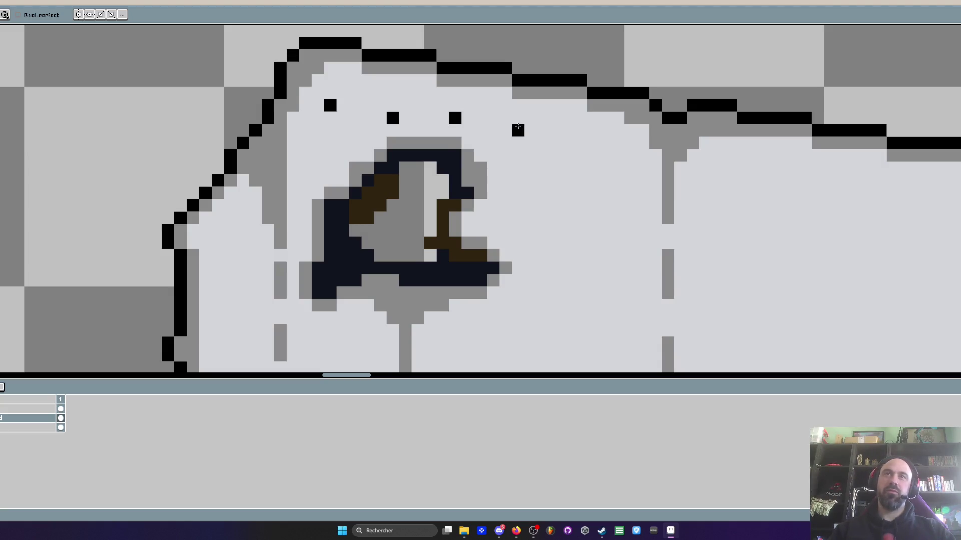
pyautogui.click(517, 129)
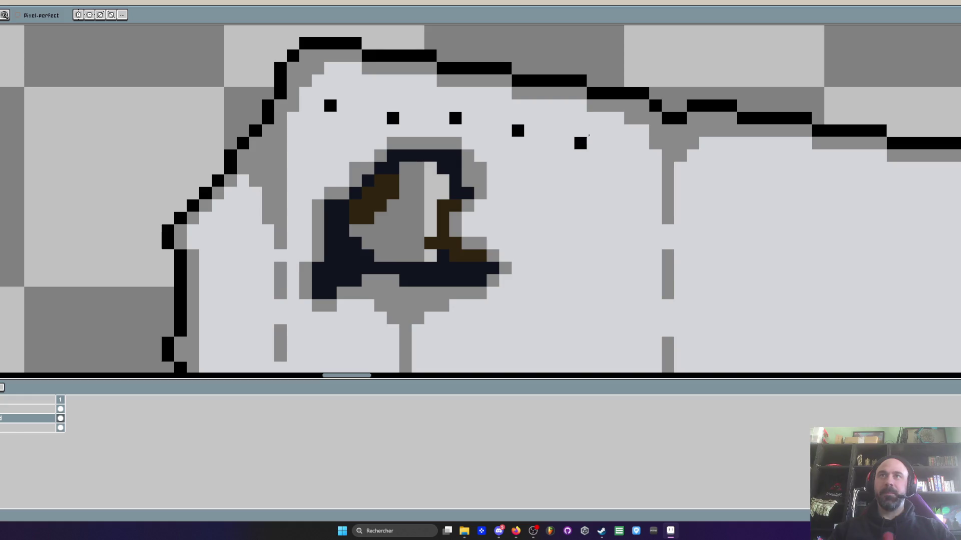
pyautogui.click(580, 131)
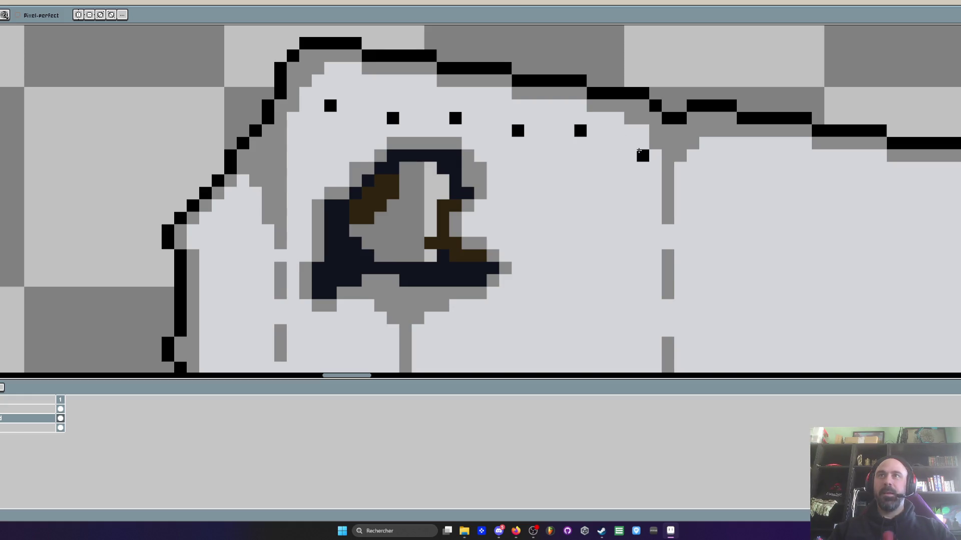
pyautogui.click(642, 143)
pyautogui.hscroll(5, 601, 154)
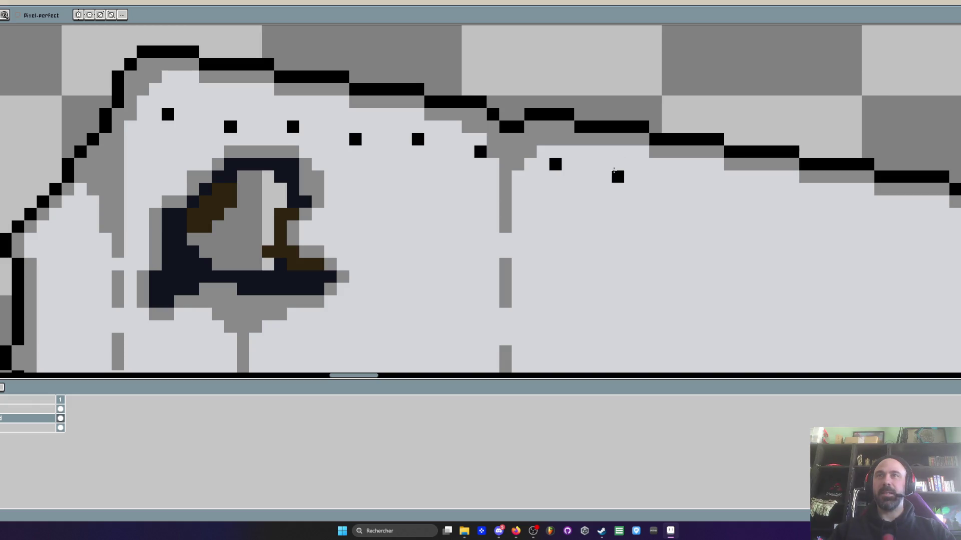
# - Continue the black rivet dot row further right below the top edge
pyautogui.click(617, 176)
pyautogui.click(692, 189)
pyautogui.scroll(-3, 627, 170)
pyautogui.scroll(-2, 627, 171)
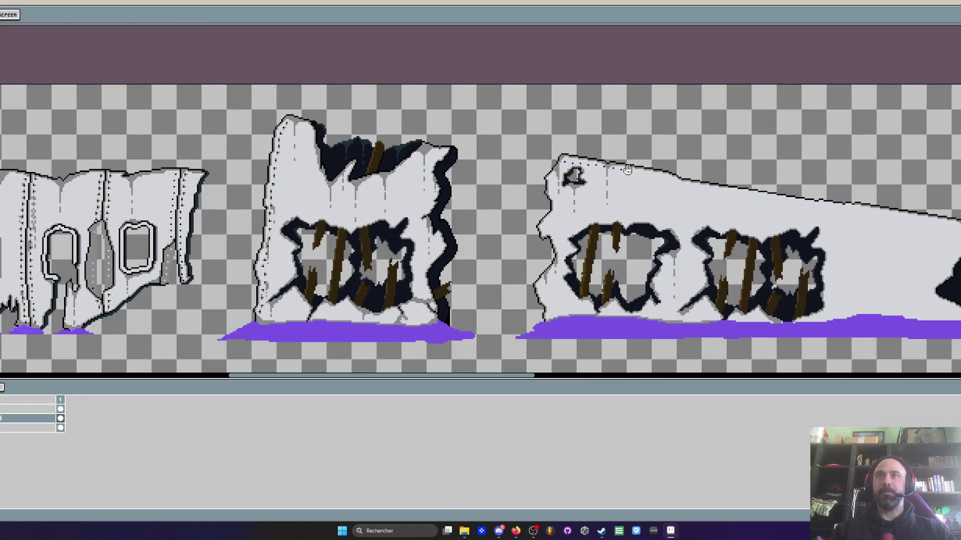
pyautogui.scroll(2, 627, 171)
pyautogui.scroll(2, 635, 177)
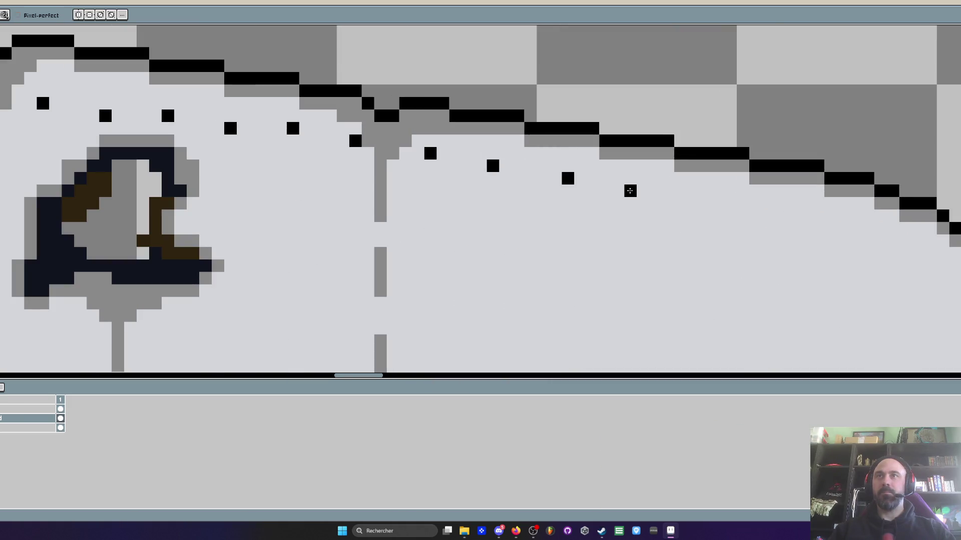
pyautogui.click(639, 195)
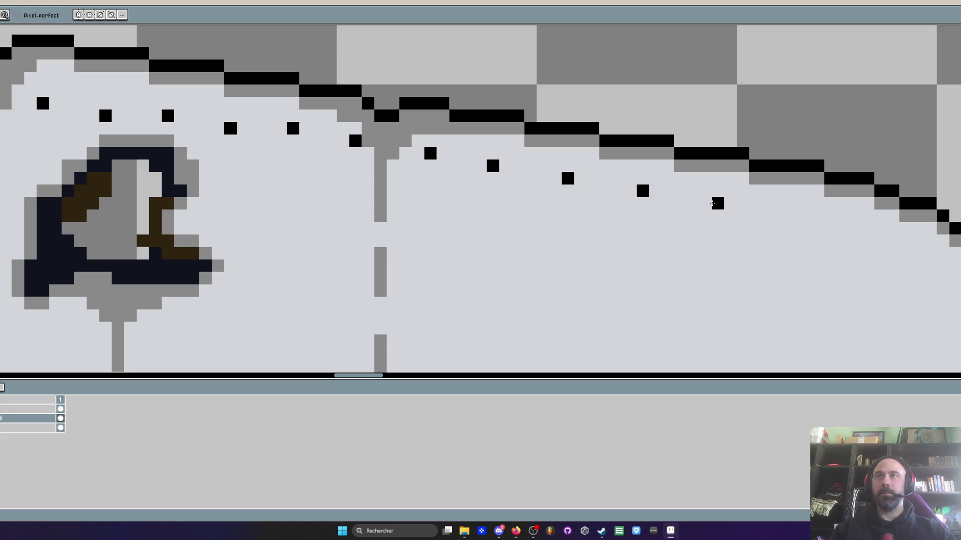
pyautogui.moveTo(719, 203); pyautogui.dragTo(533, 197)
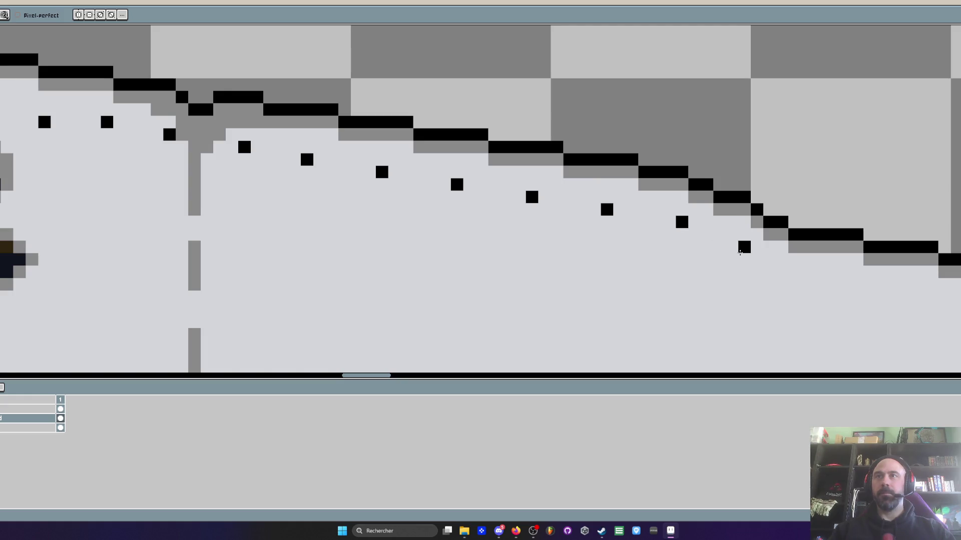
pyautogui.scroll(-1, 731, 247)
pyautogui.scroll(-3, 718, 243)
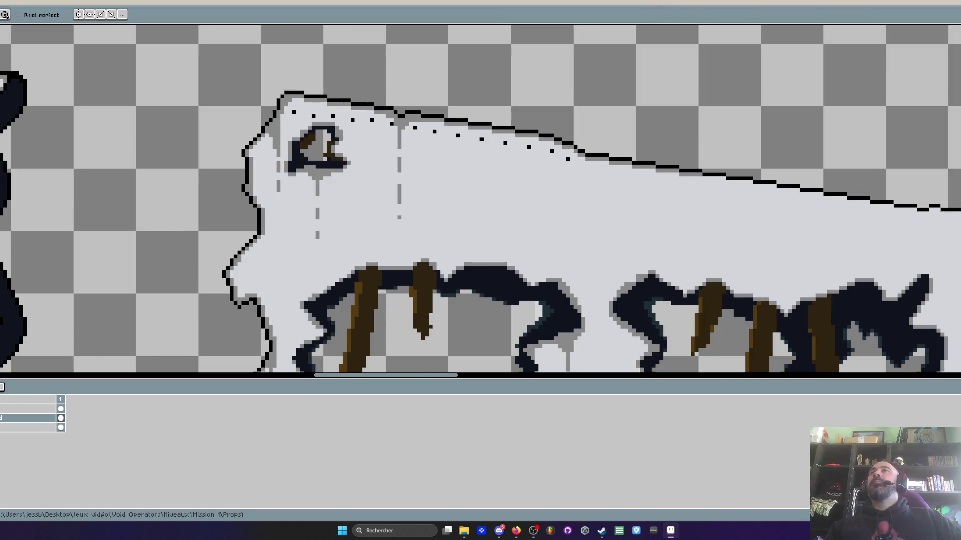
pyautogui.scroll(2, 531, 208)
pyautogui.scroll(2, 532, 208)
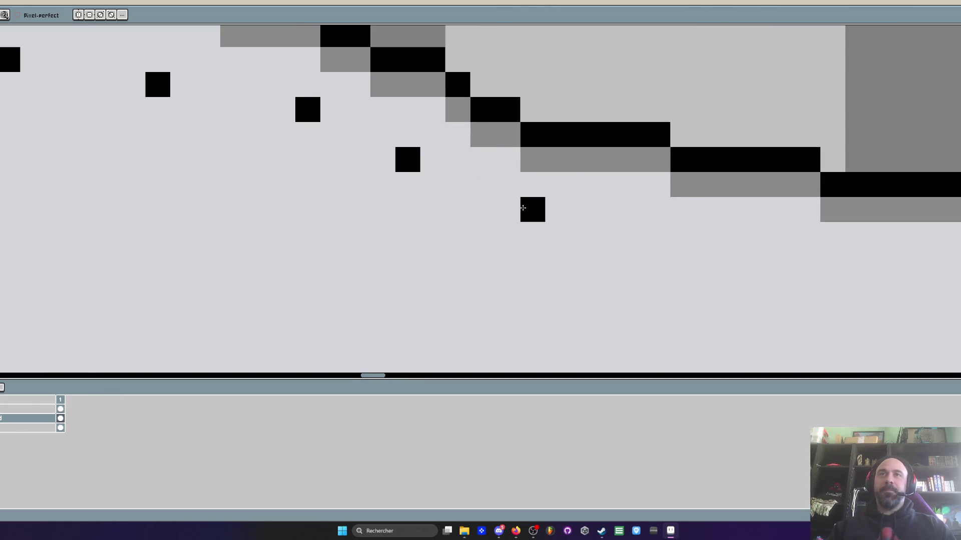
pyautogui.scroll(-3, 526, 231)
pyautogui.scroll(1, 511, 195)
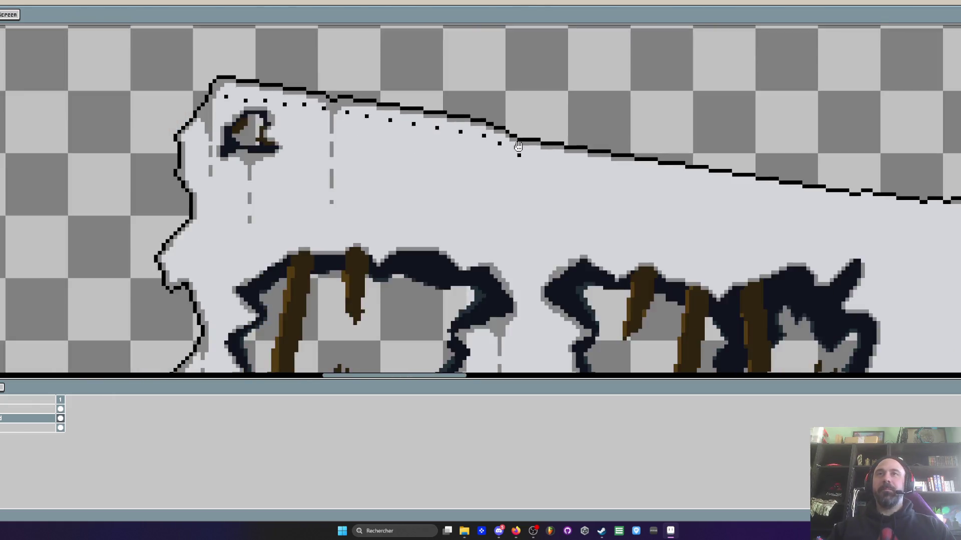
pyautogui.scroll(2, 501, 169)
pyautogui.scroll(-1, 530, 200)
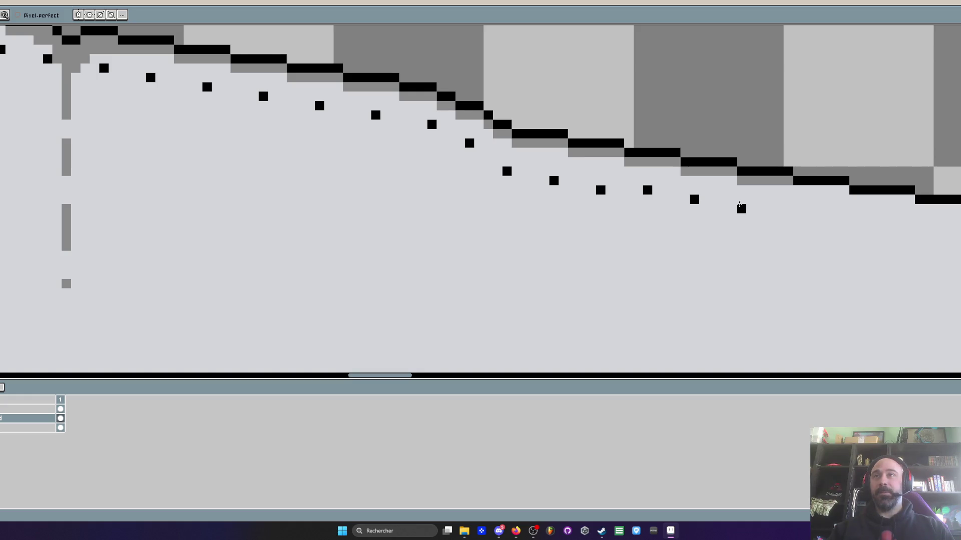
pyautogui.scroll(-3, 732, 200)
pyautogui.scroll(-1, 590, 184)
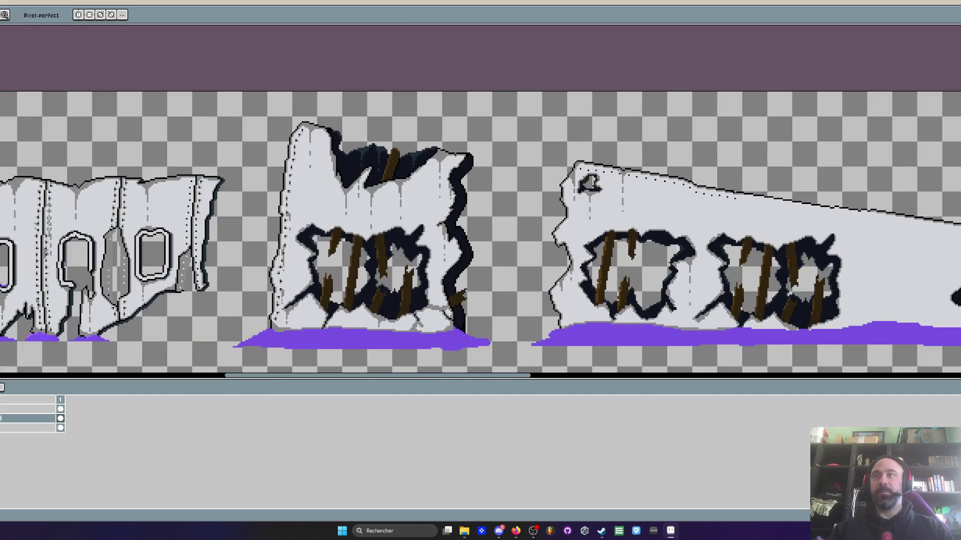
pyautogui.scroll(3, 591, 185)
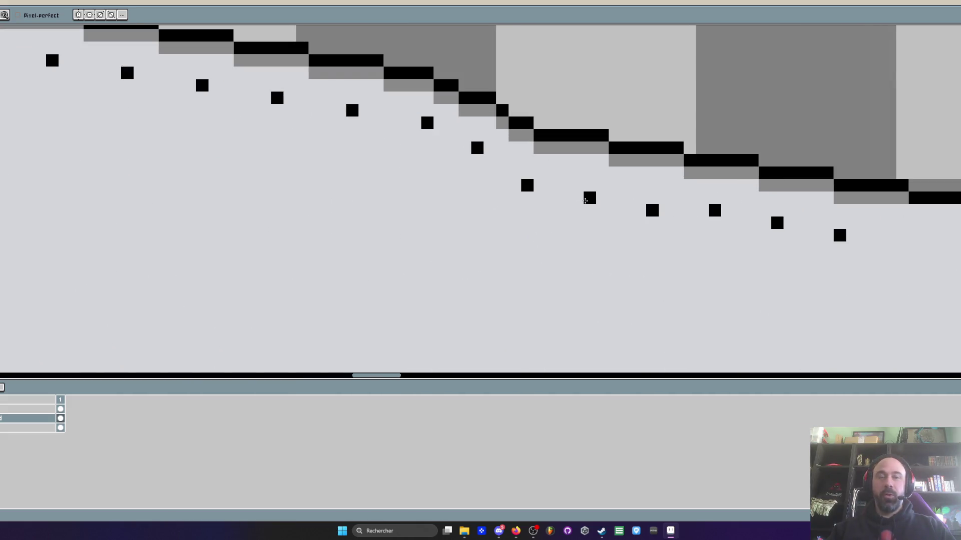
# - Lasso the grey shading under the dots and nudge it up one pixel
pyautogui.moveTo(589, 198); pyautogui.dragTo(593, 192)
pyautogui.moveTo(682, 223); pyautogui.dragTo(684, 224)
pyautogui.press('Return')
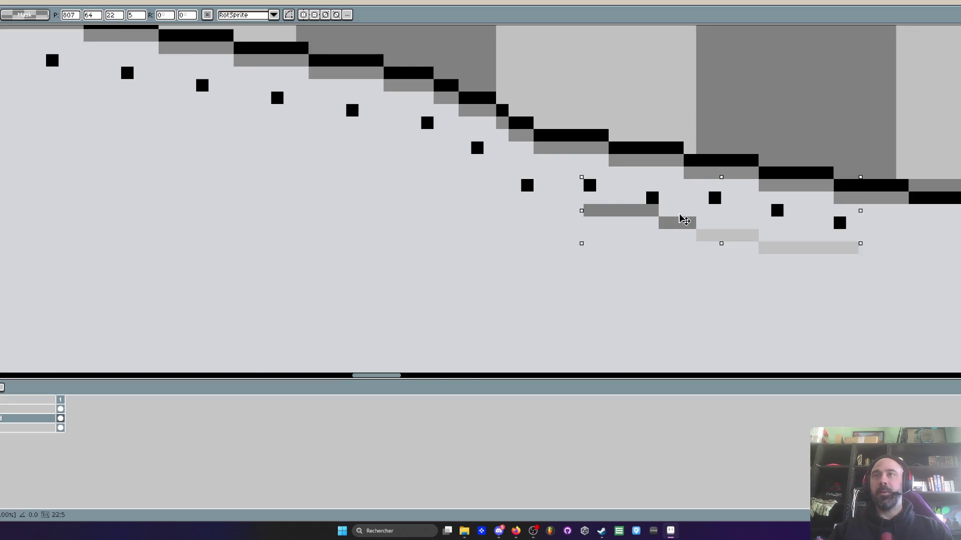
pyautogui.scroll(-2, 685, 224)
pyautogui.press('b')
pyautogui.scroll(2, 646, 203)
# - Re-place a black dot one pixel higher and cover stray grey pixels with stone colour
pyautogui.click(625, 160)
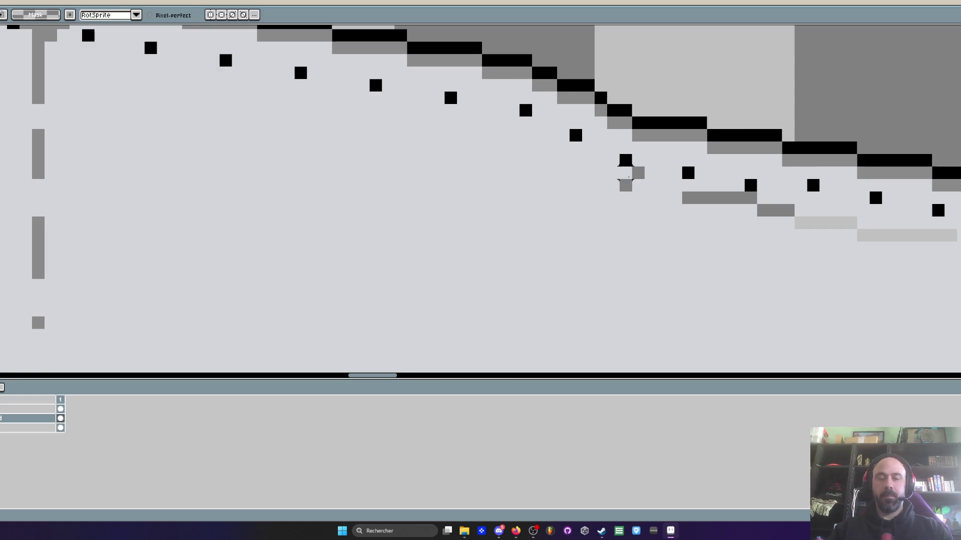
pyautogui.press('i')
pyautogui.press('b')
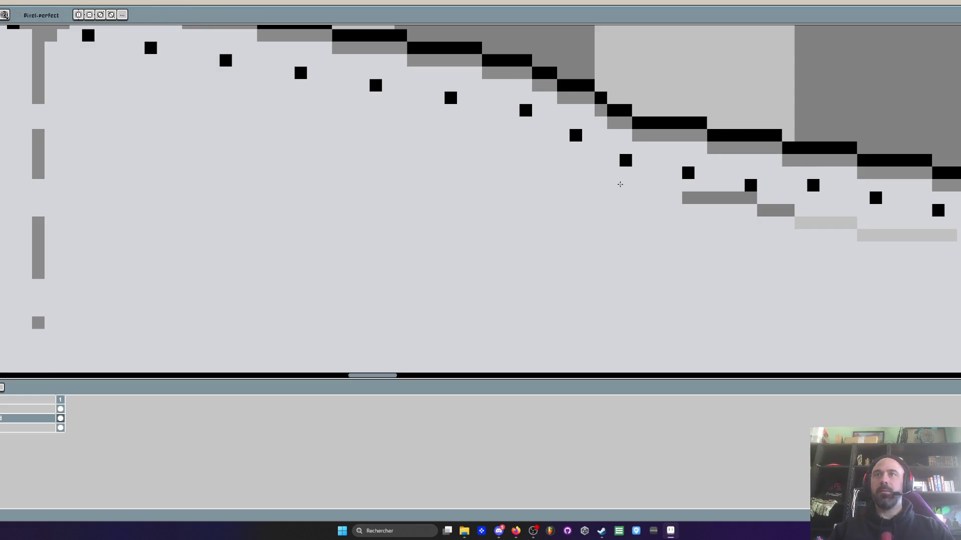
pyautogui.moveTo(620, 184); pyautogui.dragTo(801, 223)
pyautogui.scroll(-2, 786, 216)
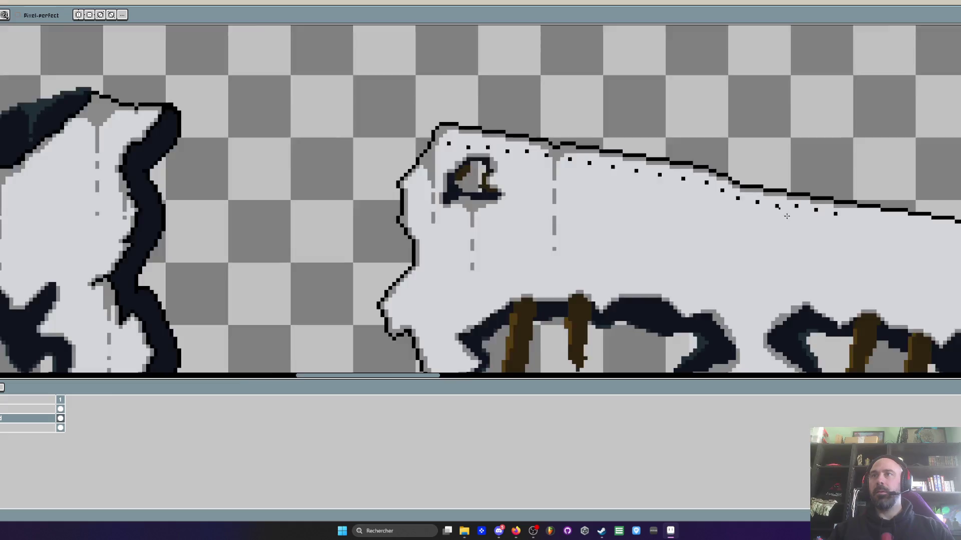
pyautogui.scroll(-2, 786, 217)
pyautogui.scroll(-1, 555, 164)
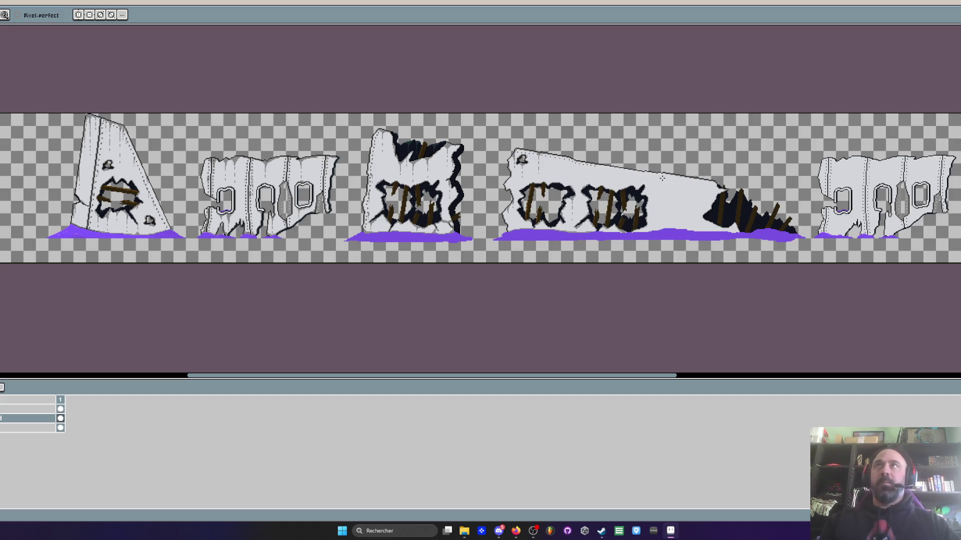
pyautogui.scroll(3, 662, 177)
pyautogui.scroll(2, 526, 157)
pyautogui.scroll(2, 456, 148)
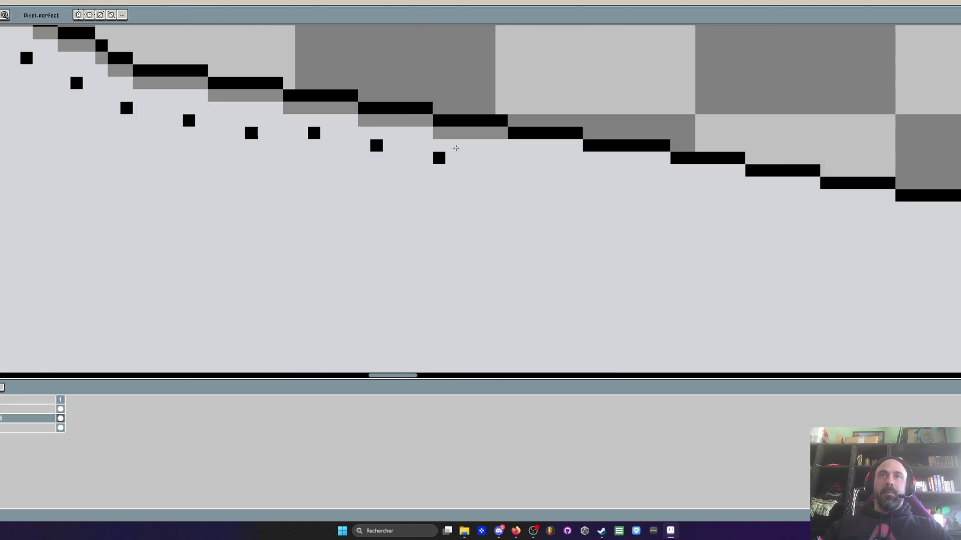
# - Sample black and add four more rivet dots along the slab's slope
pyautogui.press('alt')
pyautogui.scroll(1, 453, 117)
pyautogui.click(525, 196)
pyautogui.click(634, 211)
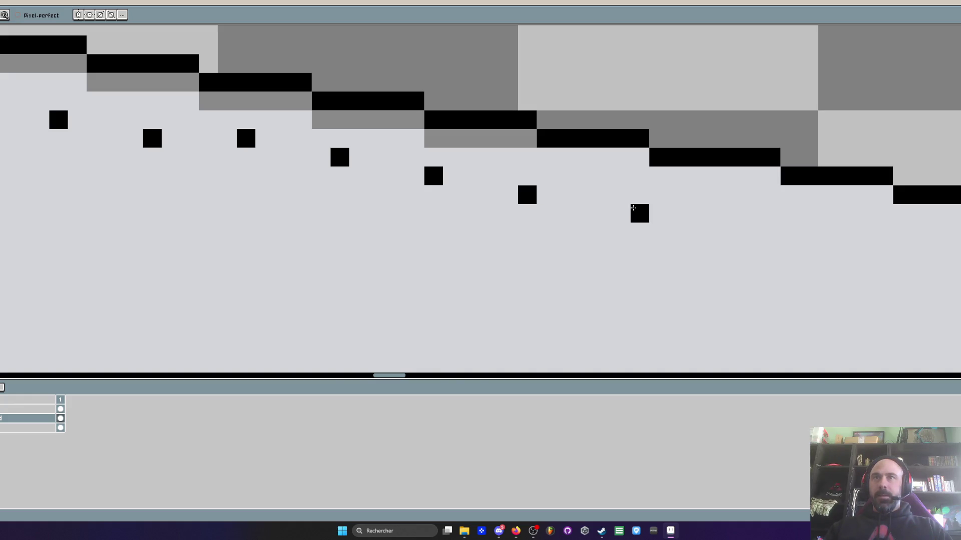
pyautogui.scroll(-3, 633, 208)
pyautogui.scroll(2, 594, 210)
pyautogui.click(636, 188)
pyautogui.scroll(1, 636, 189)
pyautogui.click(624, 188)
pyautogui.scroll(-2, 624, 188)
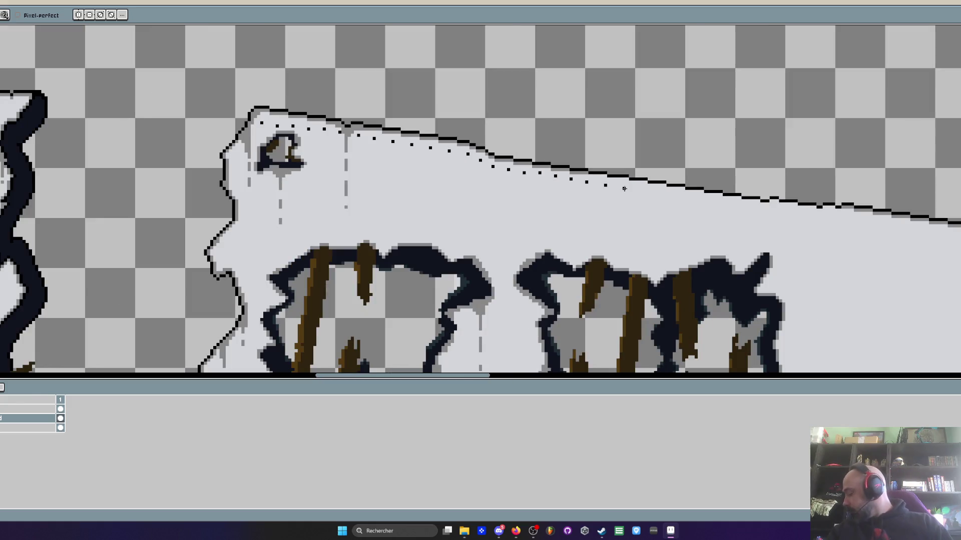
pyautogui.scroll(-2, 624, 188)
pyautogui.scroll(3, 630, 189)
pyautogui.scroll(1, 630, 190)
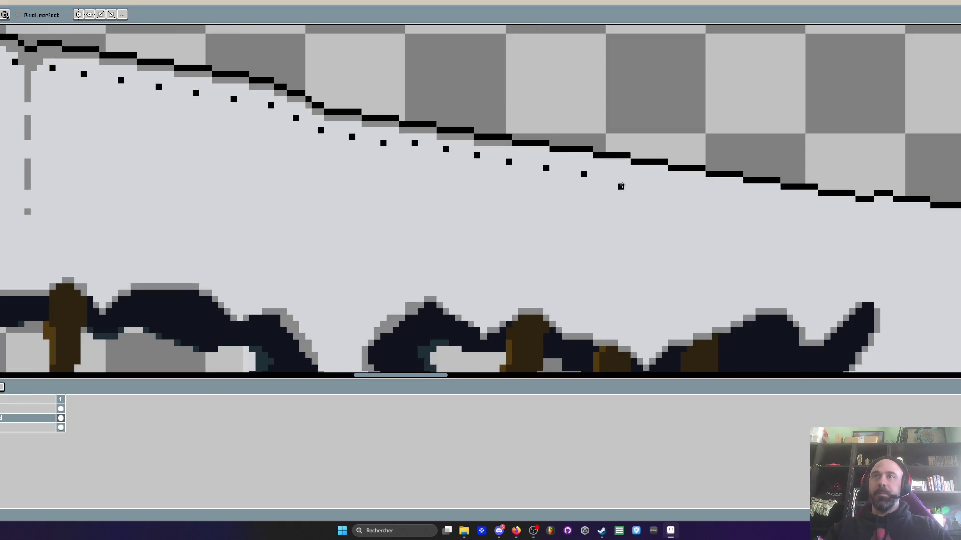
pyautogui.scroll(-2, 627, 181)
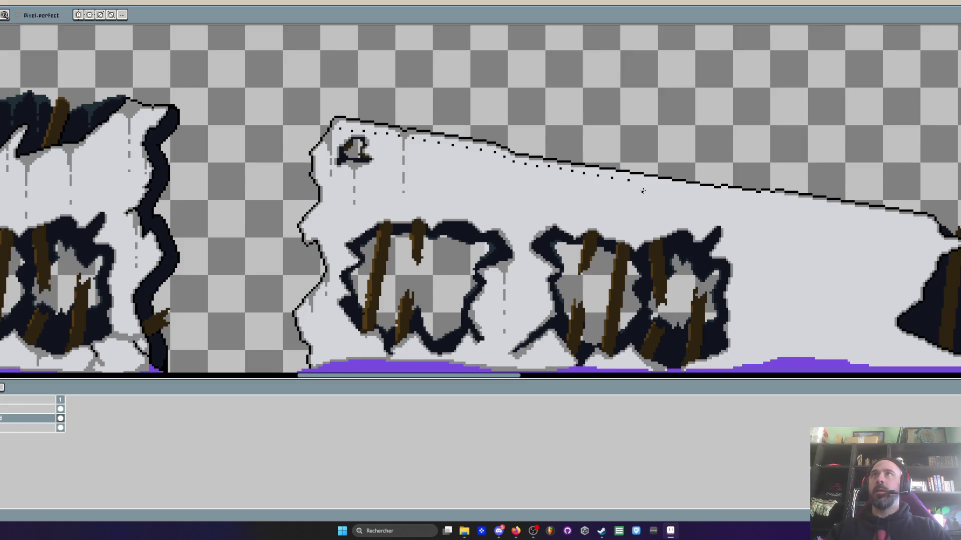
pyautogui.scroll(3, 643, 191)
pyautogui.scroll(2, 600, 176)
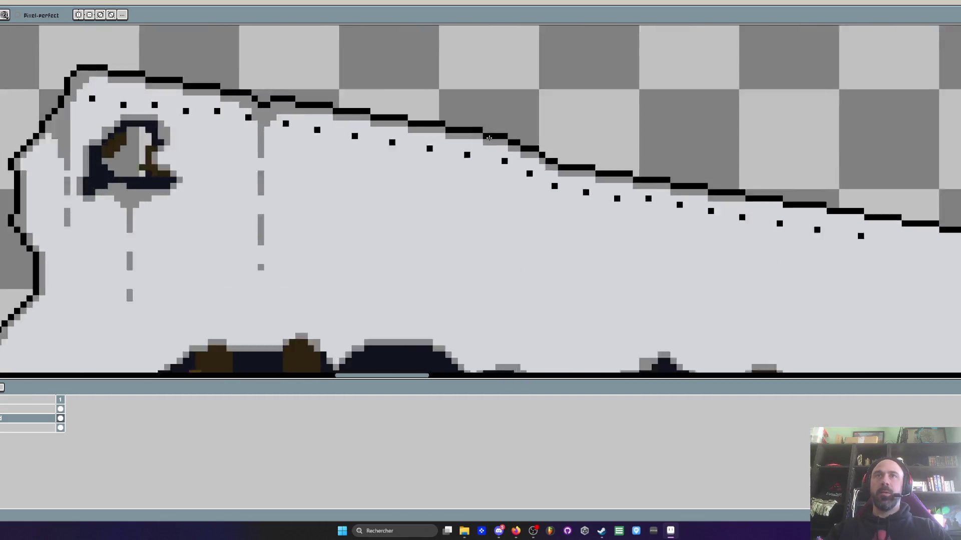
pyautogui.scroll(2, 556, 162)
pyautogui.scroll(2, 504, 141)
# - Sample grey and paint shading beneath the stepped black top outline further right
pyautogui.press('i')
pyautogui.scroll(-3, 503, 140)
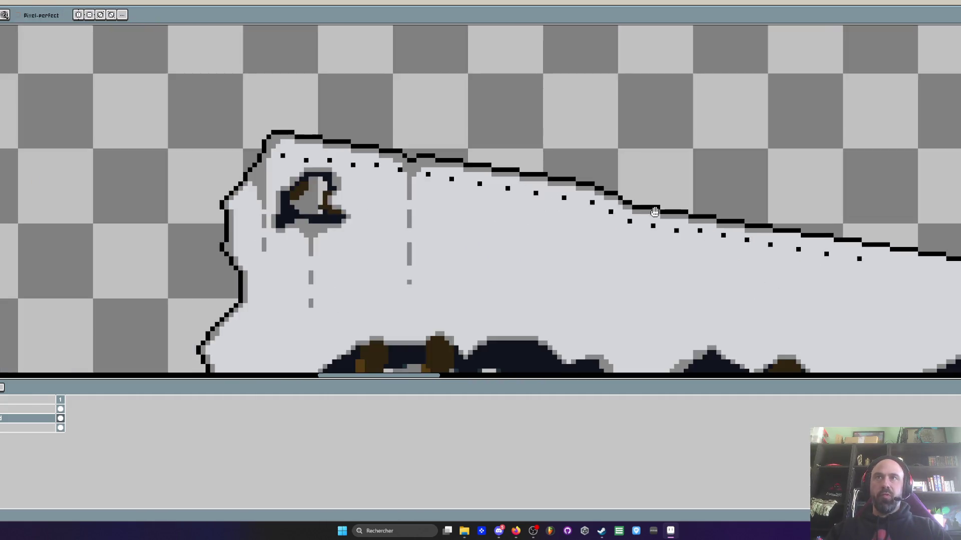
pyautogui.scroll(3, 463, 243)
pyautogui.press('b')
pyautogui.moveTo(534, 233)
pyautogui.mouseDown()
pyautogui.moveTo(721, 260)
pyautogui.moveTo(683, 260)
pyautogui.mouseUp()
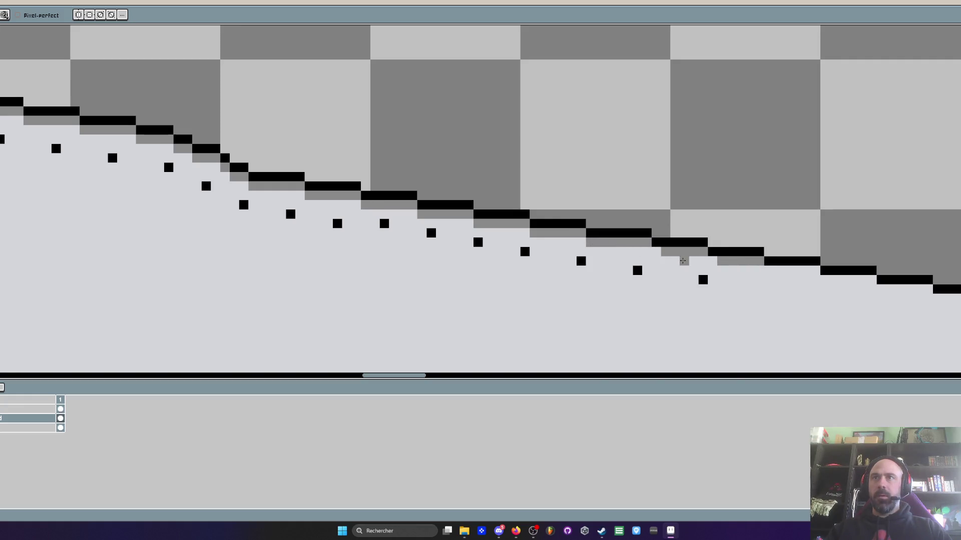
pyautogui.scroll(-3, 654, 243)
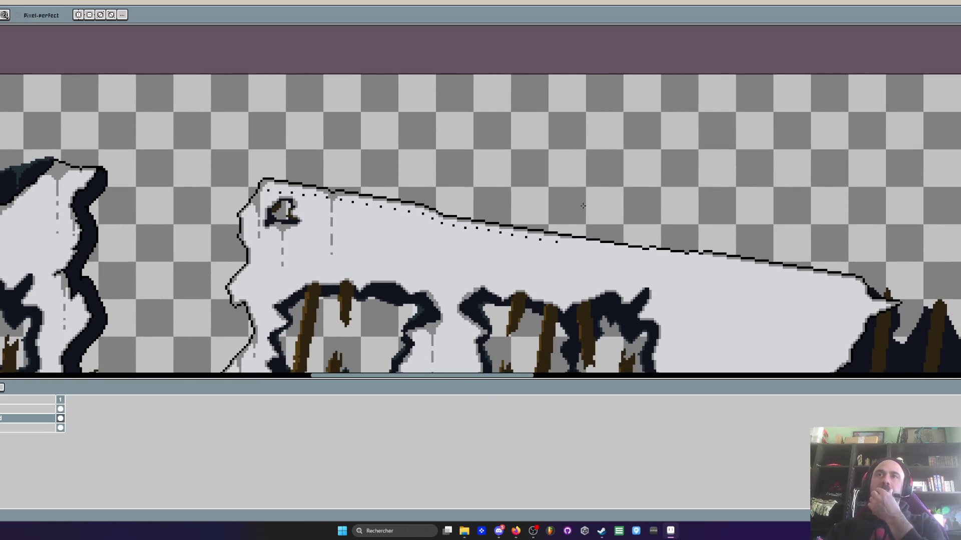
pyautogui.scroll(2, 583, 205)
pyautogui.scroll(2, 557, 235)
pyautogui.moveTo(581, 233)
pyautogui.mouseDown()
pyautogui.moveTo(628, 232)
pyautogui.moveTo(868, 273)
pyautogui.moveTo(821, 271)
pyautogui.mouseUp()
pyautogui.scroll(1, 718, 247)
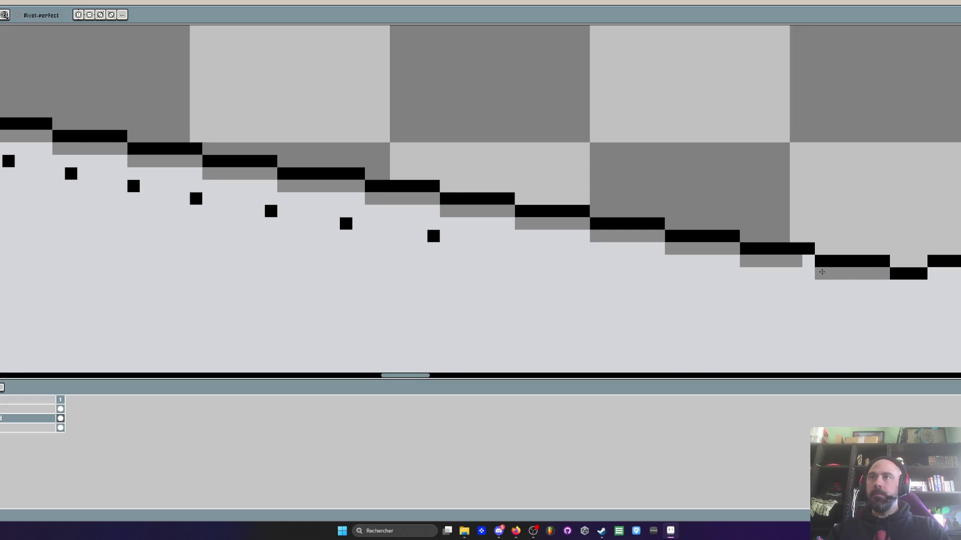
pyautogui.scroll(-2, 821, 271)
pyautogui.scroll(1, 659, 262)
pyautogui.scroll(1, 659, 262)
pyautogui.moveTo(672, 209)
pyautogui.mouseDown()
pyautogui.moveTo(623, 221)
pyautogui.moveTo(665, 233)
pyautogui.moveTo(751, 221)
pyautogui.moveTo(837, 232)
pyautogui.moveTo(846, 247)
pyautogui.moveTo(887, 234)
pyautogui.moveTo(922, 247)
pyautogui.mouseUp()
pyautogui.scroll(-3, 924, 246)
pyautogui.scroll(1, 785, 223)
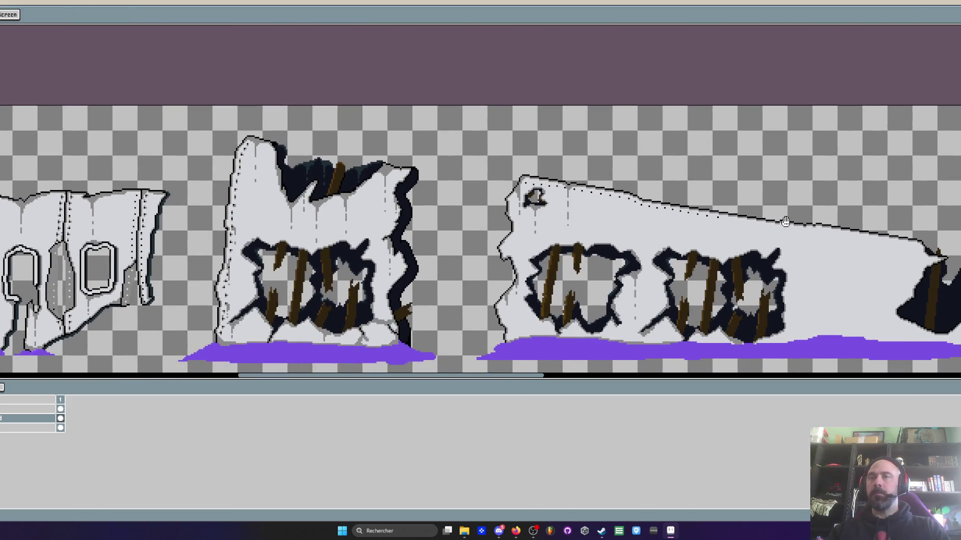
pyautogui.press('space')
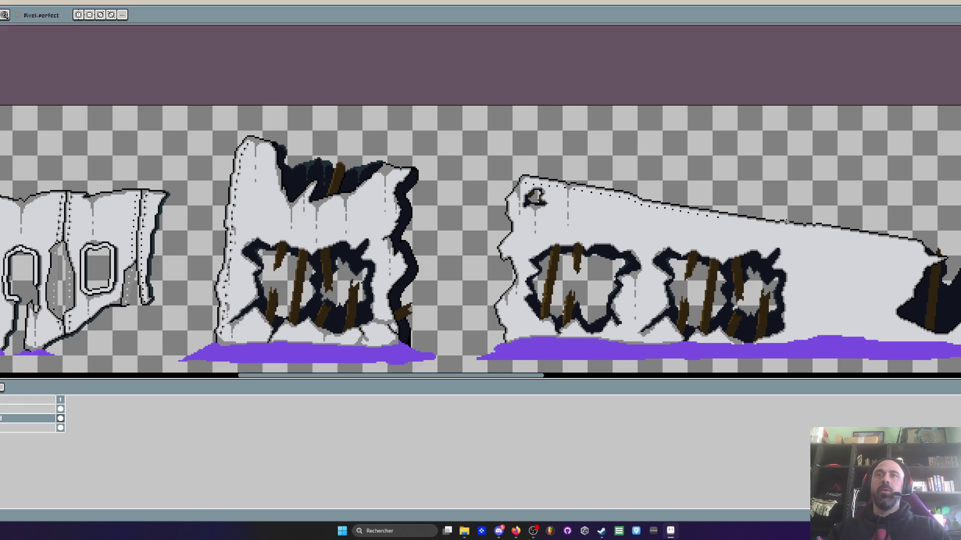
pyautogui.scroll(-1, 639, 351)
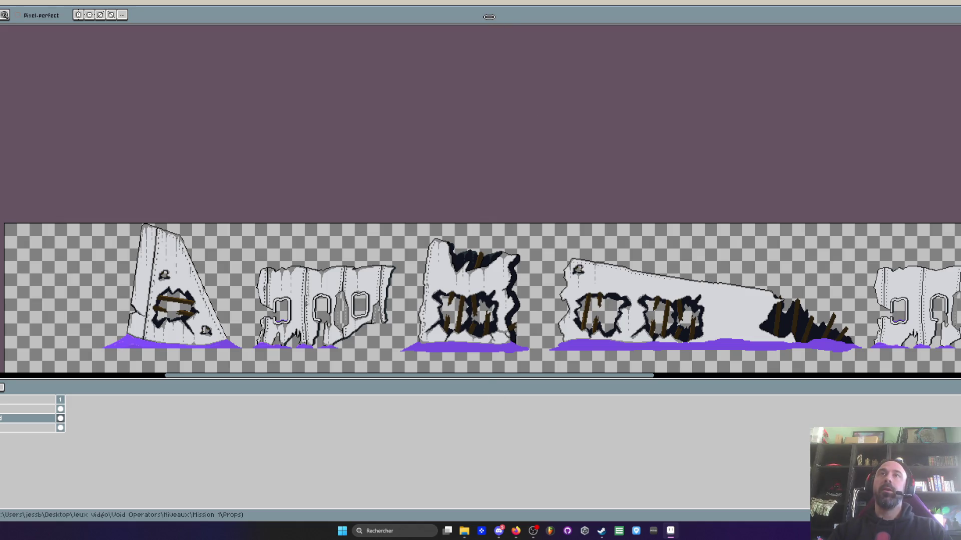
pyautogui.scroll(2, 640, 236)
pyautogui.scroll(-2, 639, 235)
pyautogui.scroll(3, 640, 236)
pyautogui.scroll(-1, 640, 236)
pyautogui.scroll(-1, 640, 236)
pyautogui.scroll(2, 640, 236)
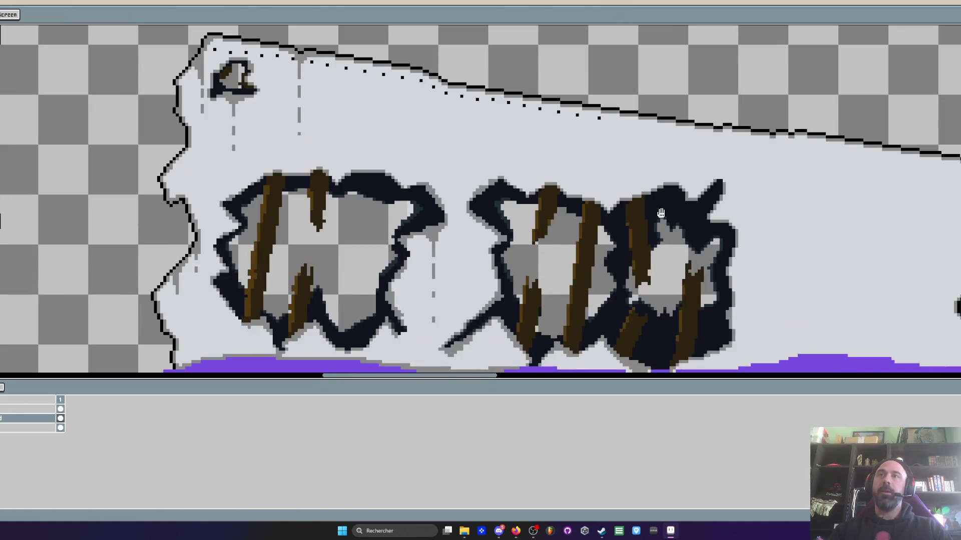
pyautogui.scroll(-1, 606, 204)
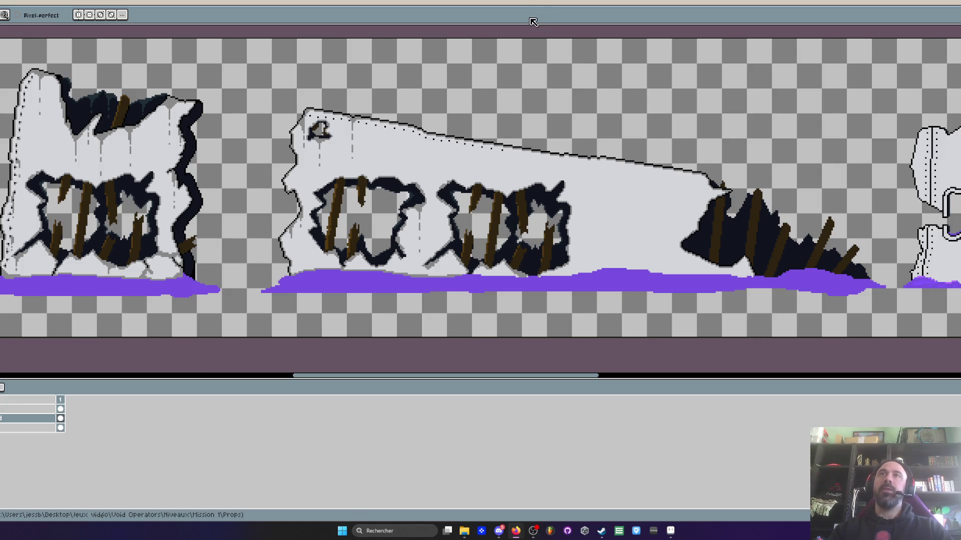
pyautogui.scroll(-1, 629, 132)
pyautogui.scroll(1, 629, 132)
pyautogui.scroll(-1, 629, 132)
pyautogui.scroll(1, 630, 133)
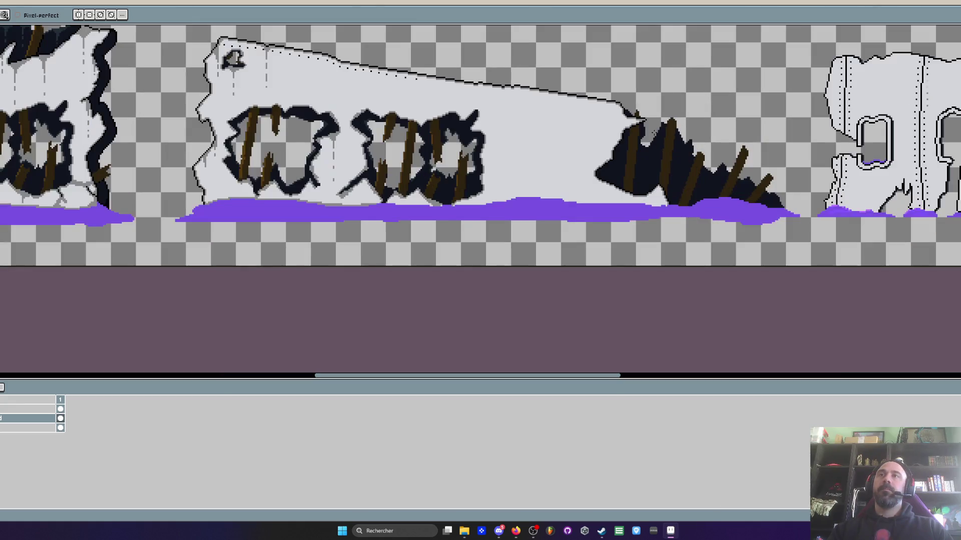
pyautogui.scroll(-1, 629, 132)
pyautogui.scroll(1, 629, 133)
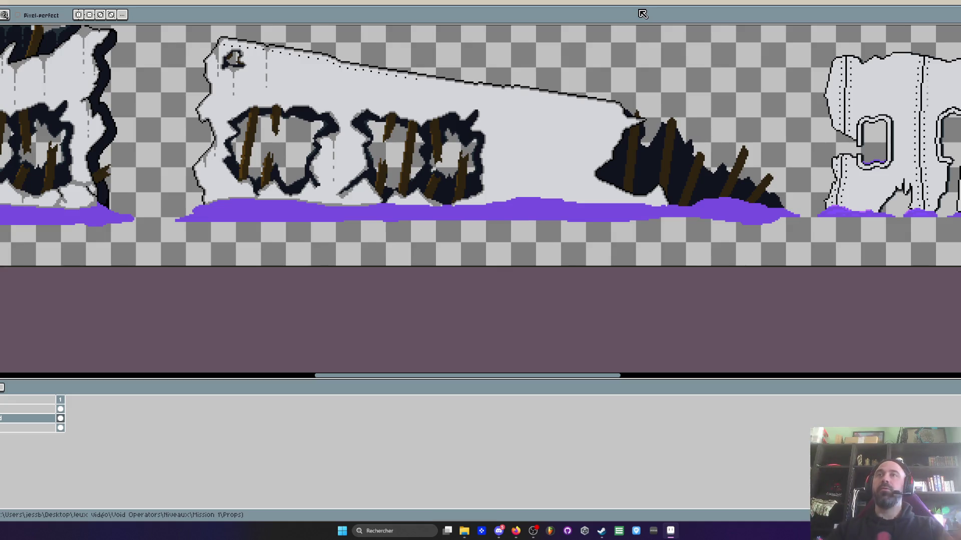
pyautogui.press('-')
pyautogui.press('-')
# - Zoom in, sample the dots' black and add three dots along the slab's top edge
pyautogui.press('+')
pyautogui.press('+')
pyautogui.press('+')
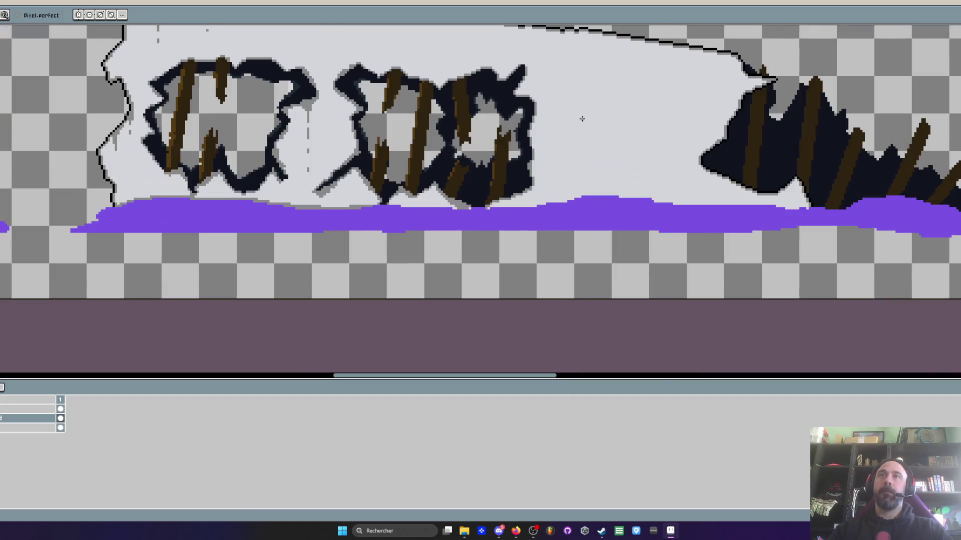
pyautogui.scroll(-1, 521, 171)
pyautogui.scroll(-1, 521, 180)
pyautogui.scroll(2, 521, 180)
pyautogui.press('i')
pyautogui.scroll(1, 507, 157)
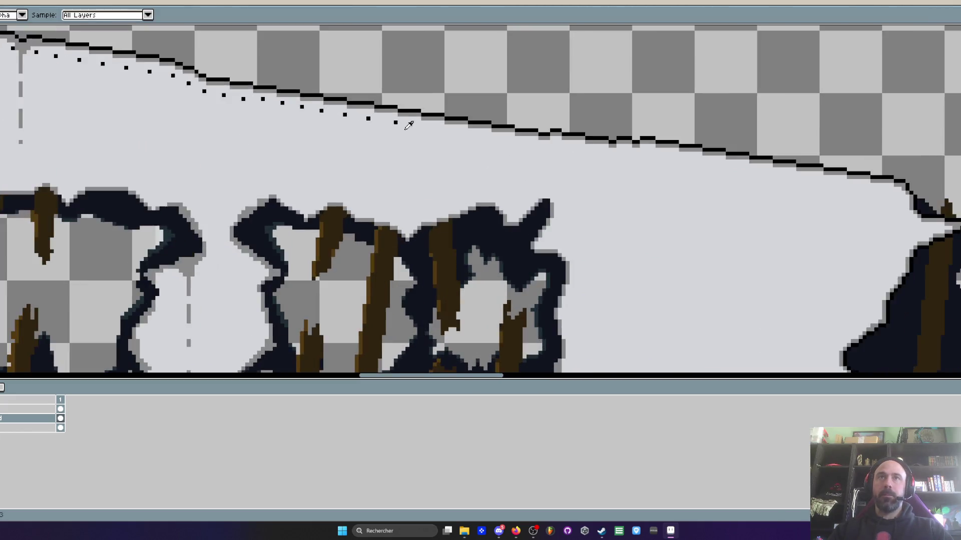
pyautogui.scroll(1, 395, 119)
pyautogui.scroll(1, 402, 114)
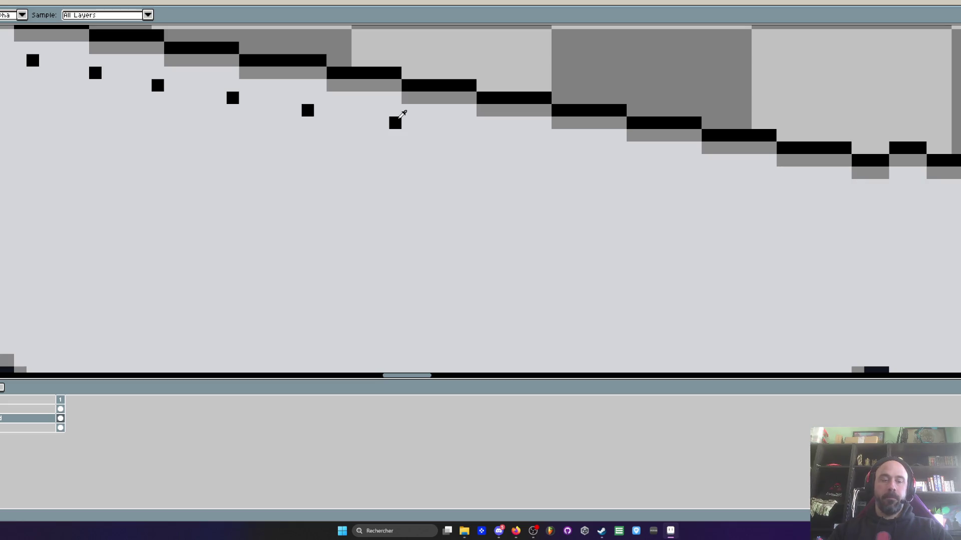
pyautogui.press('b')
pyautogui.click(469, 136)
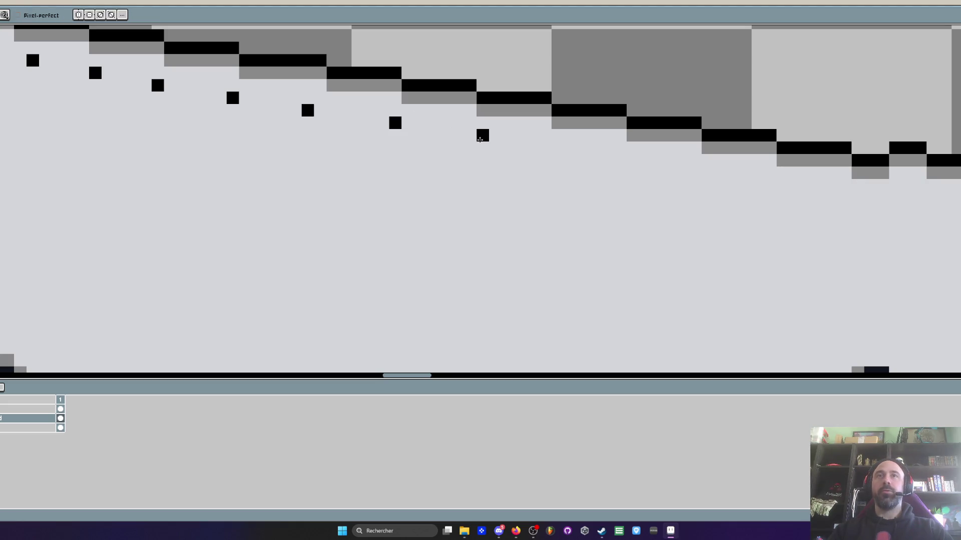
pyautogui.click(557, 148)
pyautogui.click(645, 160)
pyautogui.click(720, 173)
pyautogui.scroll(-1, 720, 173)
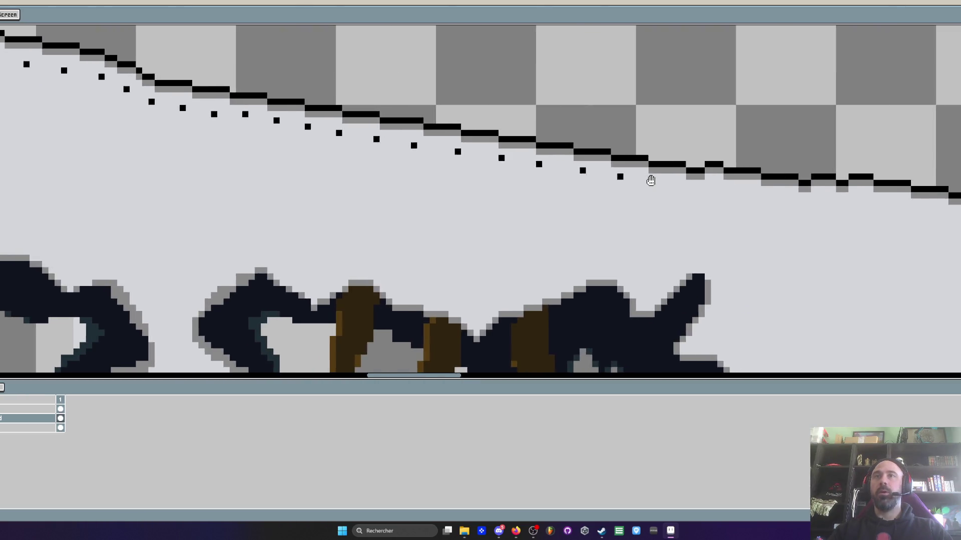
pyautogui.scroll(1, 651, 181)
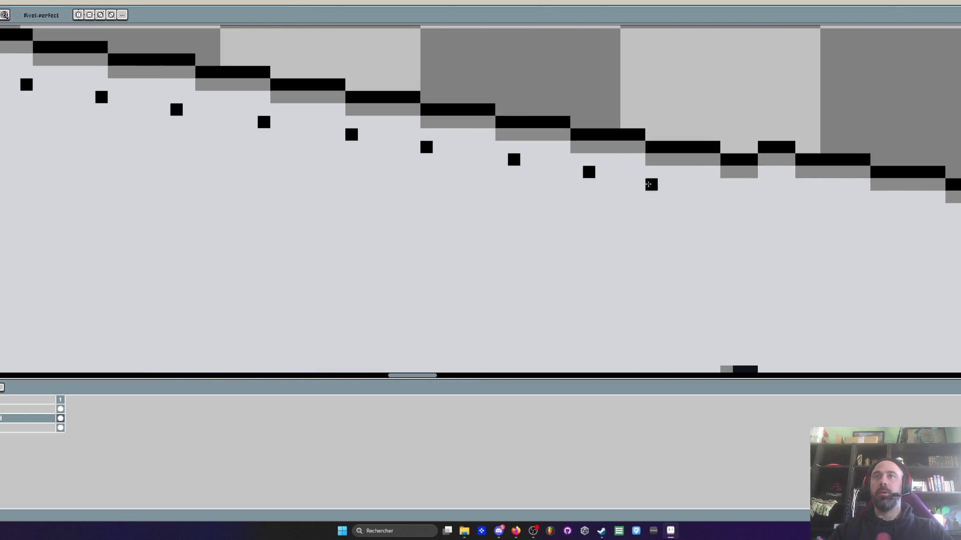
# - Continue the dotted black line pixel by pixel down the slab's sloping edge
pyautogui.click(738, 209)
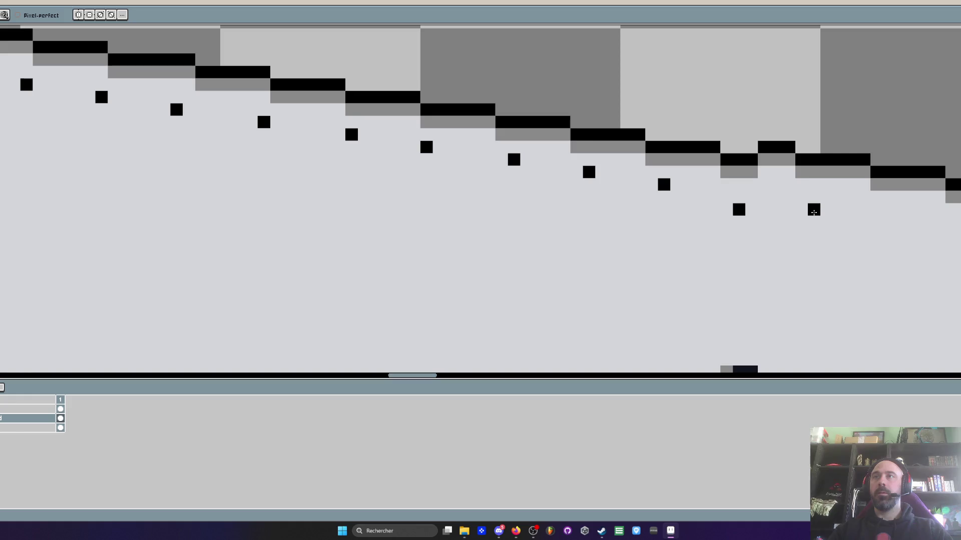
pyautogui.click(814, 209)
pyautogui.moveTo(849, 218); pyautogui.dragTo(723, 223)
pyautogui.click(762, 229)
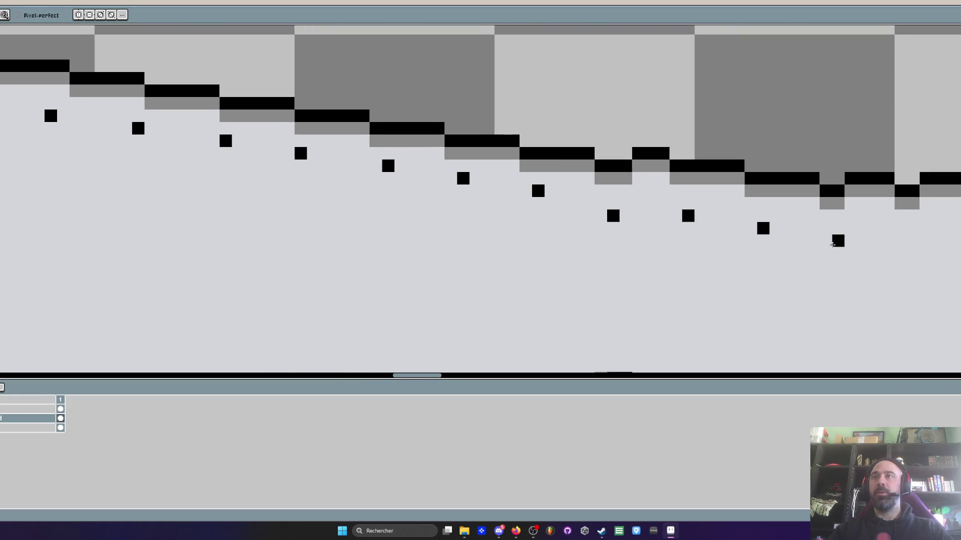
pyautogui.click(838, 241)
pyautogui.moveTo(837, 240); pyautogui.dragTo(685, 240)
pyautogui.click(760, 253)
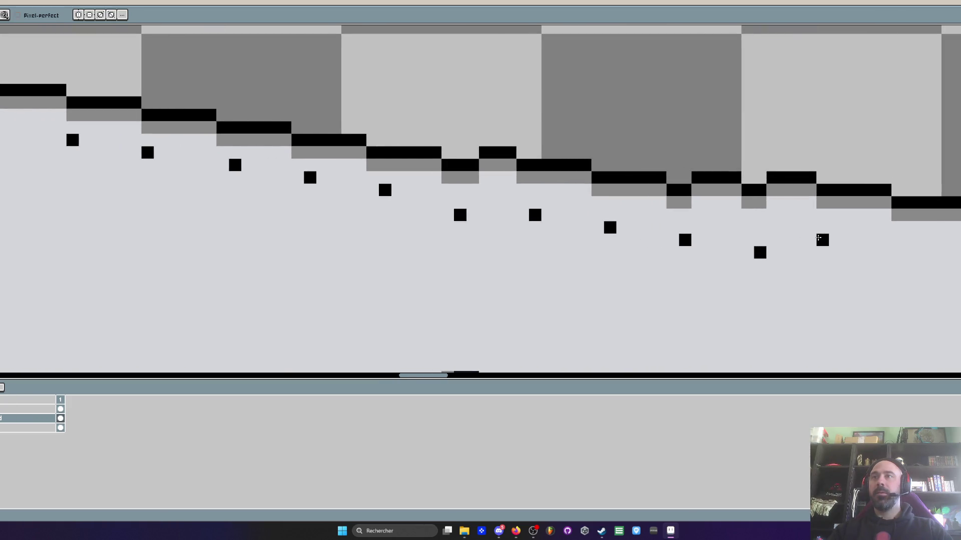
pyautogui.click(834, 239)
pyautogui.scroll(-3, 829, 238)
pyautogui.scroll(2, 785, 236)
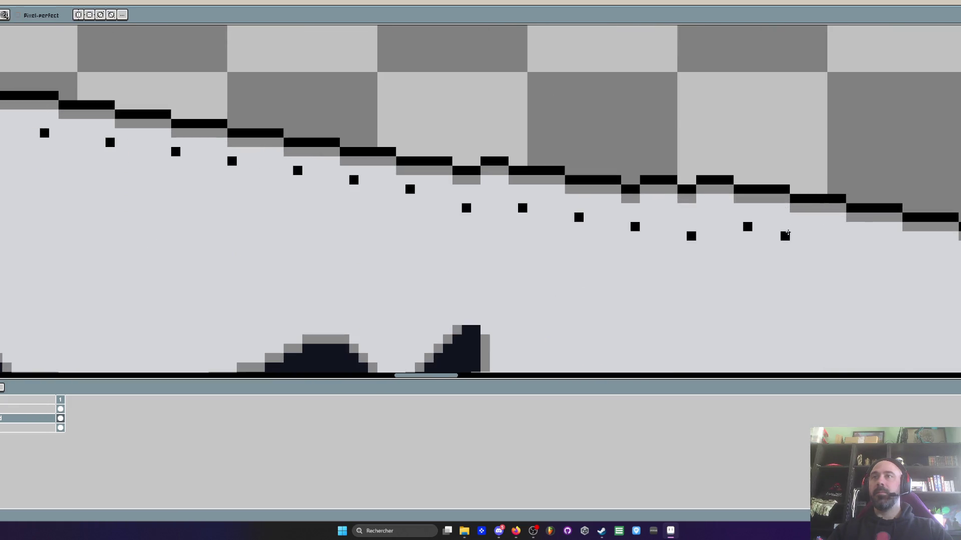
pyautogui.click(804, 237)
pyautogui.click(859, 245)
pyautogui.scroll(-3, 860, 245)
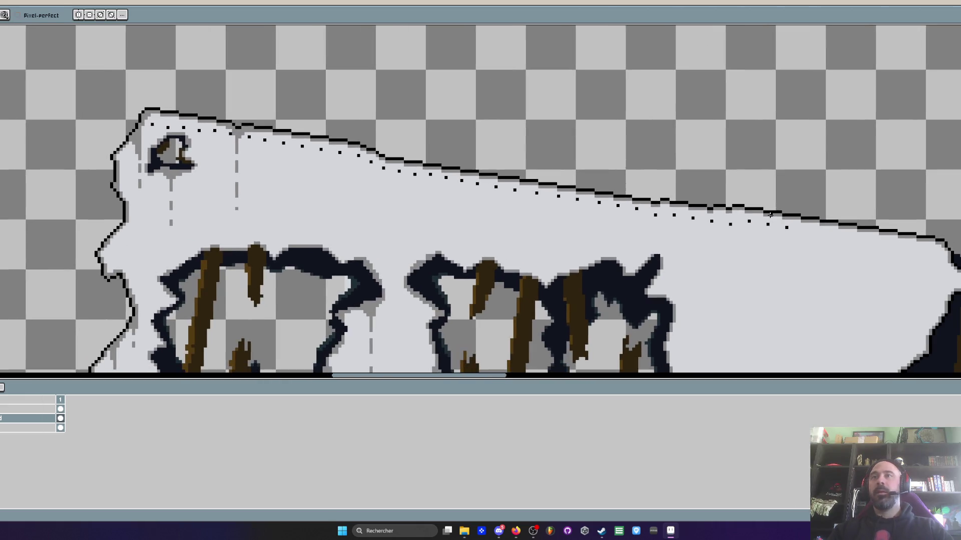
pyautogui.scroll(2, 762, 213)
pyautogui.scroll(1, 762, 213)
pyautogui.scroll(1, 708, 189)
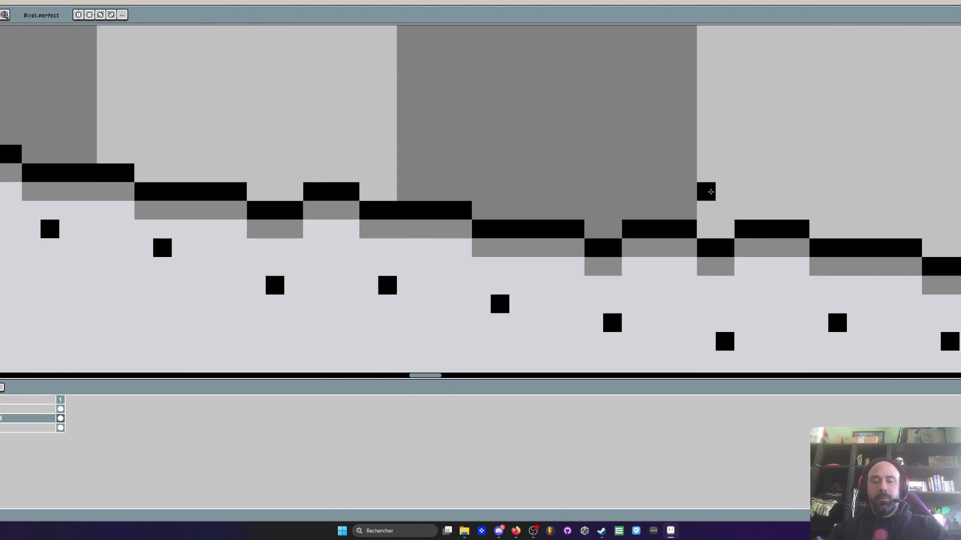
pyautogui.scroll(1, 706, 188)
pyautogui.scroll(-1, 719, 266)
pyautogui.scroll(-2, 719, 226)
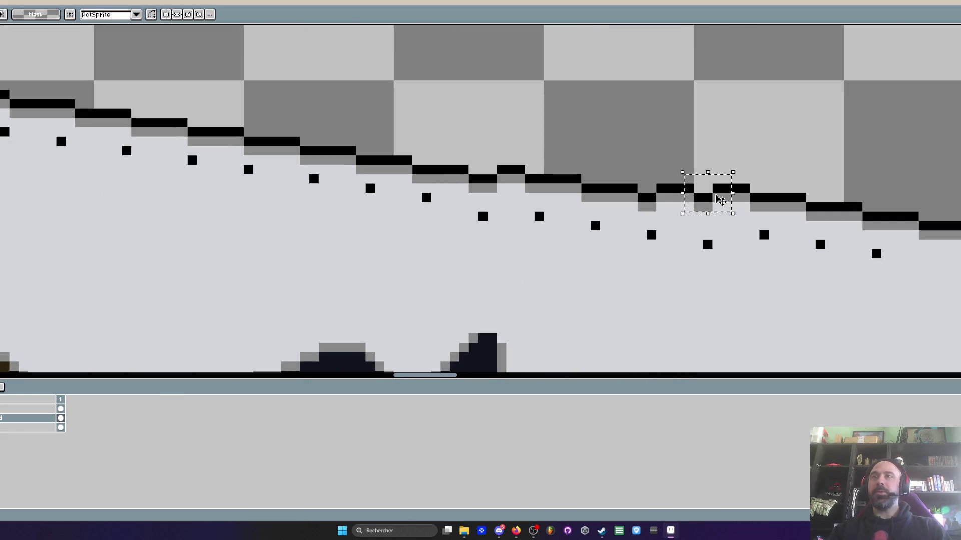
pyautogui.scroll(1, 701, 215)
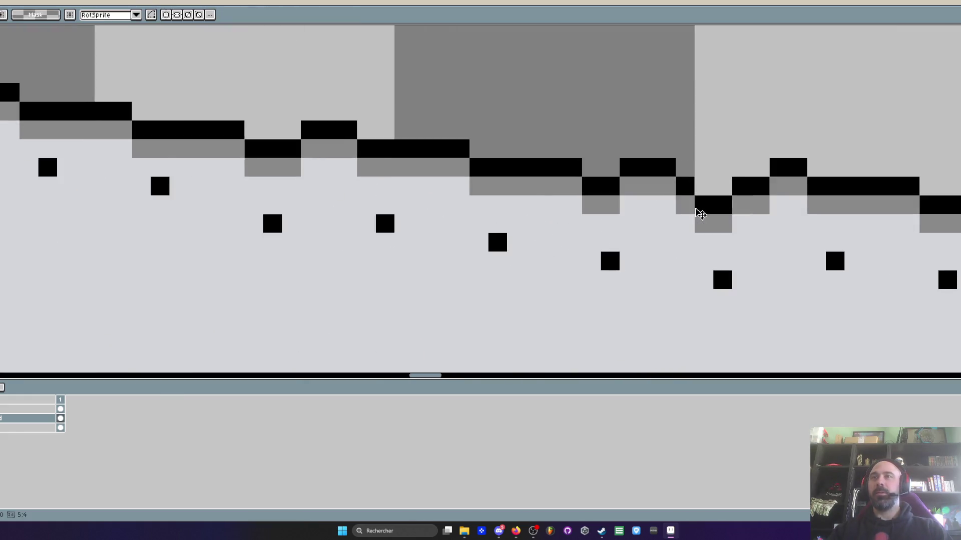
pyautogui.scroll(-3, 706, 195)
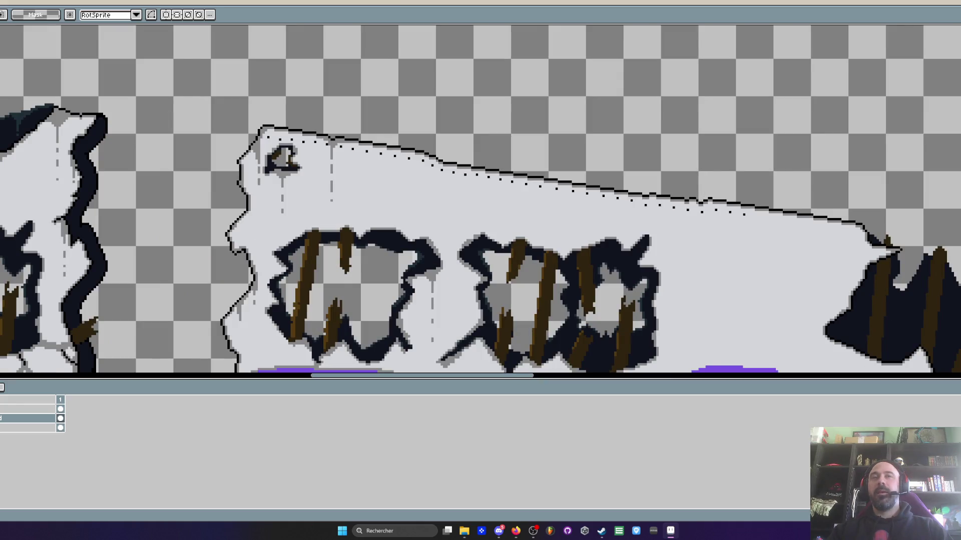
pyautogui.scroll(1, 342, 149)
pyautogui.scroll(1, 338, 149)
pyautogui.scroll(1, 331, 148)
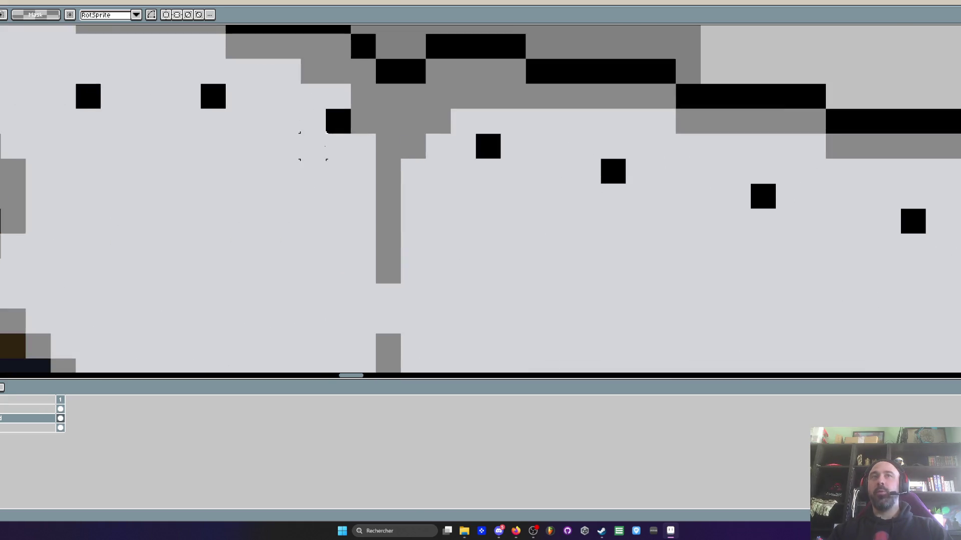
pyautogui.scroll(-1, 328, 148)
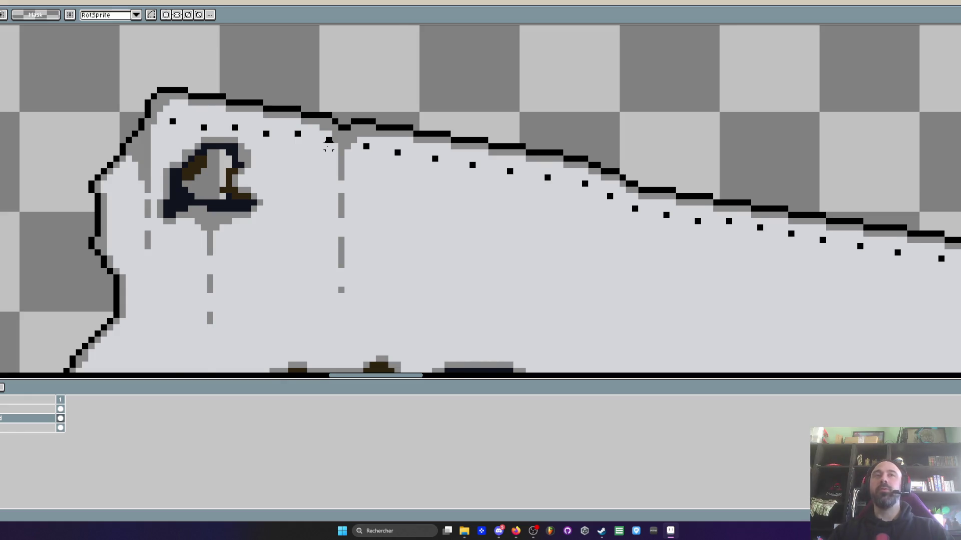
pyautogui.scroll(-1, 328, 148)
pyautogui.scroll(-1, 325, 146)
pyautogui.scroll(1, 329, 171)
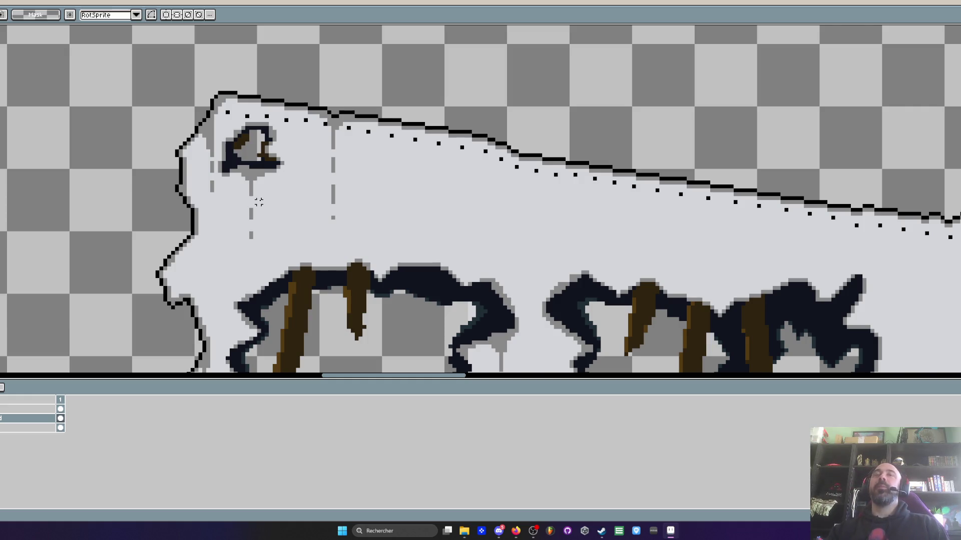
pyautogui.scroll(-1, 525, 219)
pyautogui.scroll(1, 663, 236)
pyautogui.scroll(1, 754, 240)
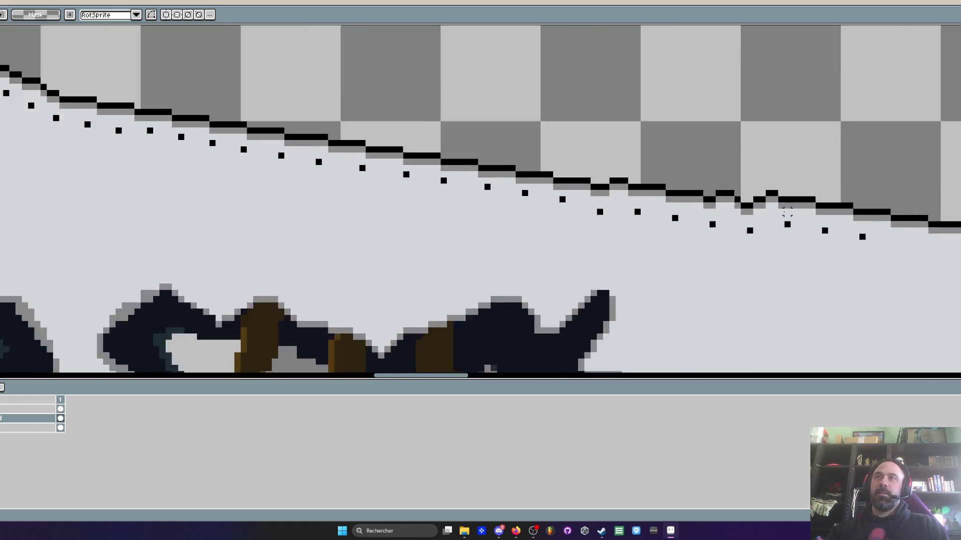
pyautogui.scroll(1, 774, 225)
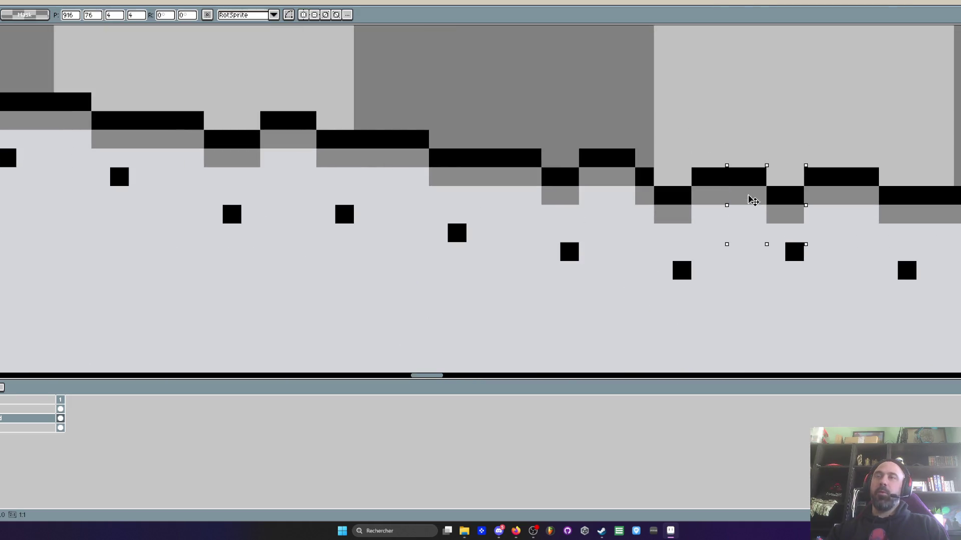
pyautogui.scroll(-3, 749, 98)
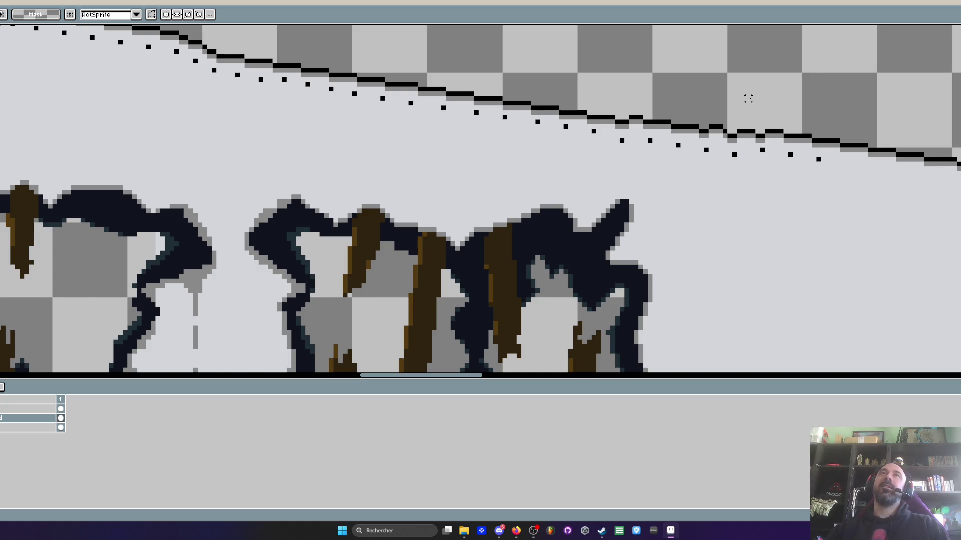
pyautogui.scroll(1, 758, 98)
pyautogui.scroll(-2, 763, 105)
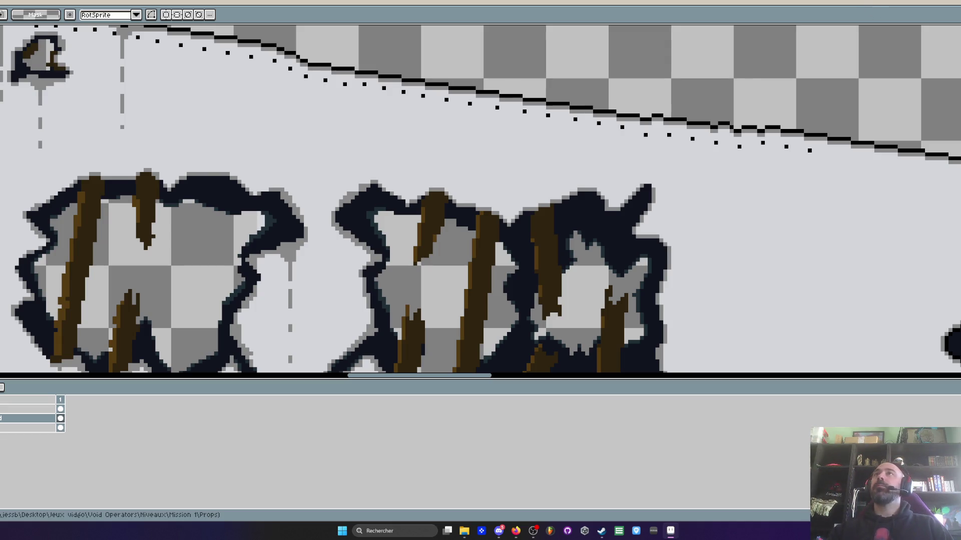
pyautogui.scroll(1, 726, 161)
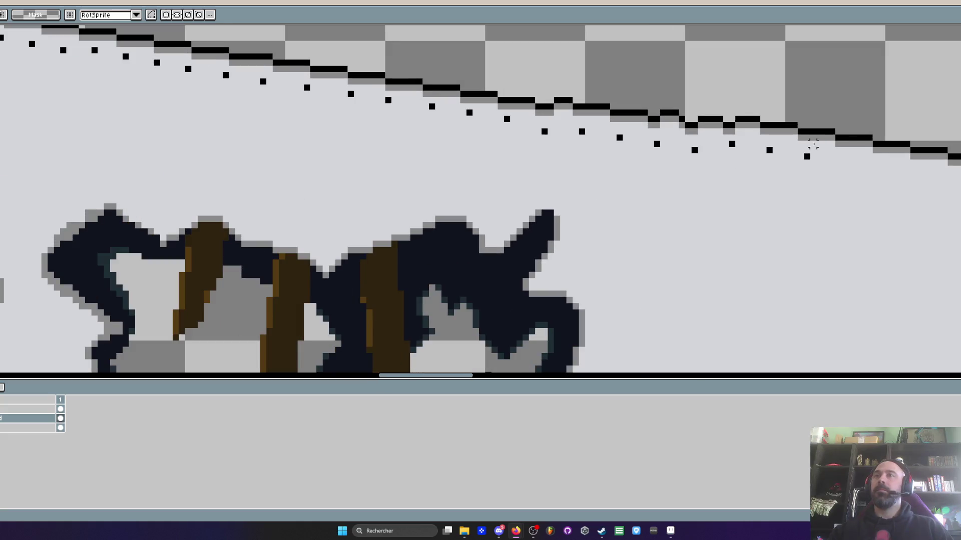
pyautogui.scroll(1, 805, 146)
pyautogui.scroll(-1, 692, 140)
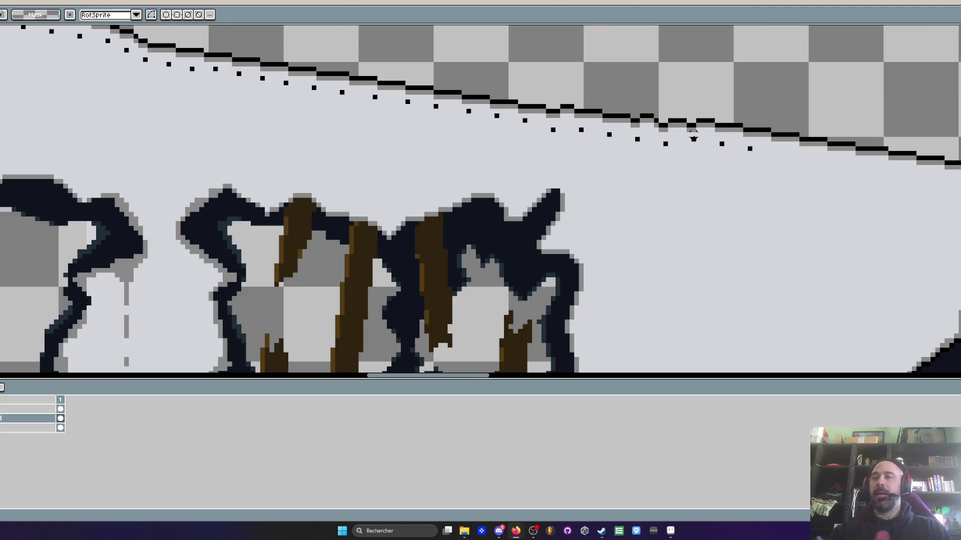
pyautogui.scroll(1, 693, 138)
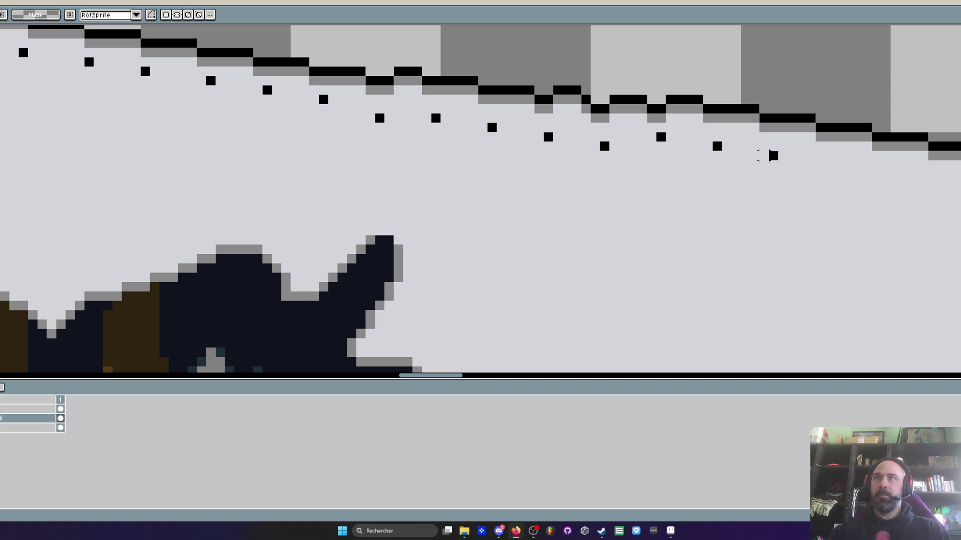
pyautogui.press('i')
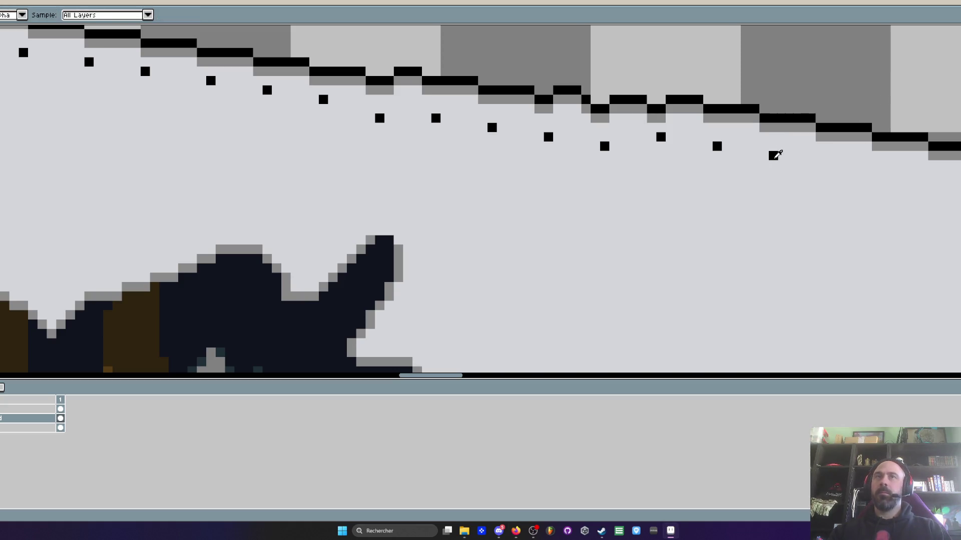
# - Continue the black rivet dots along the slab's sloping top edge toward the right
pyautogui.press('b')
pyautogui.click(830, 166)
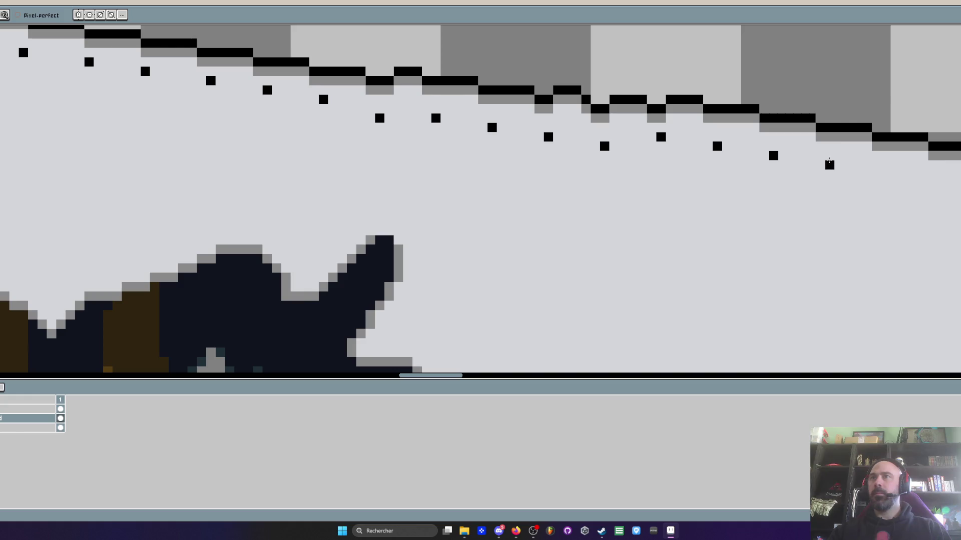
pyautogui.moveTo(829, 165); pyautogui.dragTo(740, 168)
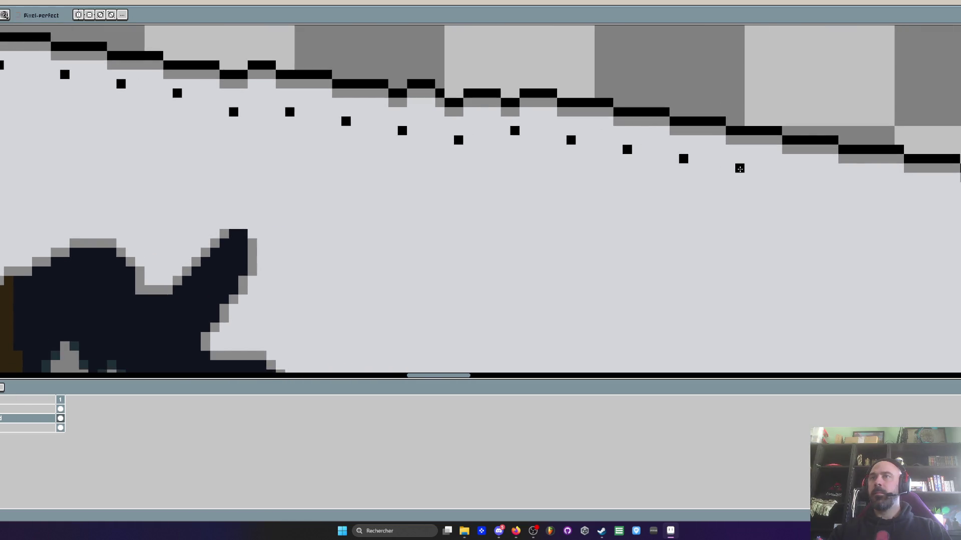
pyautogui.click(796, 178)
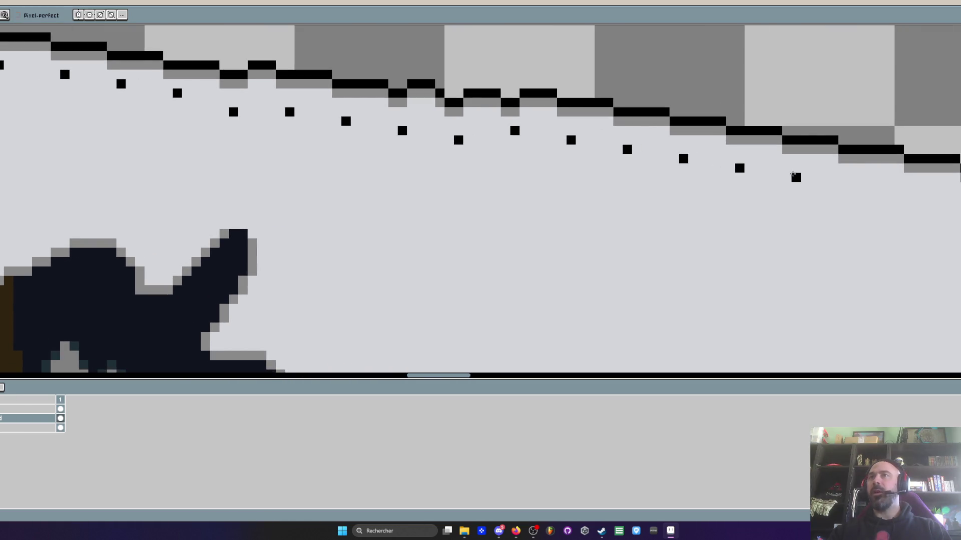
pyautogui.scroll(-3, 796, 177)
pyautogui.scroll(2, 796, 177)
pyautogui.scroll(1, 784, 177)
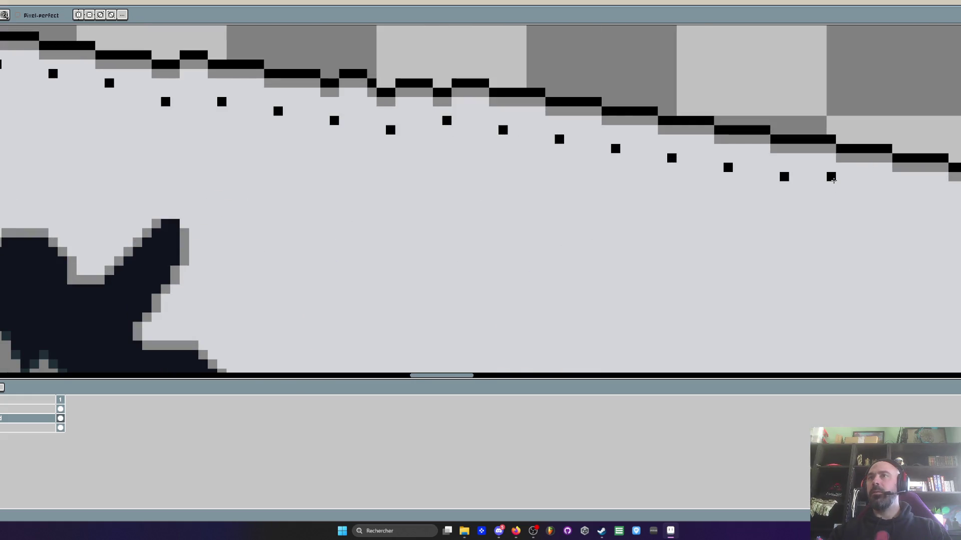
pyautogui.click(831, 186)
# - Place the next rivet dot near the right end, fixing a misplaced pixel, and make a short dot taller
pyautogui.click(877, 195)
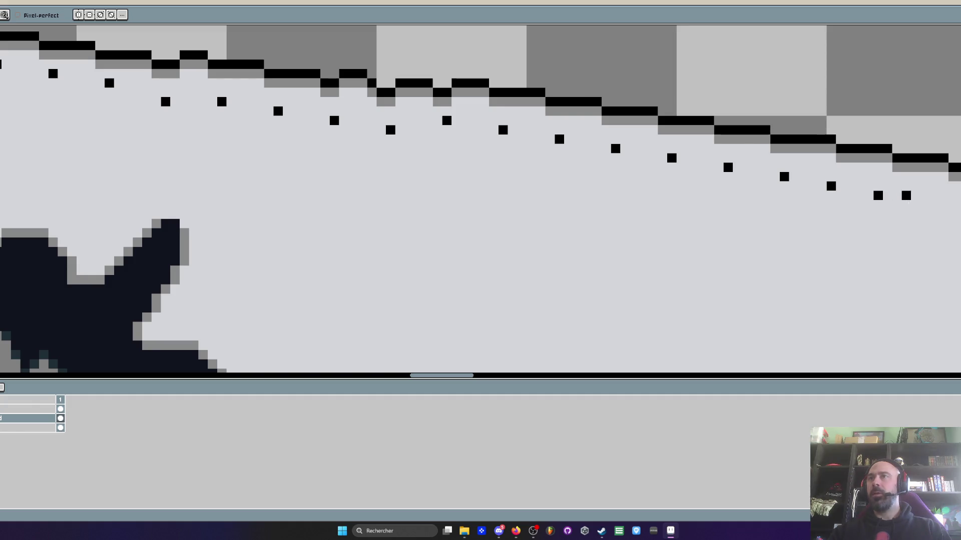
pyautogui.hotkey('ctrl', 'z')
pyautogui.click(877, 195)
pyautogui.scroll(-1, 877, 195)
pyautogui.scroll(1, 877, 195)
pyautogui.scroll(-1, 913, 195)
pyautogui.scroll(1, 913, 195)
pyautogui.scroll(-1, 914, 197)
pyautogui.scroll(1, 915, 198)
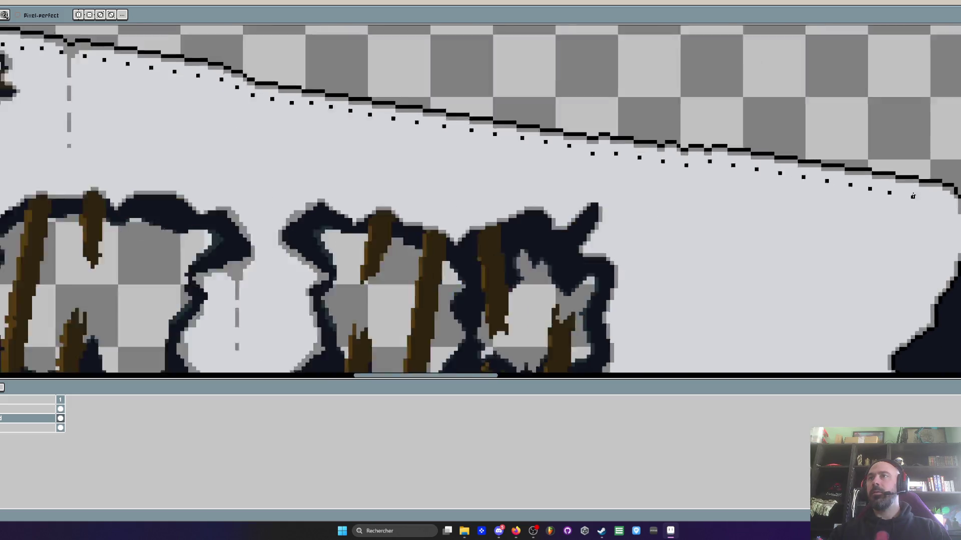
pyautogui.scroll(2, 923, 204)
pyautogui.scroll(-1, 924, 204)
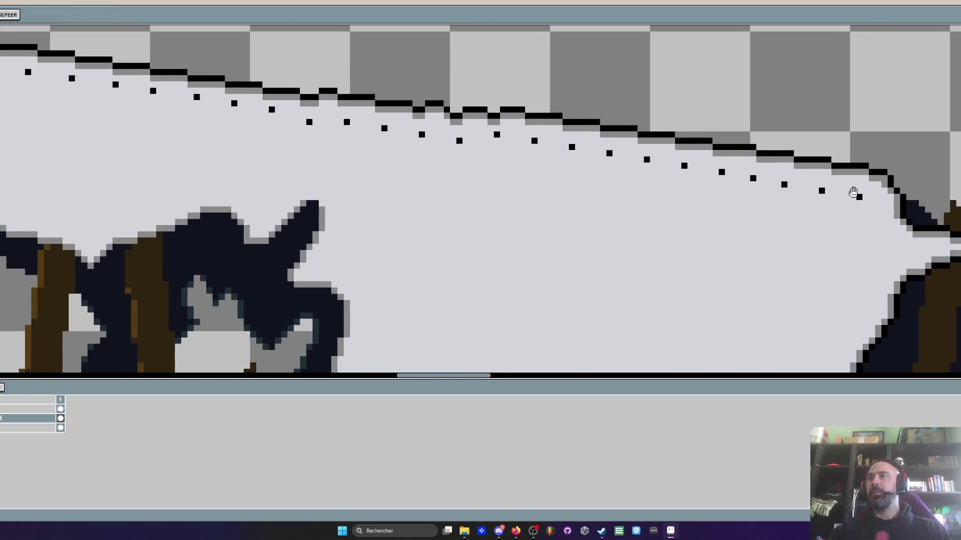
pyautogui.scroll(1, 874, 220)
pyautogui.scroll(-3, 874, 221)
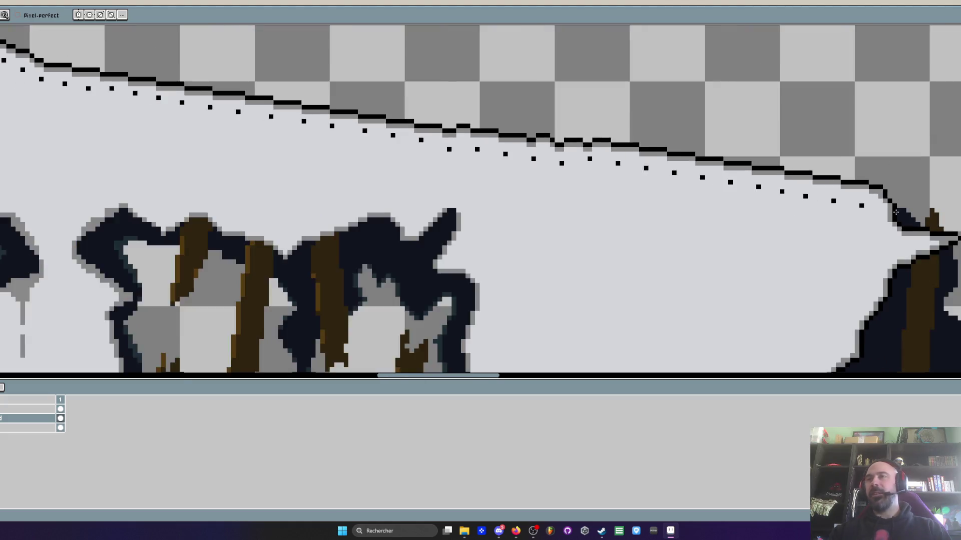
pyautogui.scroll(-1, 889, 226)
pyautogui.scroll(-1, 905, 227)
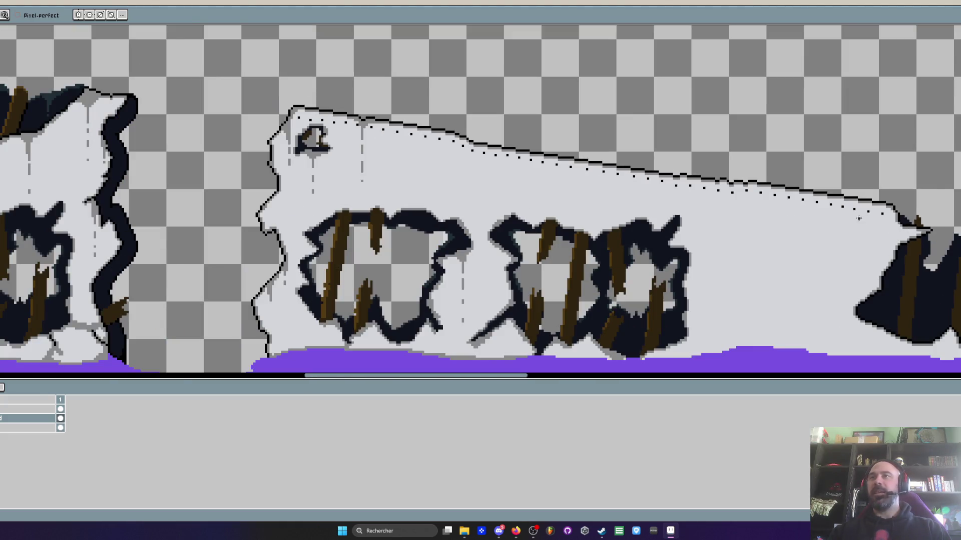
pyautogui.scroll(1, 859, 219)
pyautogui.scroll(1, 874, 216)
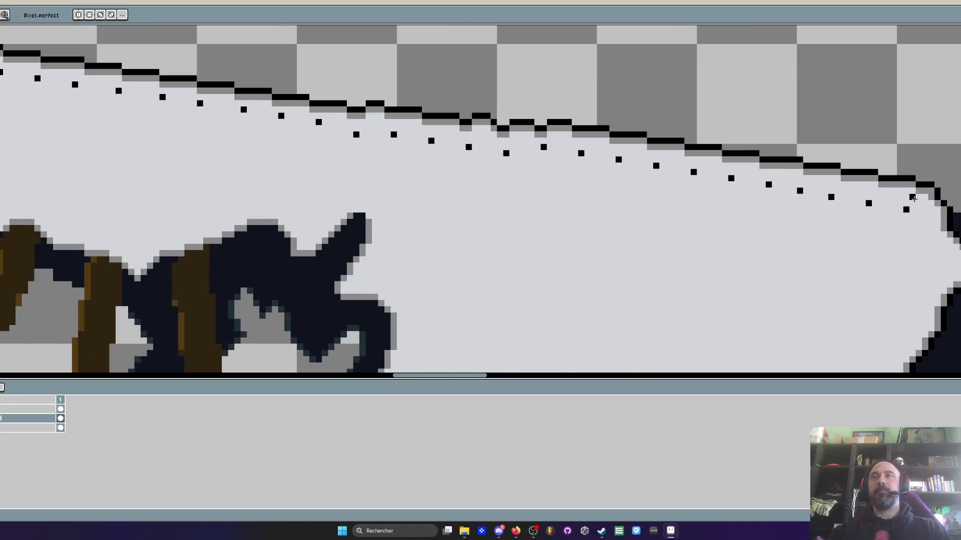
pyautogui.click(831, 190)
# - Even out the right-end rivet dots, clearing the lower pixel of several two-pixel-tall dots
pyautogui.click(800, 187)
pyautogui.scroll(1, 844, 222)
pyautogui.press('i')
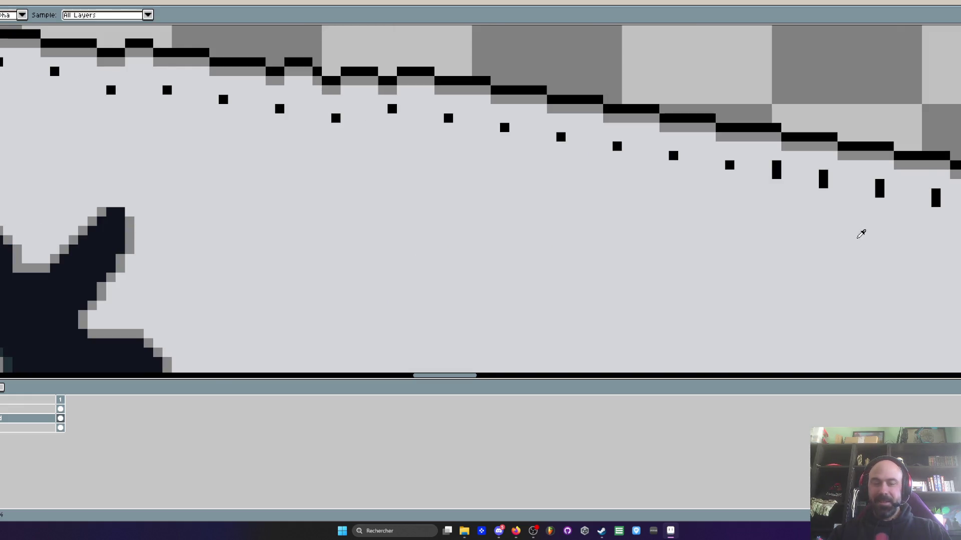
pyautogui.press('b')
pyautogui.click(934, 202)
pyautogui.click(879, 193)
pyautogui.click(824, 185)
pyautogui.click(777, 177)
pyautogui.scroll(-2, 786, 202)
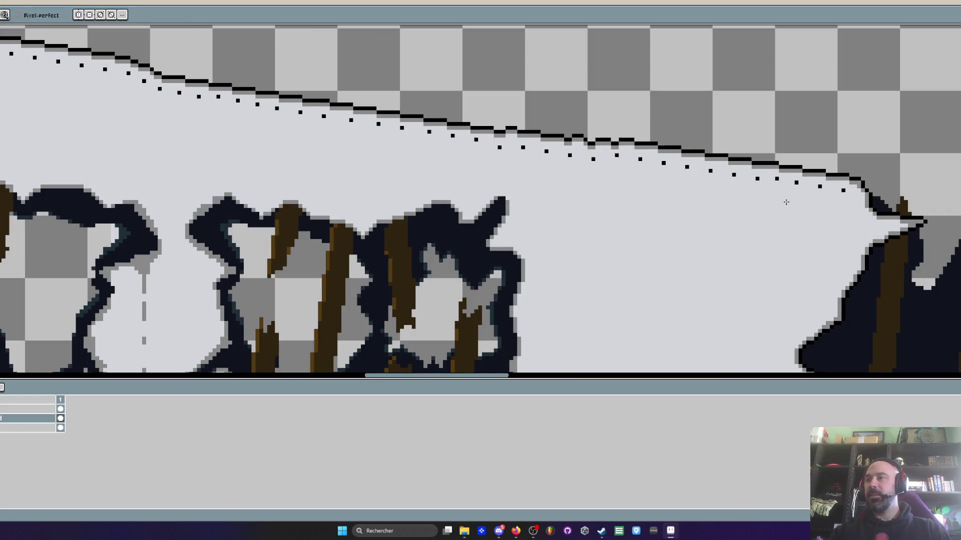
pyautogui.scroll(-3, 786, 201)
pyautogui.scroll(2, 772, 200)
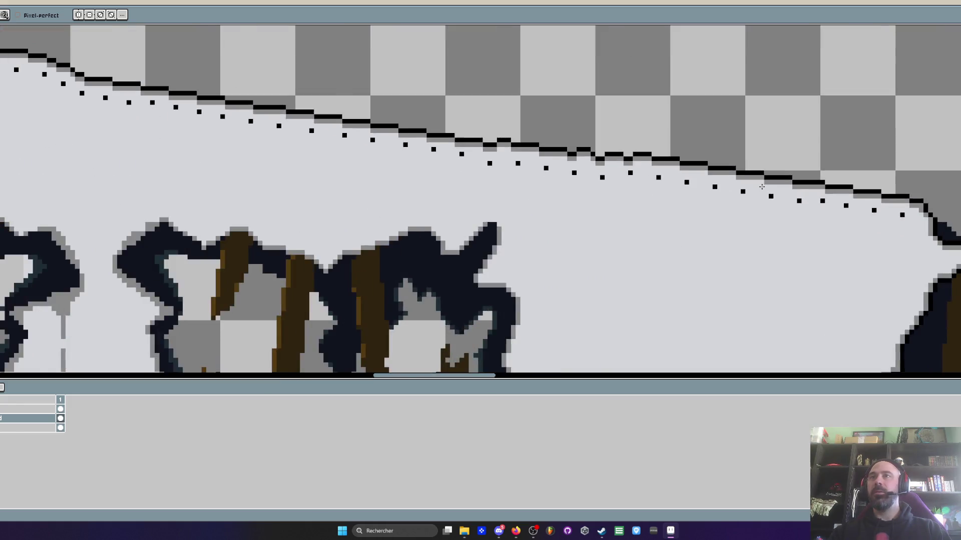
pyautogui.scroll(2, 771, 201)
pyautogui.scroll(2, 795, 210)
# - Sample black and stone colours to add a pixel above one rivet dot and shorten another tall dot
pyautogui.press('i')
pyautogui.press('b')
pyautogui.click(798, 205)
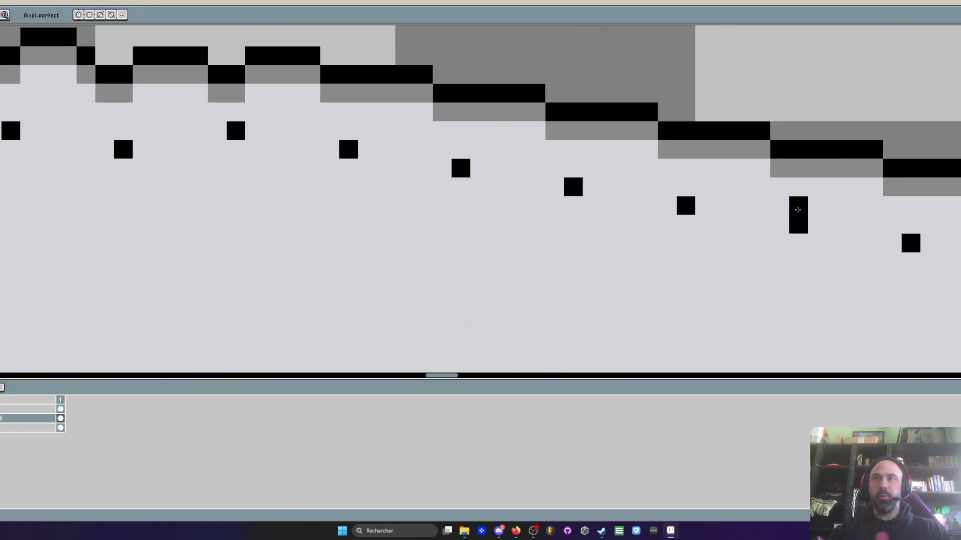
pyautogui.click(685, 187)
pyautogui.scroll(-2, 705, 225)
pyautogui.scroll(1, 706, 233)
pyautogui.press('i')
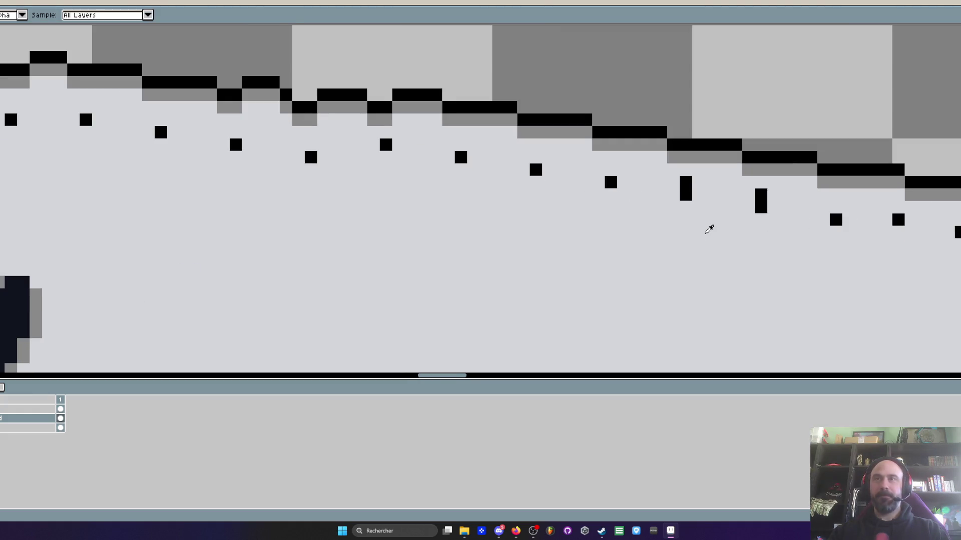
pyautogui.press('b')
pyautogui.click(685, 194)
pyautogui.click(761, 208)
pyautogui.scroll(-2, 771, 232)
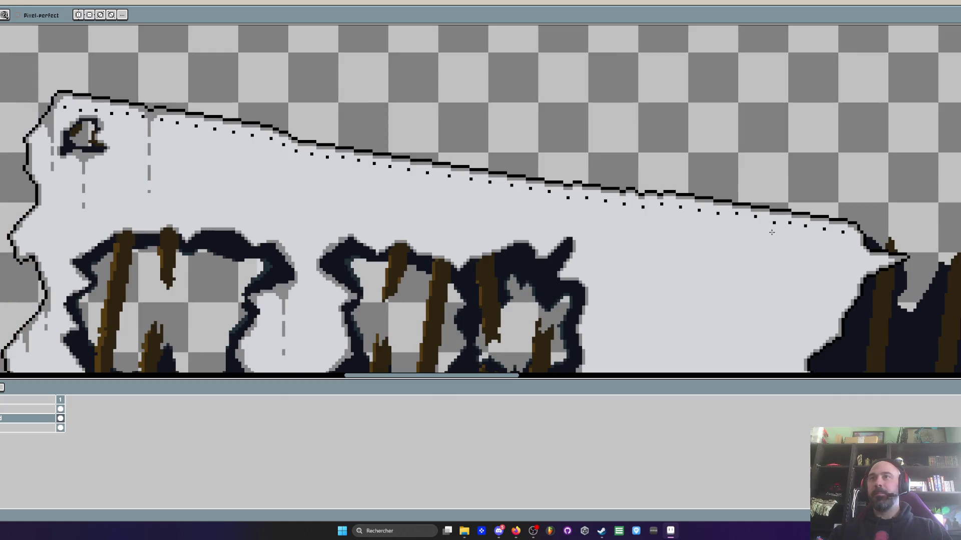
pyautogui.press('i')
pyautogui.press('b')
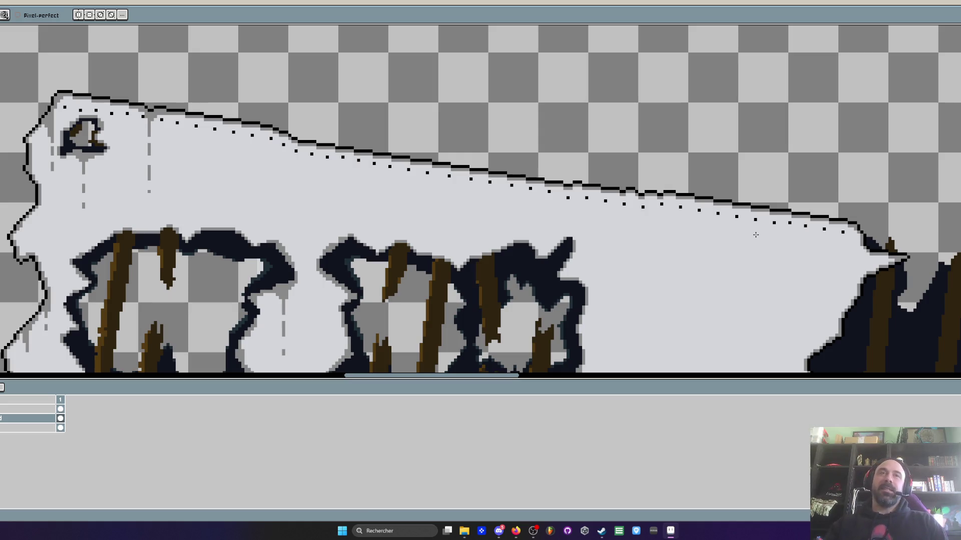
pyautogui.scroll(-1, 573, 253)
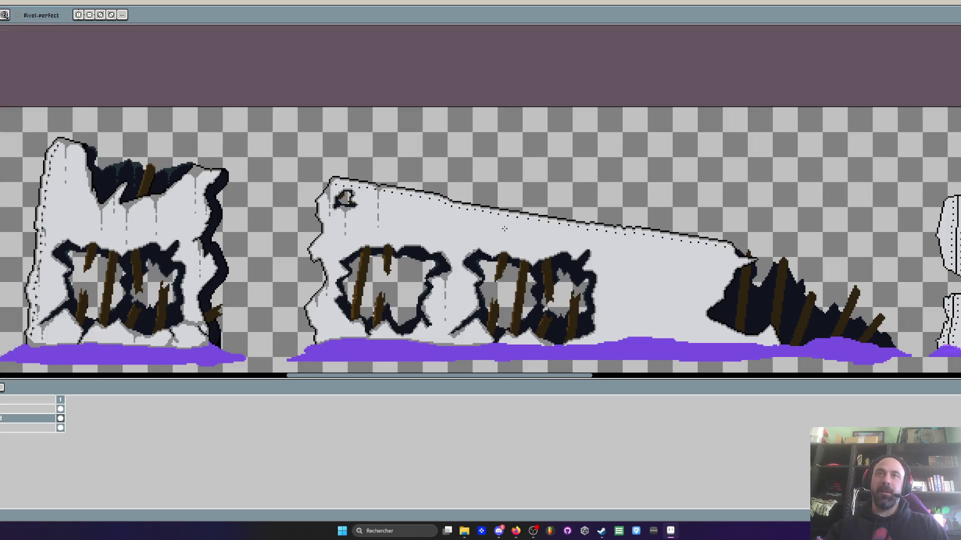
pyautogui.scroll(-2, 505, 229)
pyautogui.scroll(3, 554, 245)
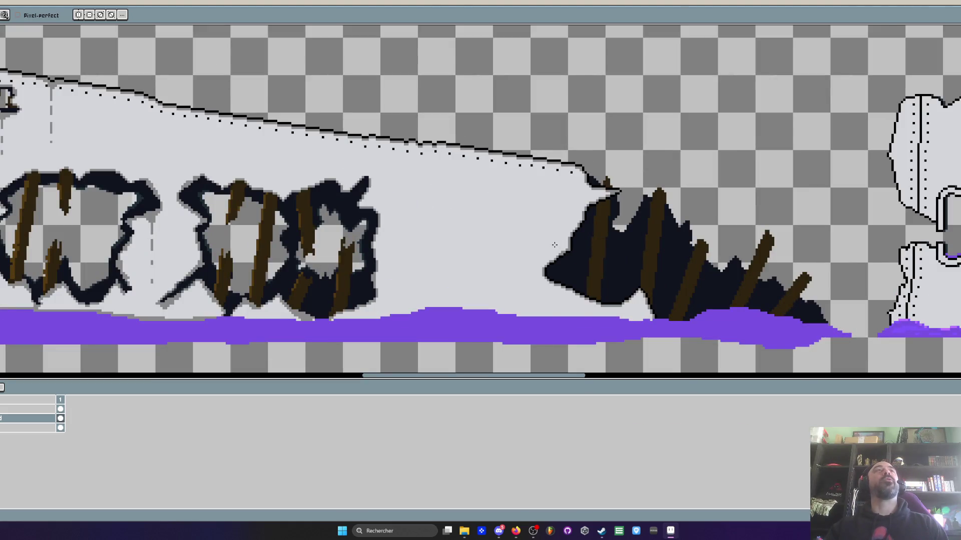
pyautogui.scroll(1, 525, 214)
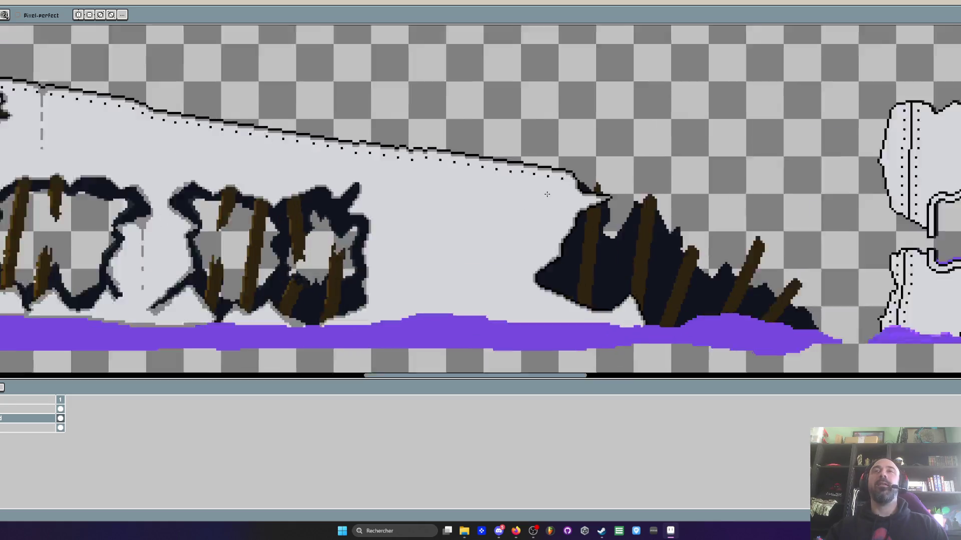
pyautogui.scroll(1, 540, 203)
pyautogui.scroll(1, 555, 188)
pyautogui.scroll(1, 574, 175)
pyautogui.scroll(1, 574, 175)
pyautogui.scroll(-1, 575, 176)
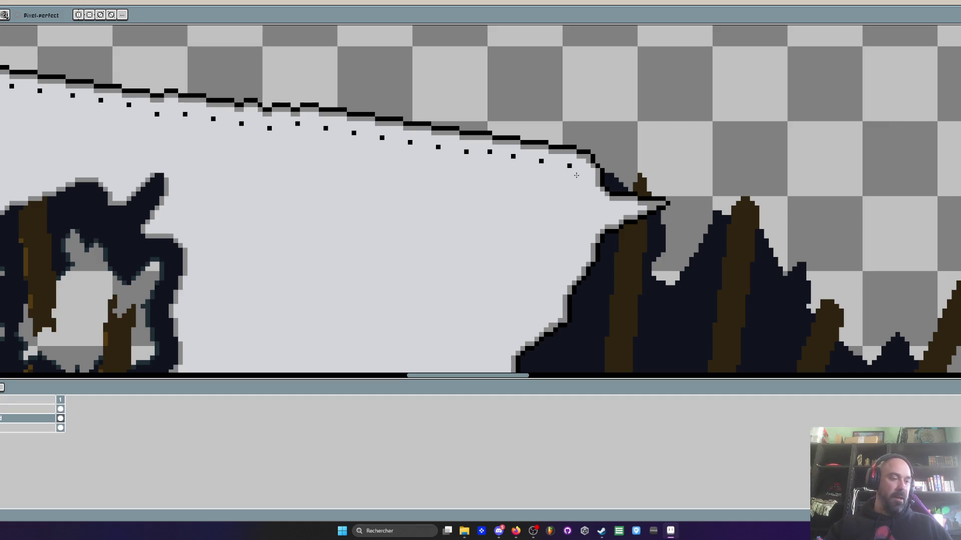
pyautogui.scroll(-1, 576, 175)
pyautogui.scroll(1, 530, 153)
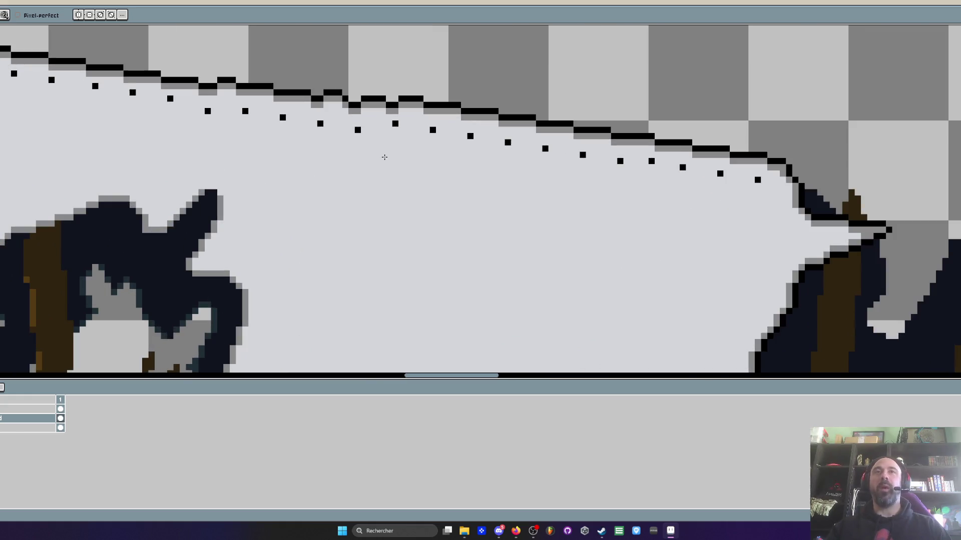
pyautogui.scroll(-3, 384, 157)
pyautogui.scroll(-1, 384, 157)
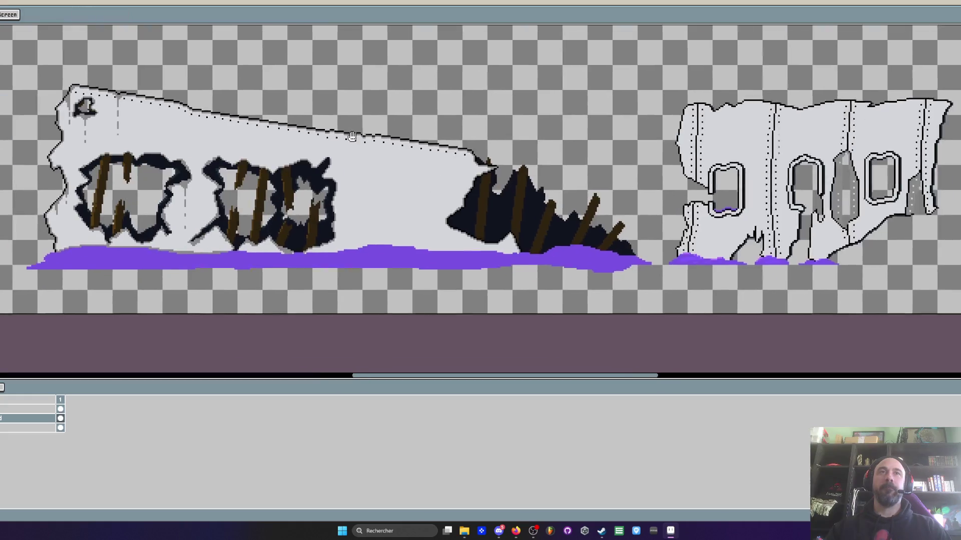
pyautogui.moveTo(351, 131); pyautogui.dragTo(442, 150)
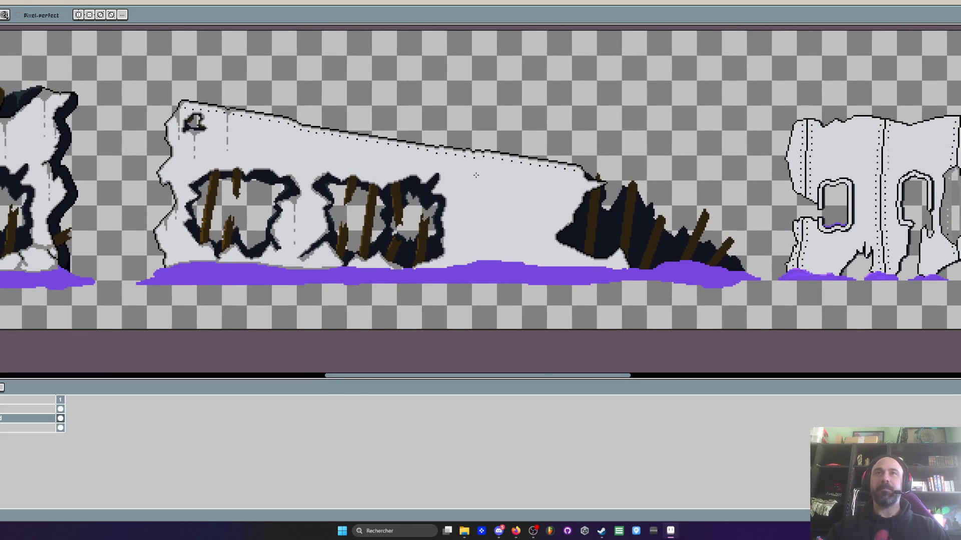
pyautogui.scroll(1, 461, 163)
pyautogui.scroll(2, 451, 158)
pyautogui.scroll(1, 443, 154)
pyautogui.scroll(-2, 436, 149)
pyautogui.scroll(1, 436, 150)
pyautogui.scroll(2, 436, 150)
pyautogui.scroll(-4, 436, 151)
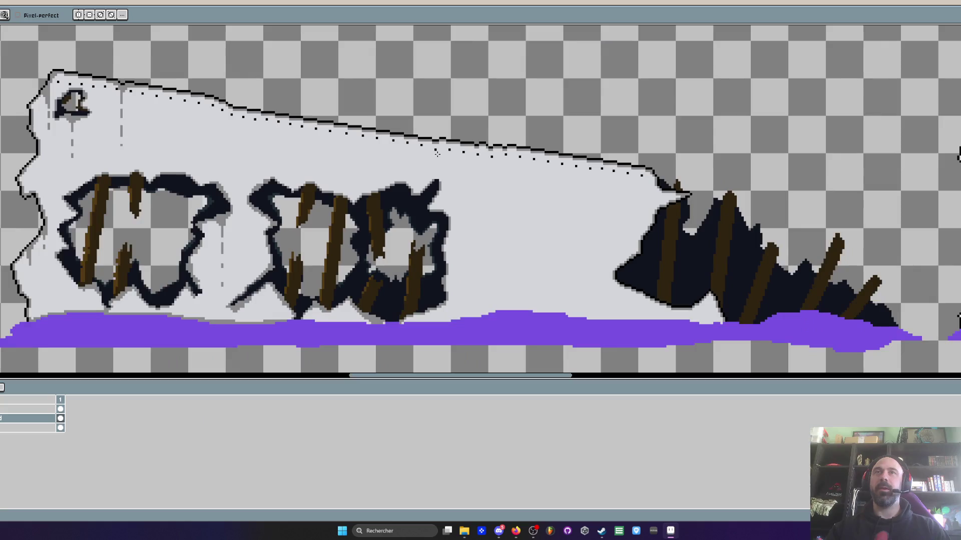
pyautogui.hscroll(-2, 465, 157)
pyautogui.hscroll(-1, 218, 160)
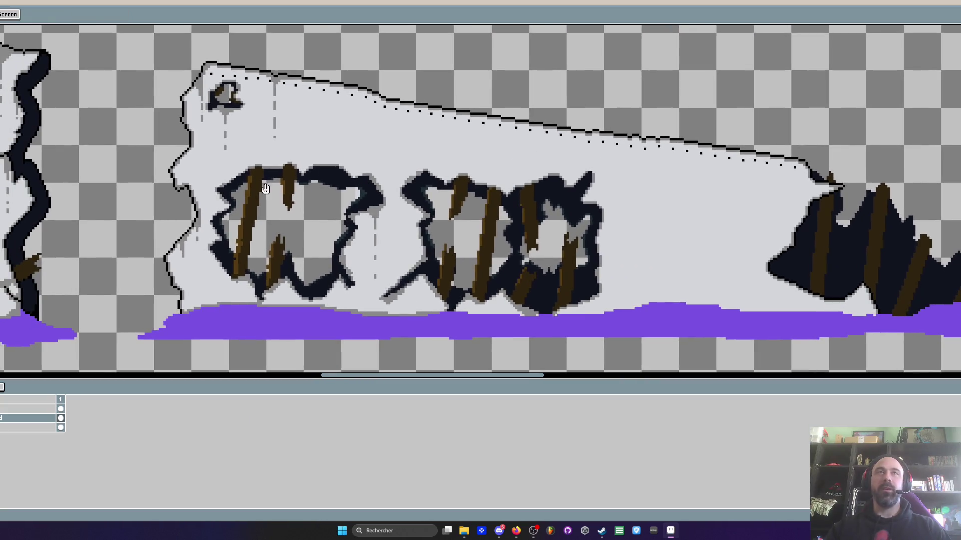
pyautogui.scroll(2, 203, 160)
pyautogui.scroll(1, 203, 162)
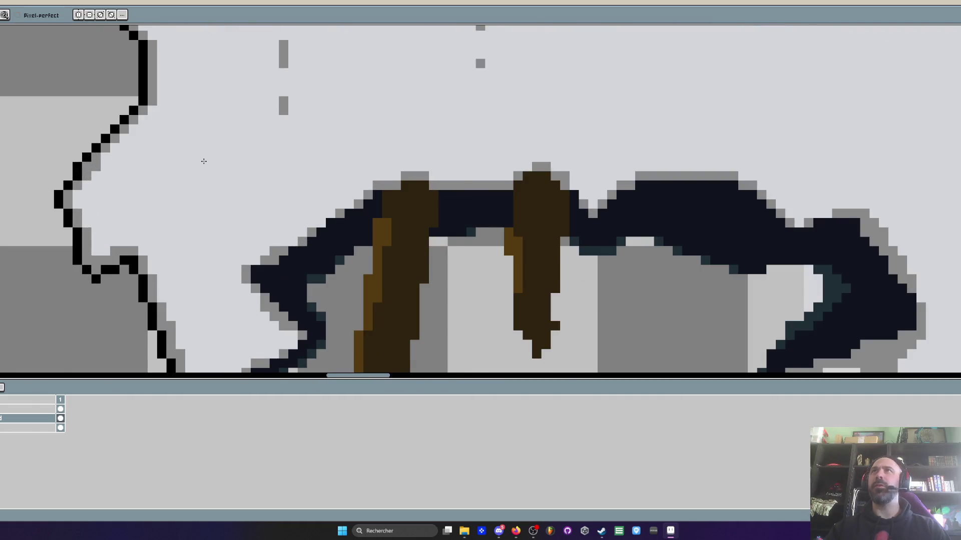
pyautogui.scroll(-1, 204, 162)
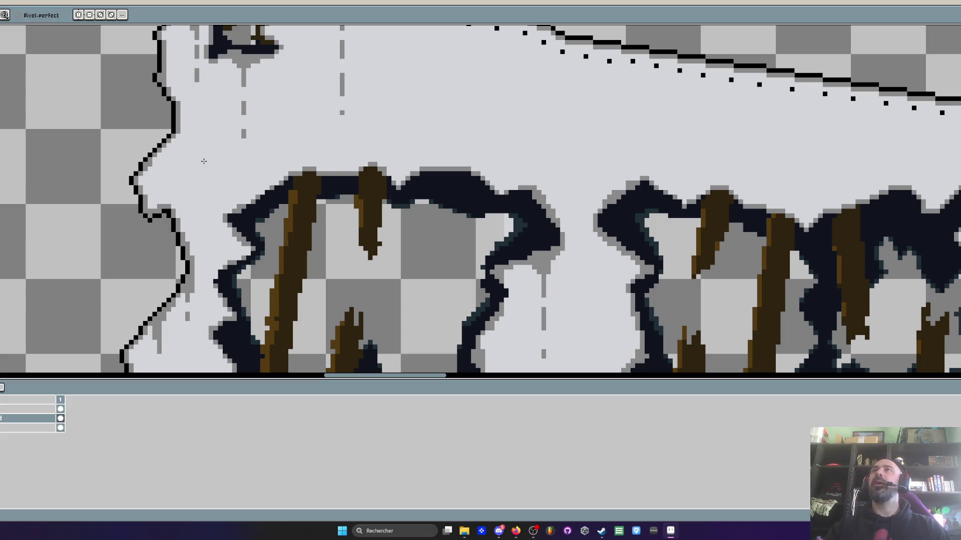
pyautogui.scroll(-1, 533, 123)
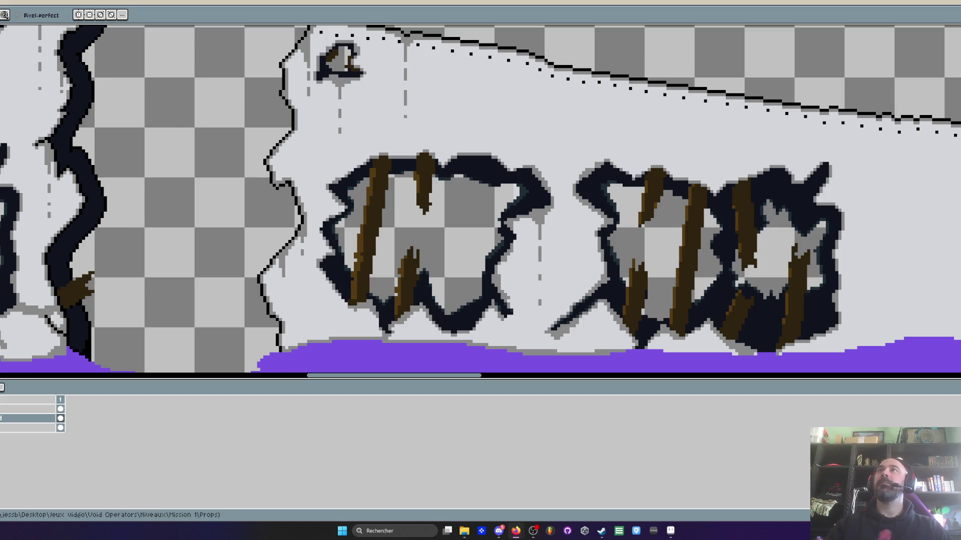
pyautogui.scroll(-1, 390, 83)
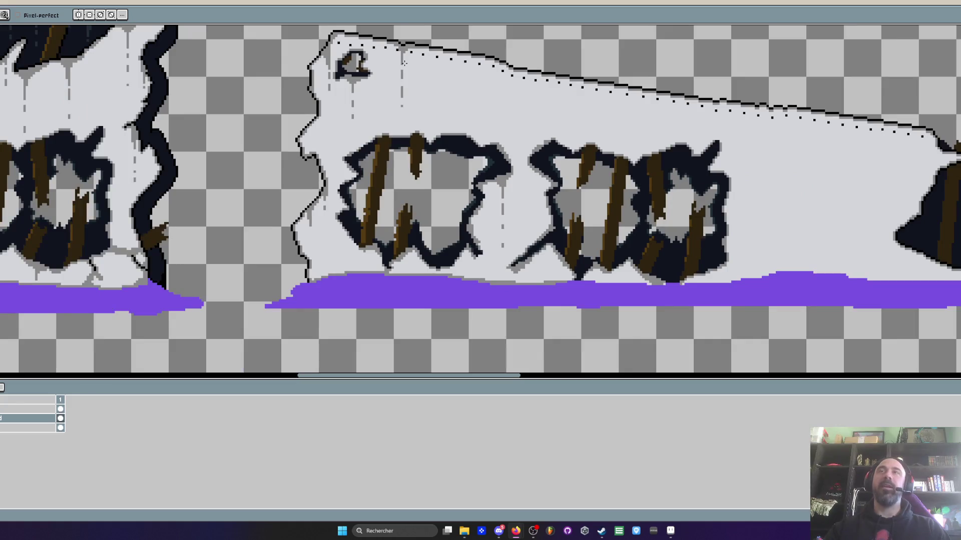
pyautogui.scroll(-1, 406, 61)
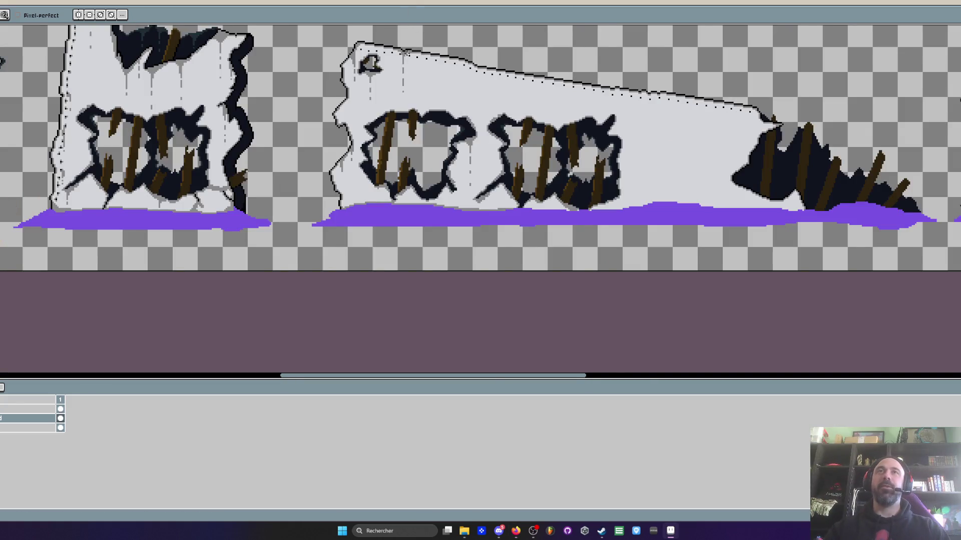
pyautogui.scroll(1, 405, 60)
pyautogui.scroll(1, 398, 118)
pyautogui.scroll(-1, 334, 168)
pyautogui.scroll(1, 331, 172)
pyautogui.scroll(-1, 330, 173)
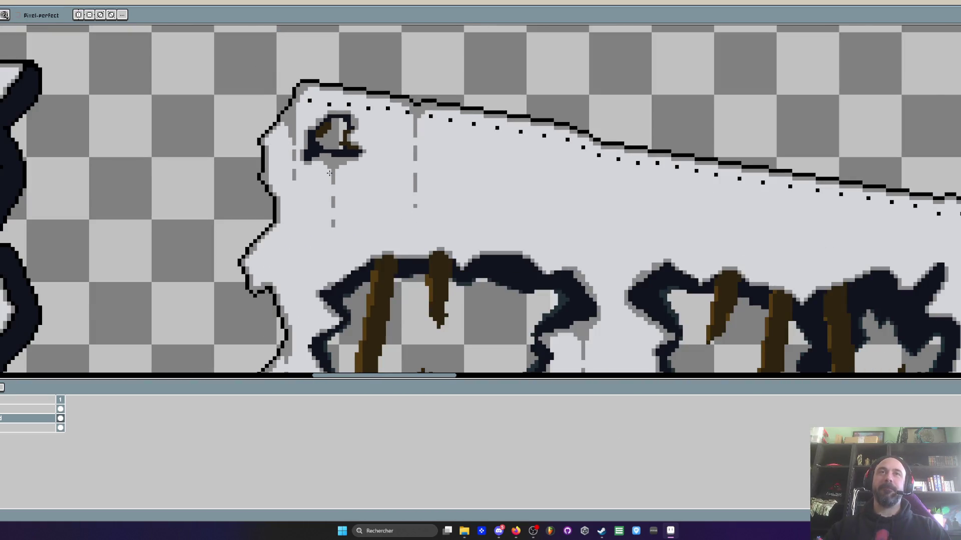
pyautogui.scroll(-1, 329, 173)
pyautogui.scroll(-1, 367, 131)
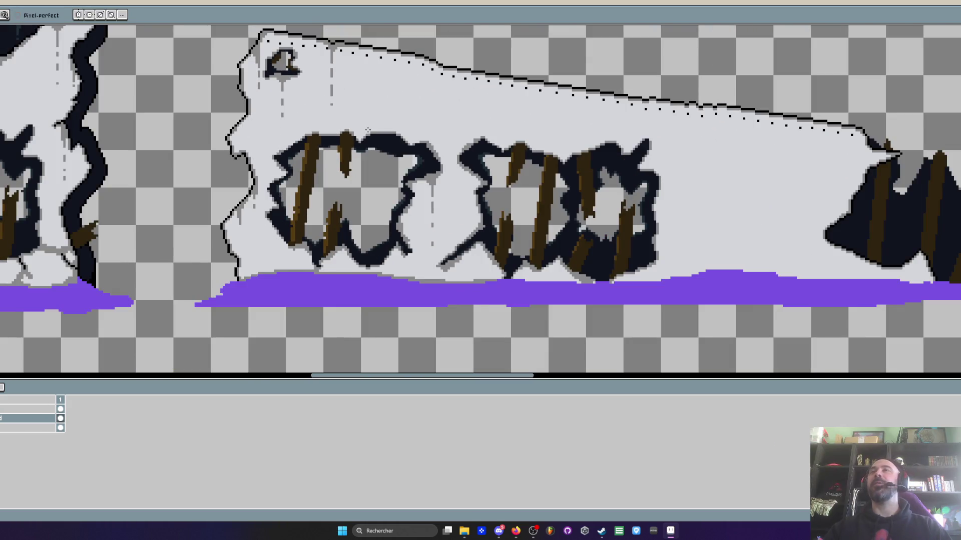
pyautogui.scroll(-1, 625, 184)
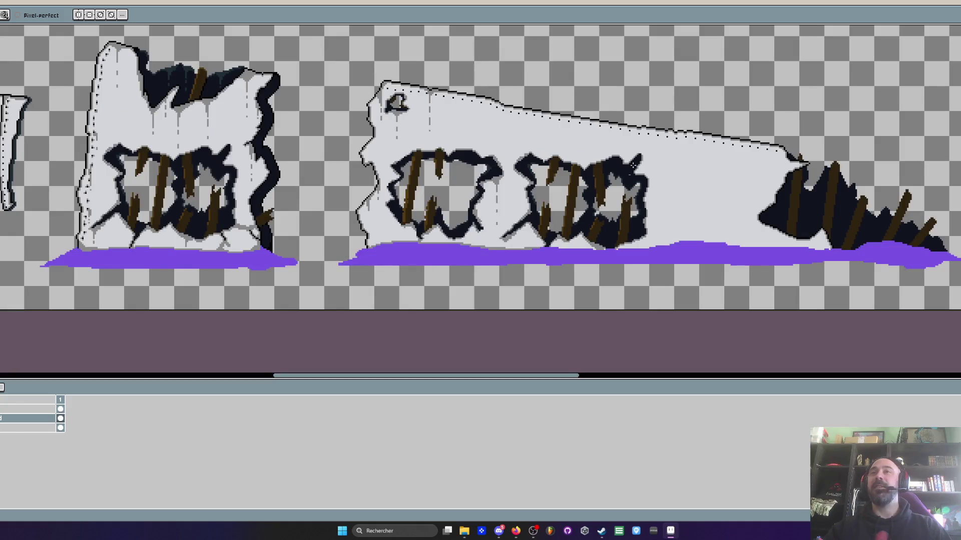
pyautogui.scroll(2, 493, 119)
pyautogui.scroll(1, 493, 119)
# - Leave the slab artwork and switch to the browser window showing the YouTube video
pyautogui.press('i')
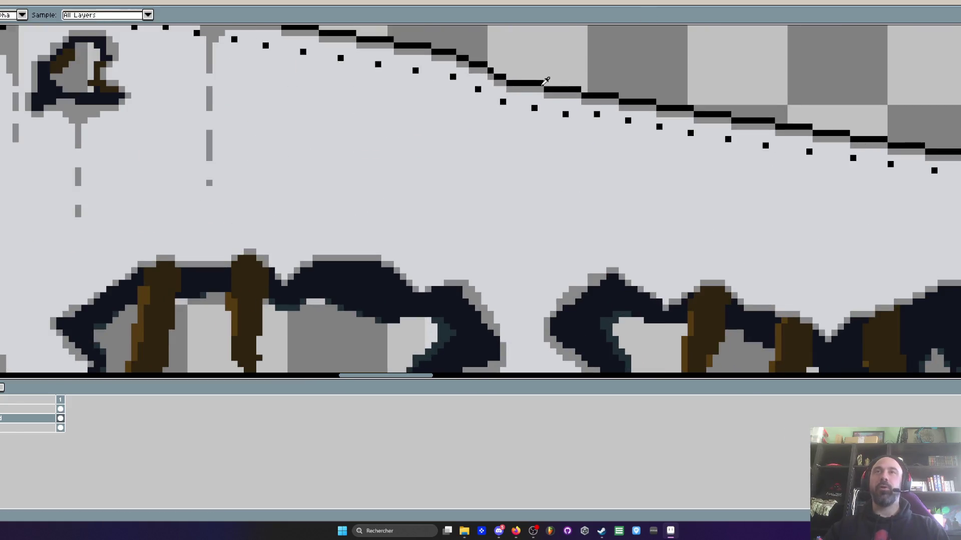
pyautogui.scroll(-1, 526, 84)
pyautogui.scroll(1, 526, 84)
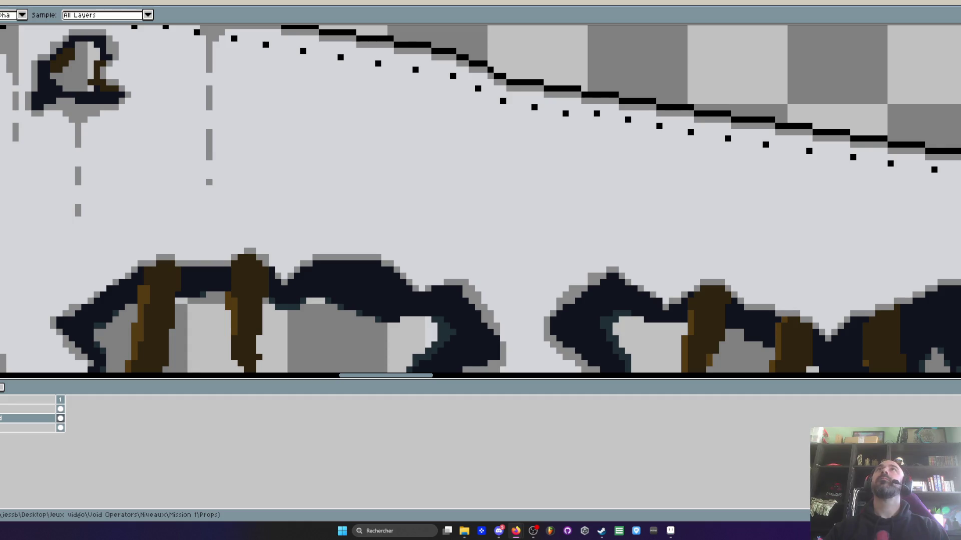
pyautogui.hotkey('alt', 'Tab')
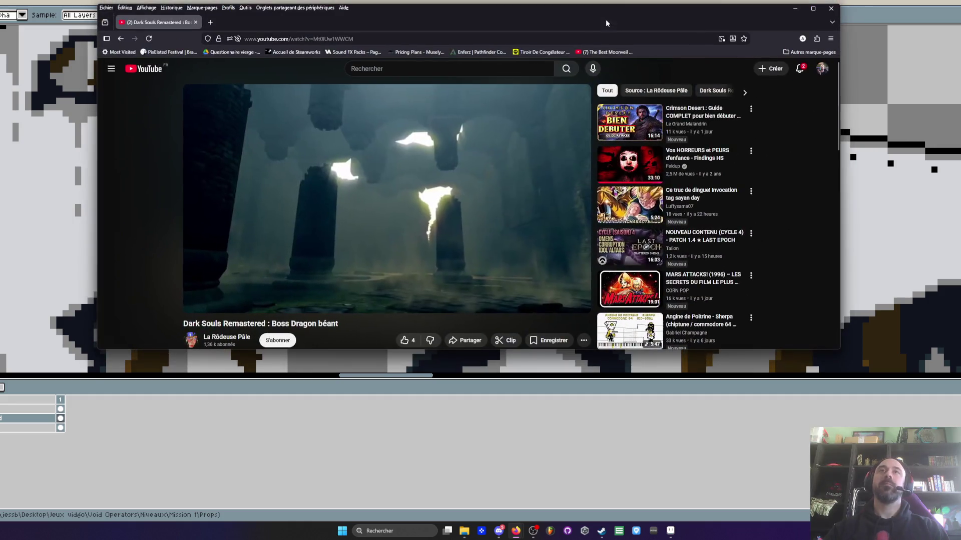
# - Maximize the browser, watch the Dark Souls dragon boss video full screen, then exit full screen
pyautogui.doubleClick(574, 16)
pyautogui.click(768, 452)
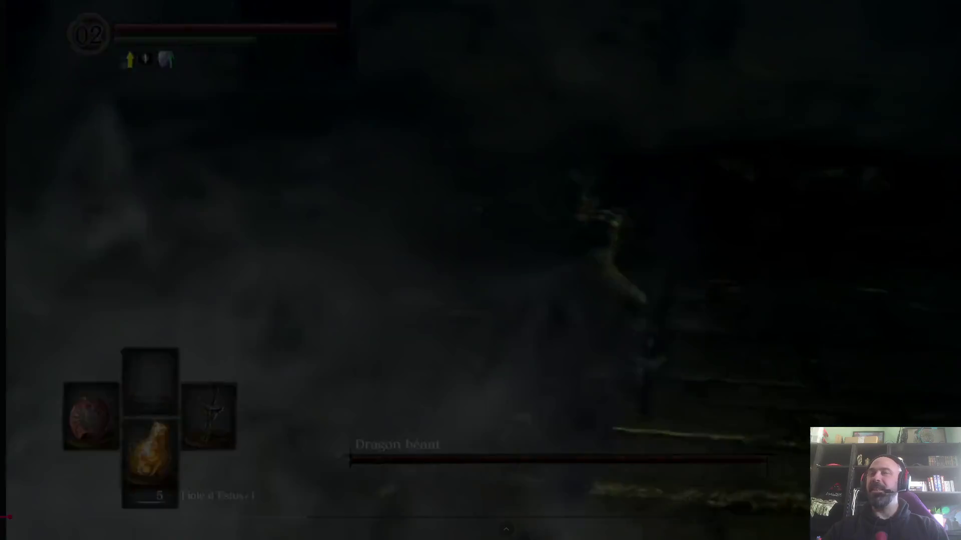
pyautogui.press('Escape')
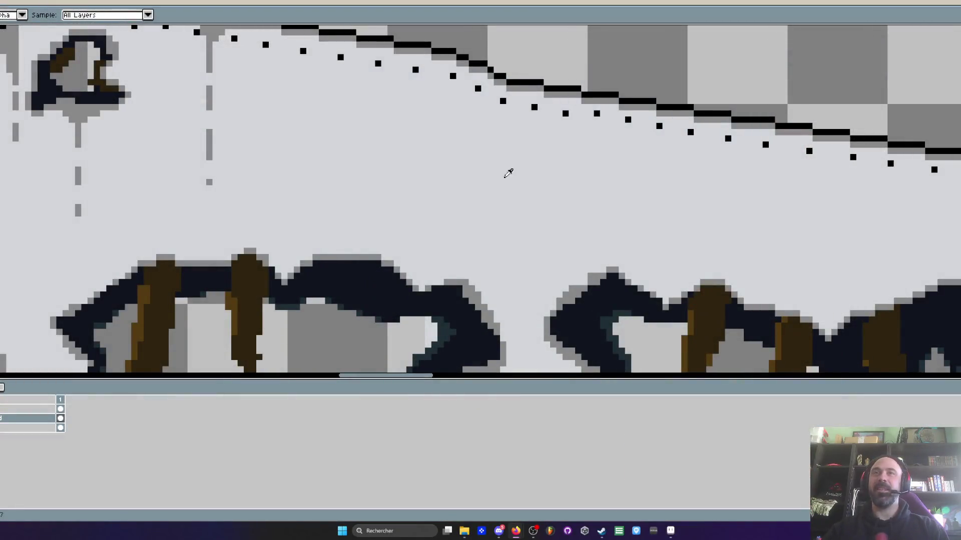
pyautogui.scroll(-5, 508, 172)
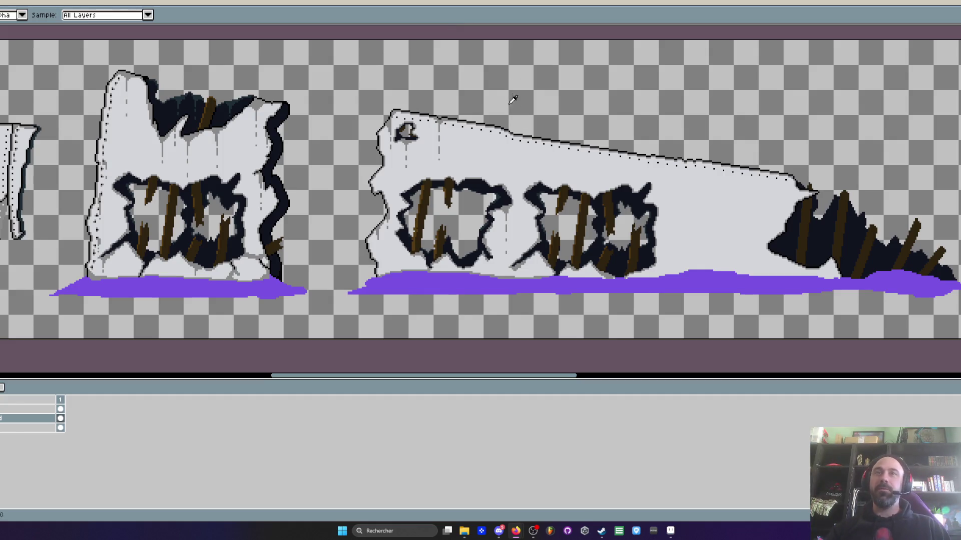
pyautogui.scroll(2, 491, 218)
pyautogui.scroll(1, 478, 210)
pyautogui.scroll(-1, 547, 281)
pyautogui.scroll(1, 547, 281)
# - Trim the purple band's top edge with pale stone, lowering it and covering a stray purple speck
pyautogui.press('b')
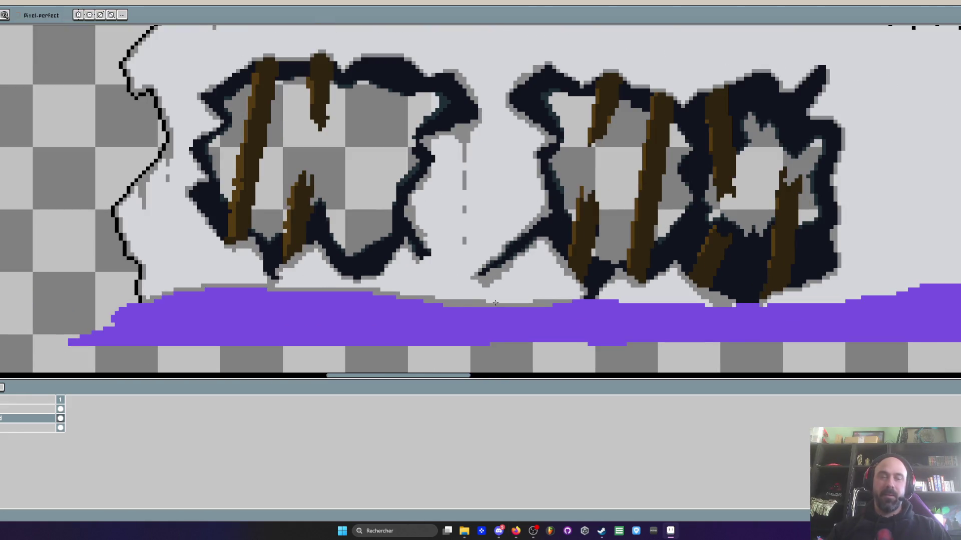
pyautogui.scroll(1, 375, 296)
pyautogui.moveTo(396, 285)
pyautogui.mouseDown()
pyautogui.moveTo(676, 306)
pyautogui.moveTo(402, 286)
pyautogui.moveTo(526, 306)
pyautogui.moveTo(616, 304)
pyautogui.mouseUp()
pyautogui.hotkey('ctrl', 'z')
pyautogui.scroll(-2, 600, 303)
pyautogui.scroll(2, 371, 278)
pyautogui.moveTo(326, 282)
pyautogui.mouseDown()
pyautogui.moveTo(566, 284)
pyautogui.moveTo(354, 276)
pyautogui.moveTo(495, 296)
pyautogui.moveTo(591, 293)
pyautogui.moveTo(351, 282)
pyautogui.mouseUp()
pyautogui.scroll(-3, 517, 285)
pyautogui.scroll(-1, 517, 284)
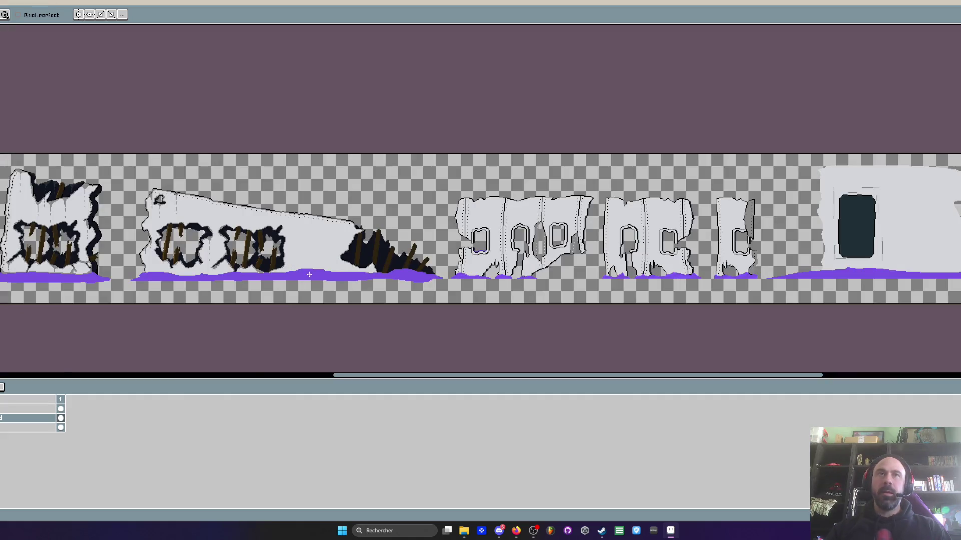
pyautogui.scroll(3, 312, 273)
pyautogui.scroll(-1, 393, 208)
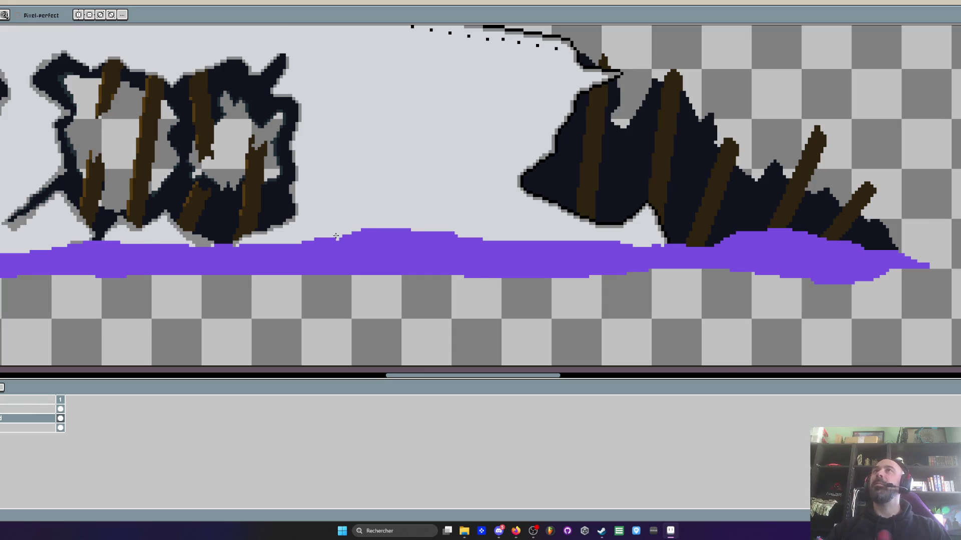
pyautogui.scroll(1, 335, 236)
pyautogui.moveTo(300, 251)
pyautogui.mouseDown()
pyautogui.moveTo(371, 240)
pyautogui.moveTo(529, 243)
pyautogui.moveTo(357, 242)
pyautogui.moveTo(206, 259)
pyautogui.moveTo(781, 255)
pyautogui.moveTo(588, 248)
pyautogui.mouseUp()
pyautogui.moveTo(363, 248); pyautogui.dragTo(347, 247)
pyautogui.scroll(1, 287, 249)
pyautogui.scroll(1, 222, 252)
# - Paint pale stone over remaining purple bumps to smooth the band's top edge further left
pyautogui.moveTo(193, 231)
pyautogui.mouseDown()
pyautogui.moveTo(297, 254)
pyautogui.moveTo(207, 242)
pyautogui.moveTo(240, 237)
pyautogui.moveTo(264, 239)
pyautogui.moveTo(124, 255)
pyautogui.moveTo(278, 245)
pyautogui.moveTo(109, 232)
pyautogui.moveTo(101, 245)
pyautogui.moveTo(79, 234)
pyautogui.moveTo(49, 244)
pyautogui.moveTo(105, 256)
pyautogui.moveTo(83, 256)
pyautogui.moveTo(282, 252)
pyautogui.moveTo(327, 238)
pyautogui.moveTo(277, 237)
pyautogui.moveTo(297, 250)
pyautogui.moveTo(401, 241)
pyautogui.mouseUp()
pyautogui.scroll(-2, 269, 246)
pyautogui.scroll(3, 154, 250)
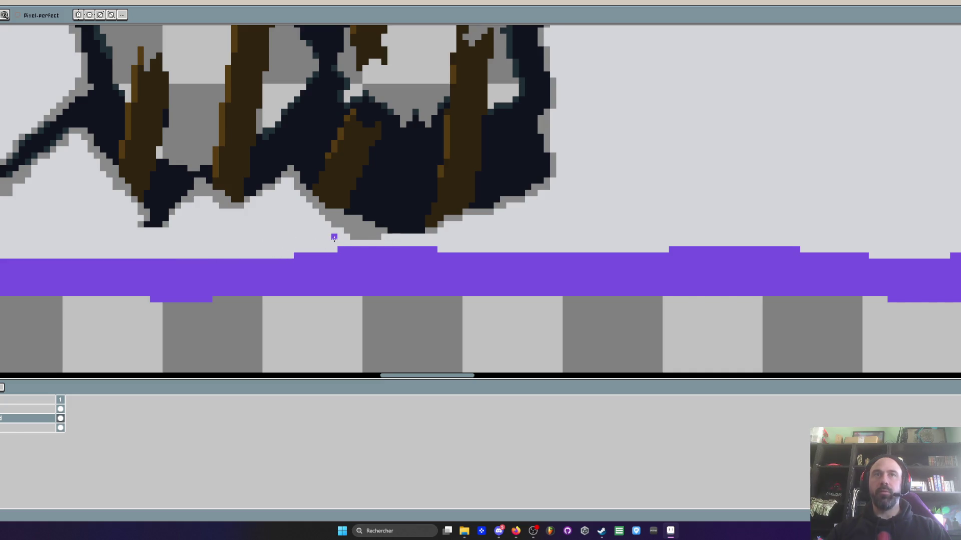
pyautogui.scroll(-3, 334, 237)
pyautogui.scroll(1, 231, 246)
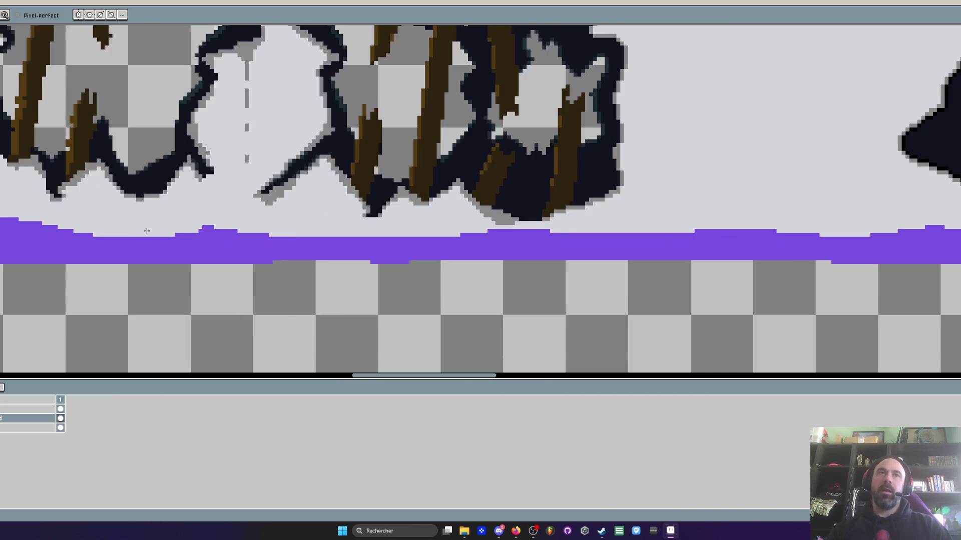
pyautogui.scroll(1, 231, 246)
pyautogui.moveTo(263, 222); pyautogui.dragTo(297, 223)
pyautogui.scroll(-1, 226, 224)
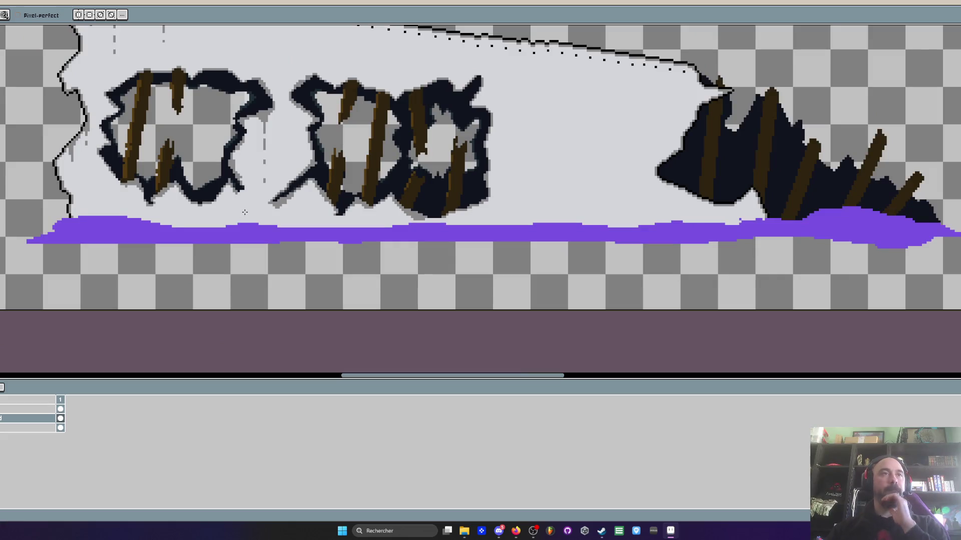
pyautogui.scroll(1, 244, 213)
pyautogui.scroll(1, 28, 217)
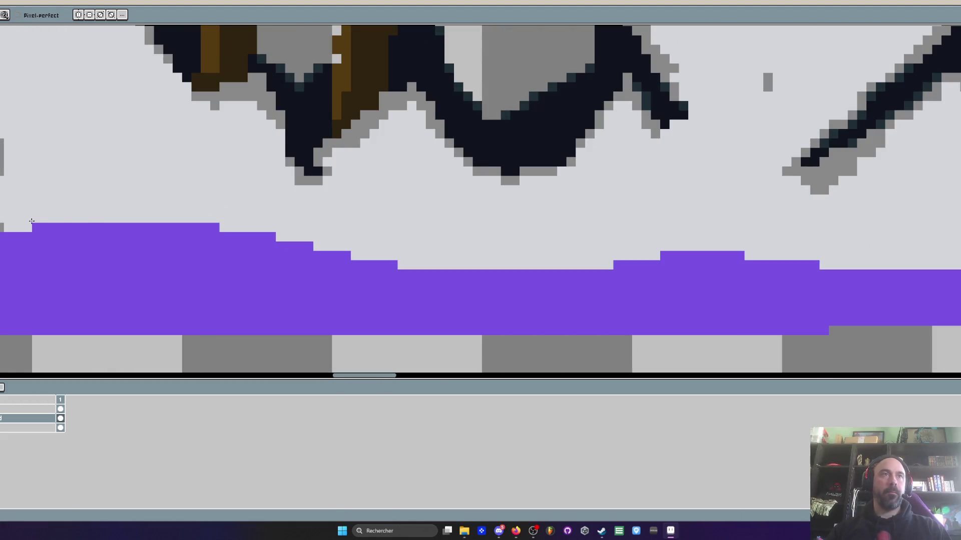
pyautogui.moveTo(28, 216); pyautogui.dragTo(396, 264)
pyautogui.scroll(-2, 483, 245)
pyautogui.scroll(-1, 484, 245)
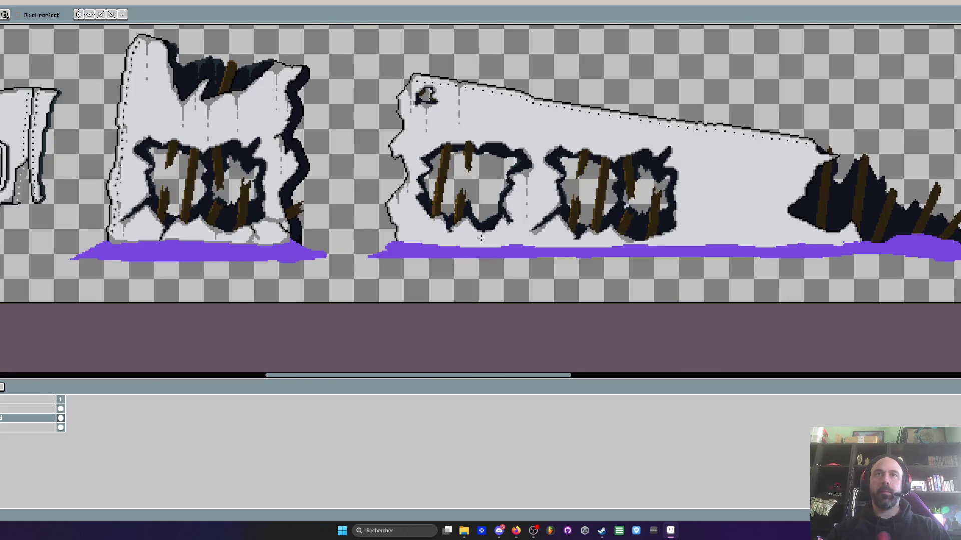
pyautogui.scroll(3, 366, 246)
# - Extend the purple band's left end diagonally, reshape its upper-left slope and add purple to its top
pyautogui.moveTo(395, 247); pyautogui.dragTo(230, 300)
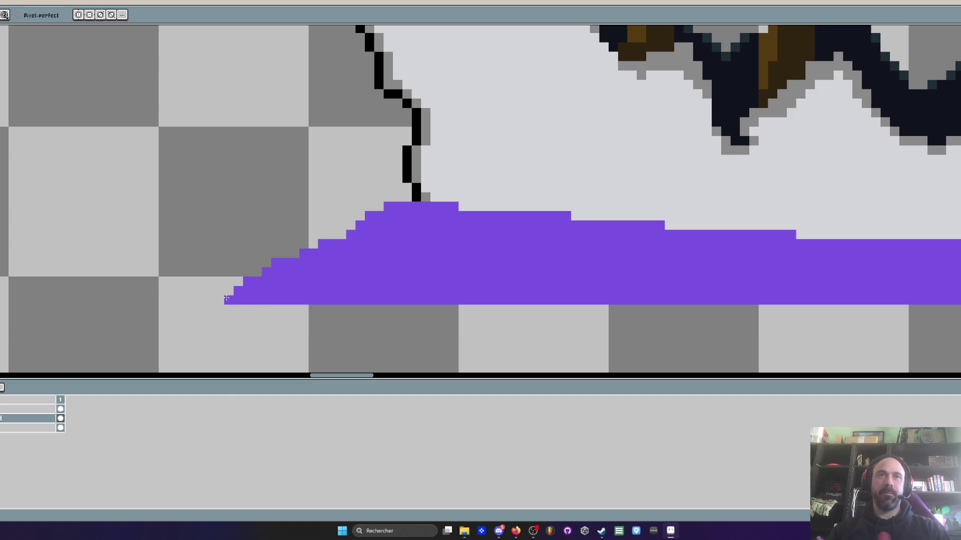
pyautogui.scroll(-3, 276, 276)
pyautogui.scroll(2, 293, 270)
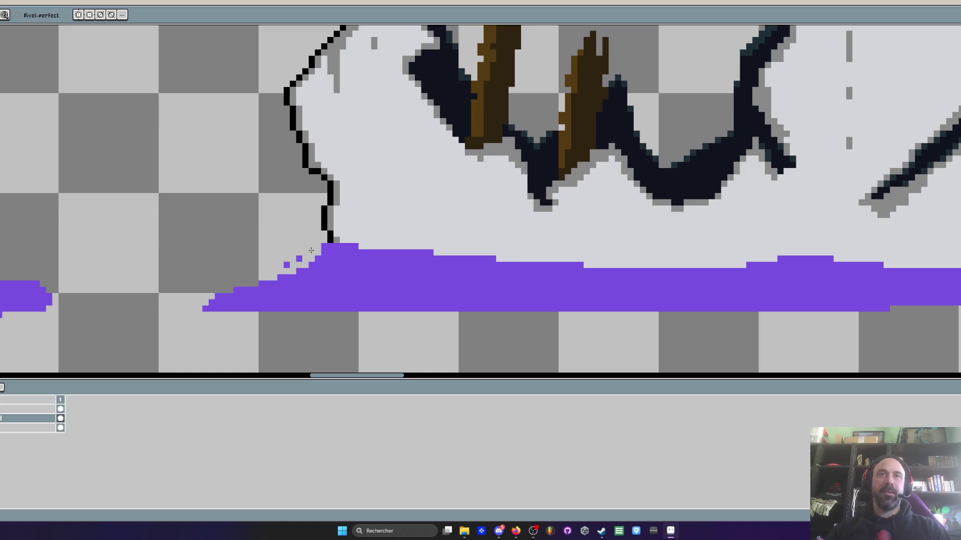
pyautogui.moveTo(301, 262); pyautogui.dragTo(249, 290)
pyautogui.scroll(-3, 347, 290)
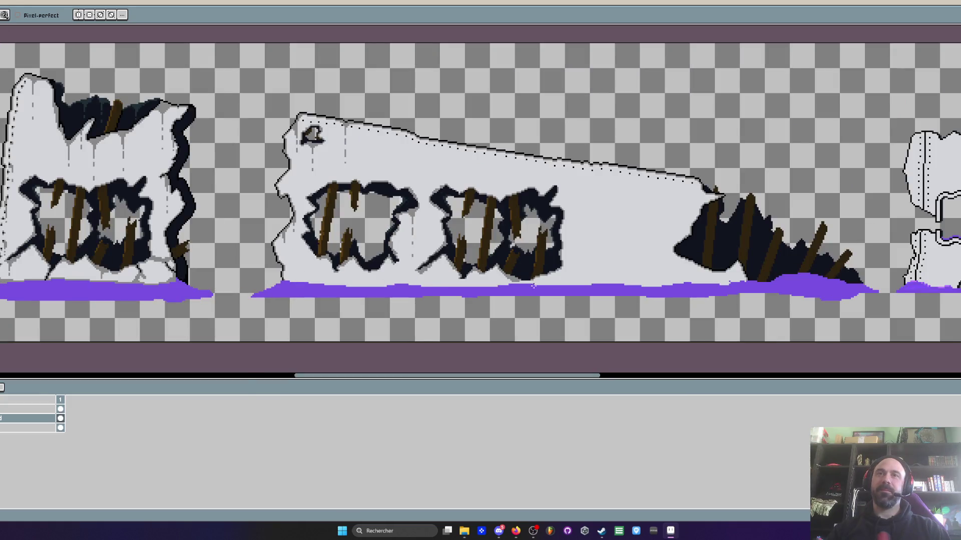
pyautogui.scroll(2, 666, 278)
pyautogui.scroll(2, 667, 278)
pyautogui.moveTo(774, 280)
pyautogui.mouseDown()
pyautogui.moveTo(695, 299)
pyautogui.moveTo(714, 290)
pyautogui.mouseUp()
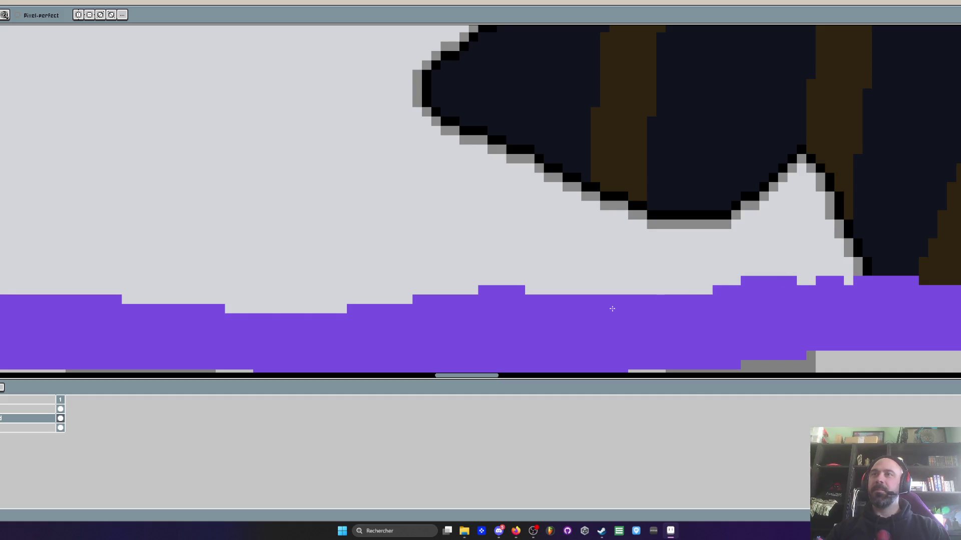
pyautogui.moveTo(593, 290); pyautogui.dragTo(635, 295)
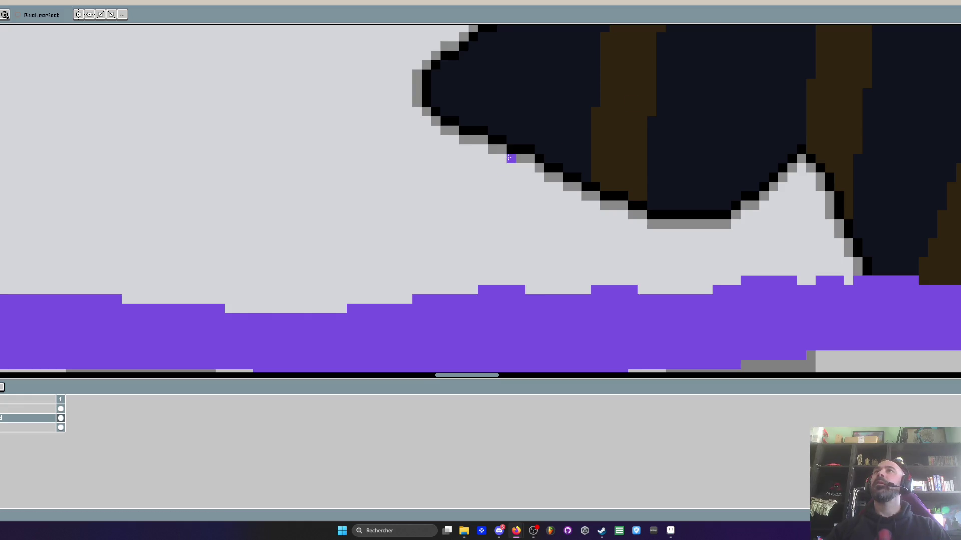
pyautogui.scroll(-1, 508, 155)
pyautogui.scroll(-1, 507, 155)
pyautogui.scroll(-1, 508, 156)
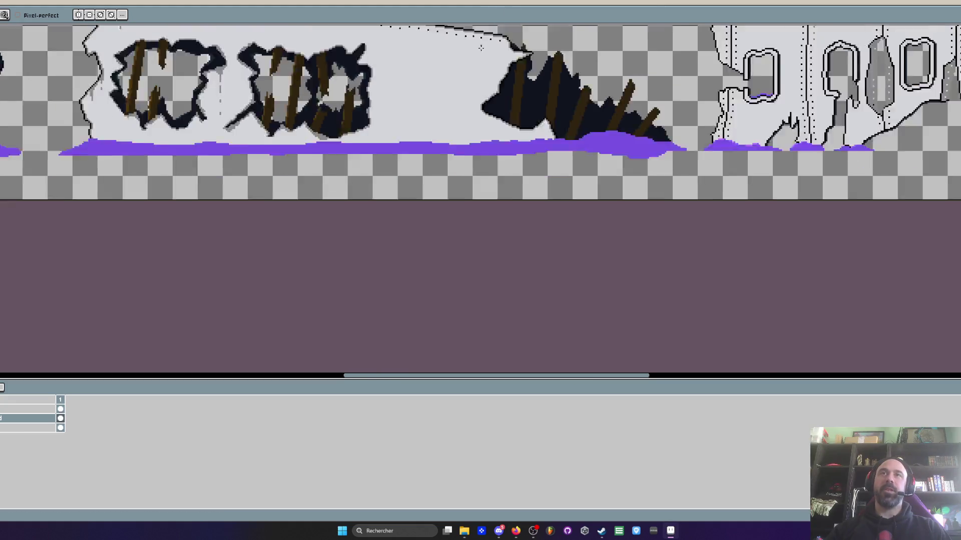
pyautogui.scroll(-1, 508, 154)
pyautogui.scroll(2, 436, 119)
# - Lasso-select the dark broken hole at the top of the left slab
pyautogui.moveTo(380, 154); pyautogui.dragTo(470, 144)
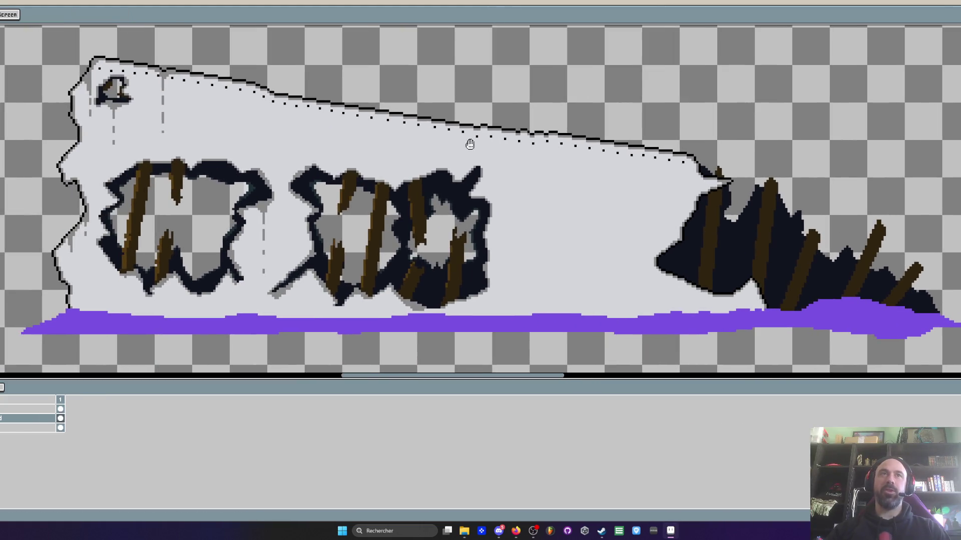
pyautogui.scroll(-1, 424, 129)
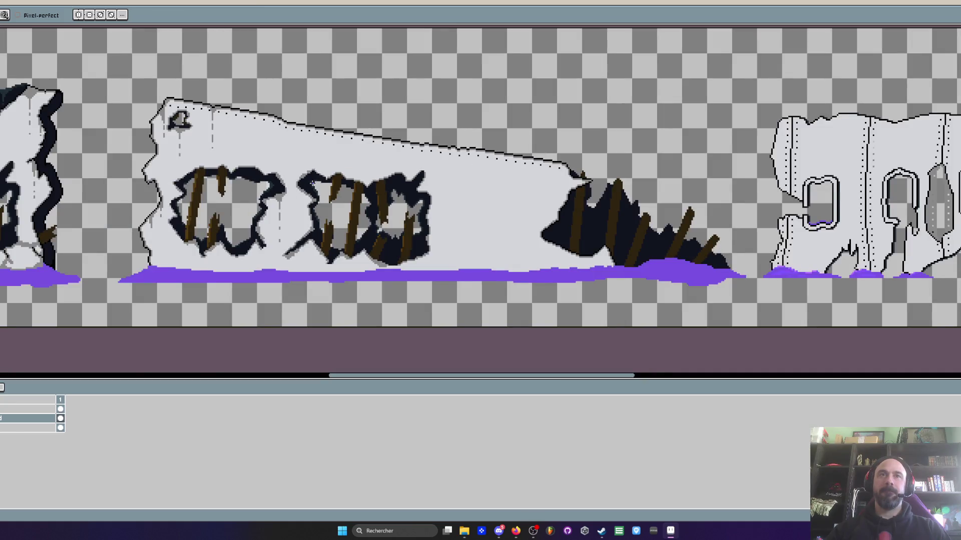
pyautogui.moveTo(316, 186); pyautogui.dragTo(446, 185)
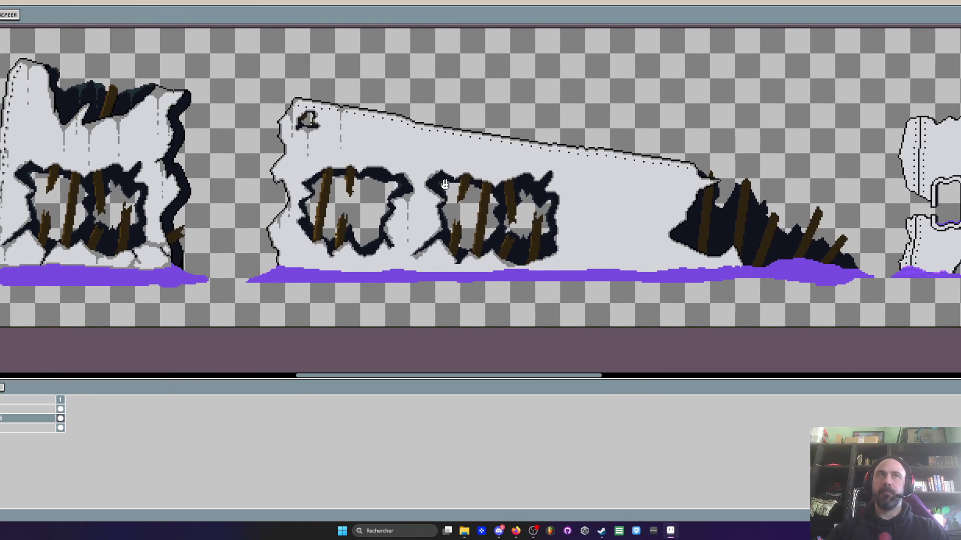
pyautogui.scroll(1, 62, 78)
pyautogui.press('q')
pyautogui.moveTo(23, 44); pyautogui.dragTo(85, 205)
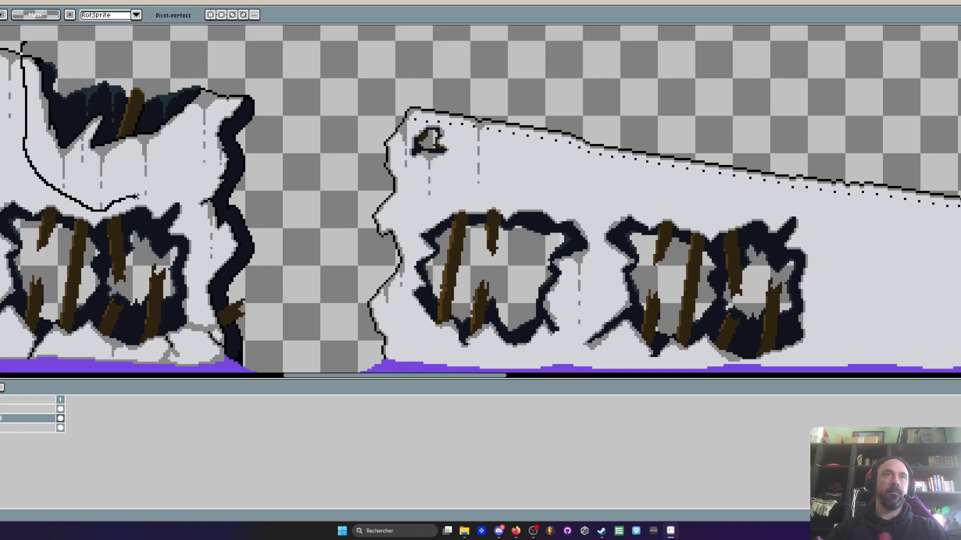
pyautogui.moveTo(83, 206); pyautogui.dragTo(128, 48)
pyautogui.scroll(-1, 47, 100)
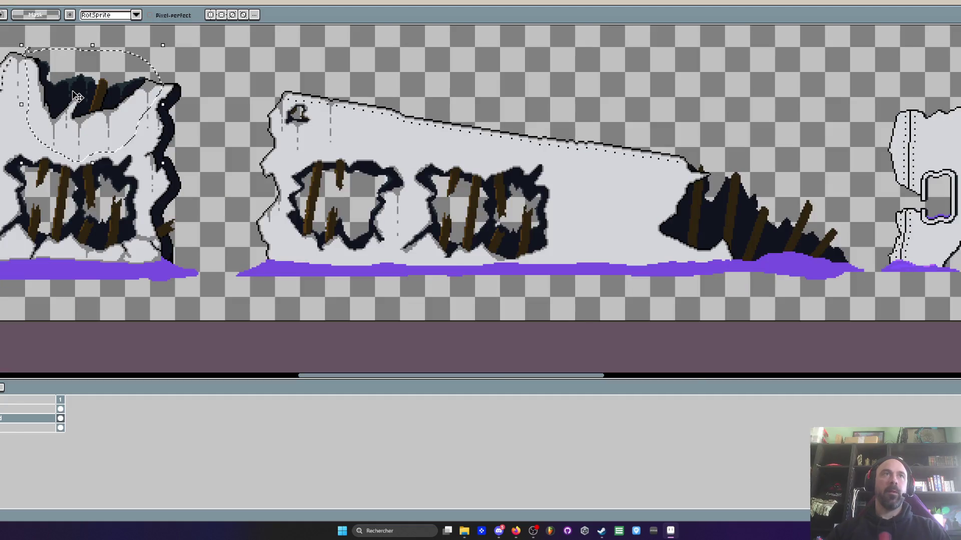
# - Drop a copy of the hole onto the long slab's upper right, nudge it one pixel, and commit it
pyautogui.moveTo(96, 104); pyautogui.dragTo(623, 184)
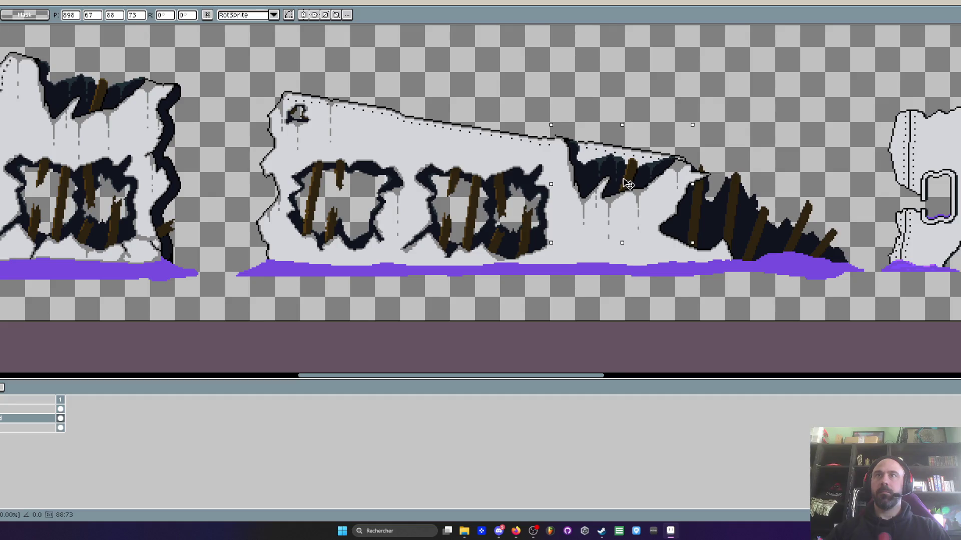
pyautogui.moveTo(624, 183); pyautogui.dragTo(623, 187)
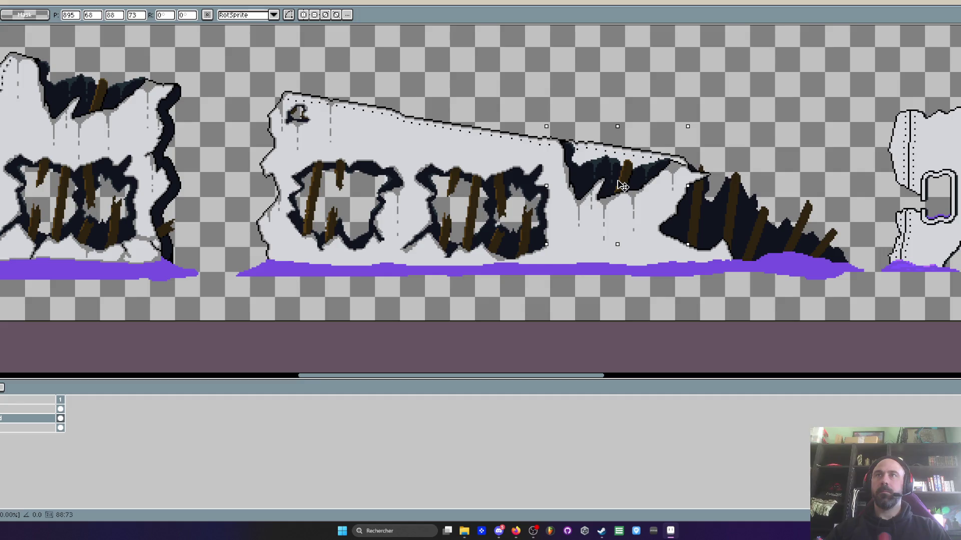
pyautogui.press('b')
pyautogui.scroll(2, 676, 164)
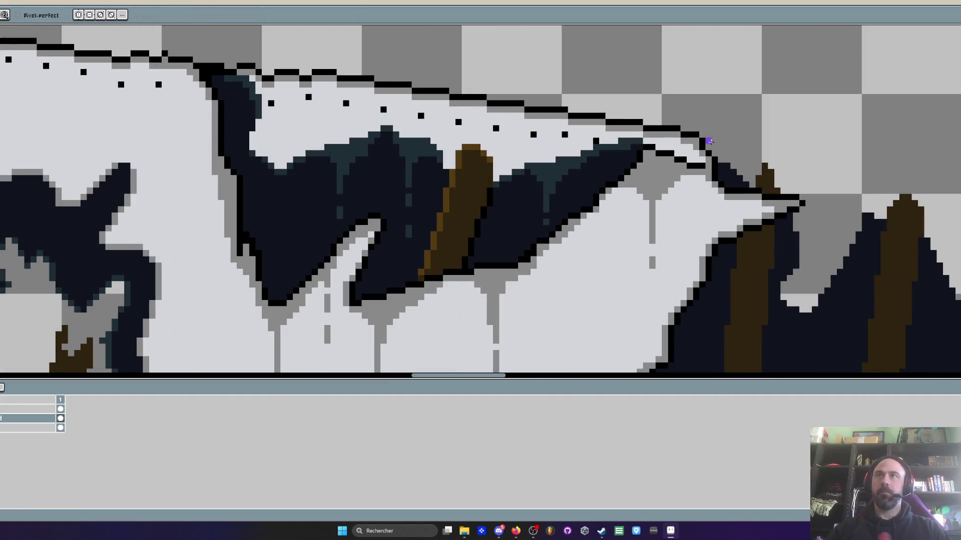
# - Erase outline and slab pixels above the pasted hole so it merges with the sloping top edge
pyautogui.moveTo(706, 147)
pyautogui.mouseDown()
pyautogui.moveTo(665, 140)
pyautogui.moveTo(714, 152)
pyautogui.moveTo(589, 118)
pyautogui.mouseUp()
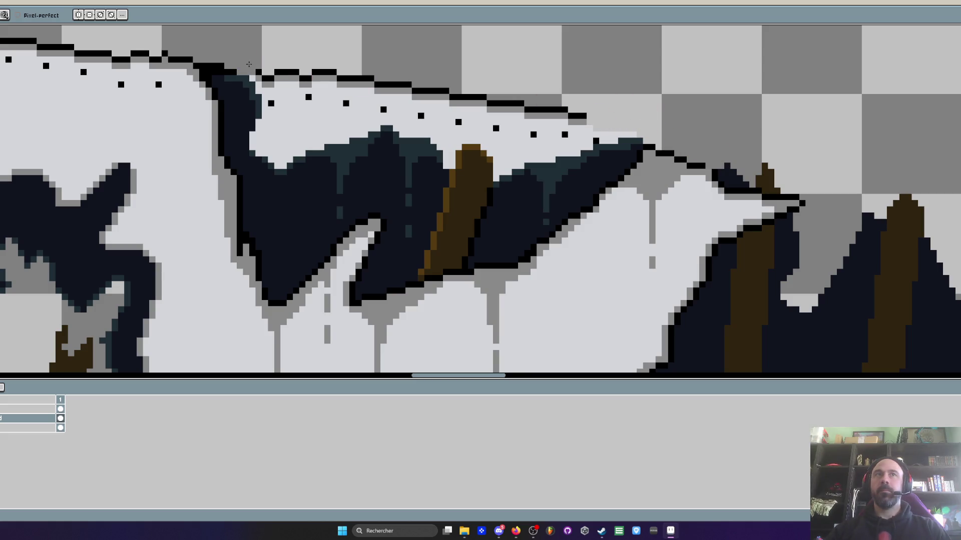
pyautogui.scroll(3, 245, 62)
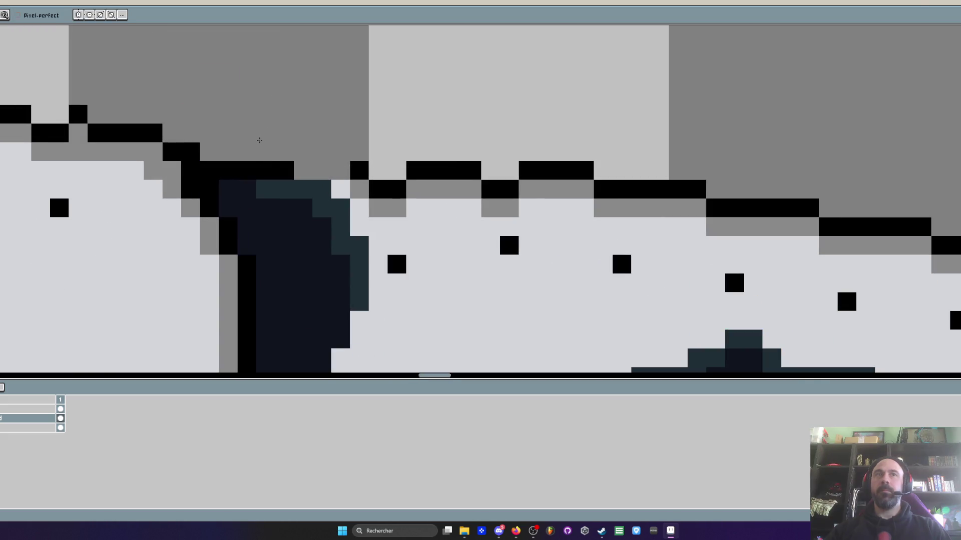
pyautogui.moveTo(259, 140)
pyautogui.mouseDown()
pyautogui.moveTo(238, 147)
pyautogui.moveTo(349, 140)
pyautogui.moveTo(375, 189)
pyautogui.mouseUp()
pyautogui.scroll(-2, 376, 189)
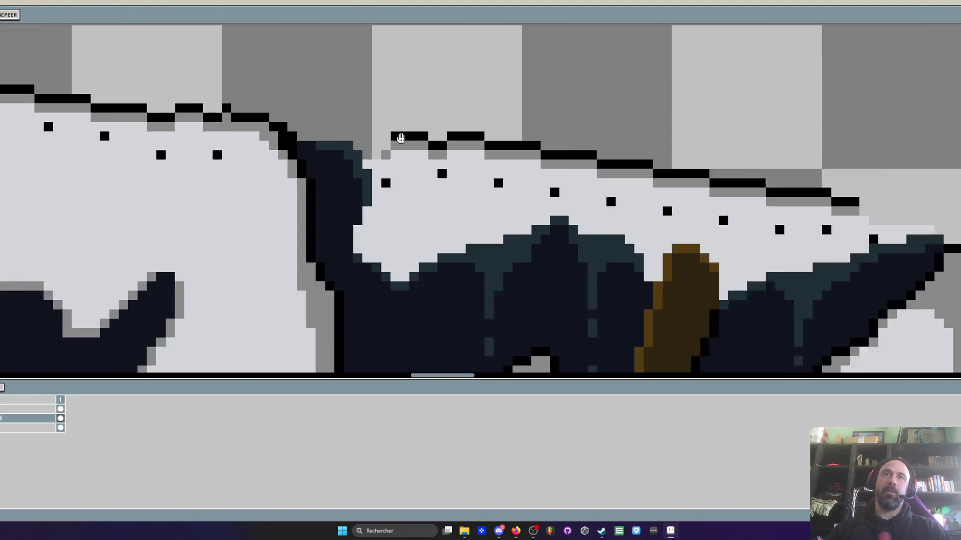
pyautogui.scroll(-1, 375, 189)
pyautogui.moveTo(405, 156)
pyautogui.mouseDown()
pyautogui.moveTo(388, 195)
pyautogui.moveTo(399, 218)
pyautogui.moveTo(432, 150)
pyautogui.moveTo(530, 155)
pyautogui.moveTo(440, 171)
pyautogui.moveTo(704, 184)
pyautogui.moveTo(456, 178)
pyautogui.moveTo(388, 202)
pyautogui.moveTo(376, 225)
pyautogui.moveTo(557, 172)
pyautogui.moveTo(591, 192)
pyautogui.moveTo(538, 165)
pyautogui.mouseUp()
pyautogui.scroll(1, 457, 178)
# - Cut away pale slab pixels beside the hole's broken end and erase a stray light pixel inside it
pyautogui.moveTo(569, 201)
pyautogui.mouseDown()
pyautogui.moveTo(613, 186)
pyautogui.moveTo(672, 213)
pyautogui.moveTo(826, 207)
pyautogui.moveTo(864, 187)
pyautogui.moveTo(902, 193)
pyautogui.moveTo(936, 171)
pyautogui.moveTo(833, 203)
pyautogui.mouseUp()
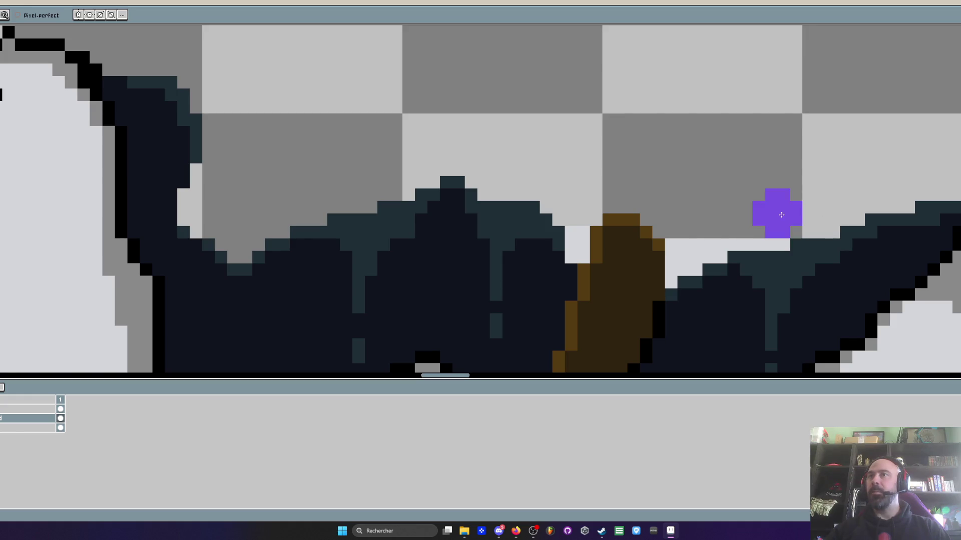
pyautogui.scroll(3, 683, 229)
pyautogui.moveTo(677, 238)
pyautogui.mouseDown()
pyautogui.moveTo(631, 293)
pyautogui.moveTo(631, 348)
pyautogui.moveTo(751, 241)
pyautogui.moveTo(711, 262)
pyautogui.mouseUp()
pyautogui.scroll(-4, 710, 261)
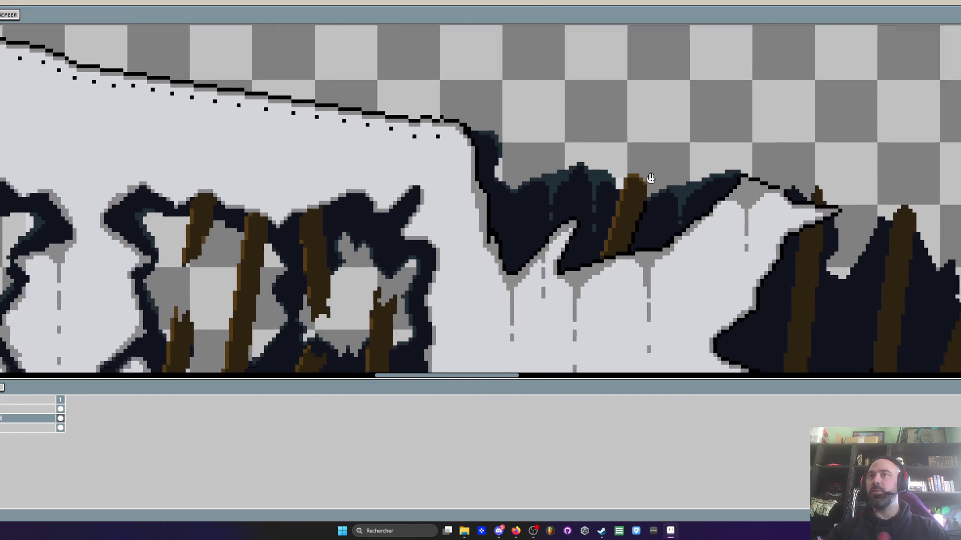
pyautogui.scroll(4, 393, 155)
pyautogui.click(409, 278)
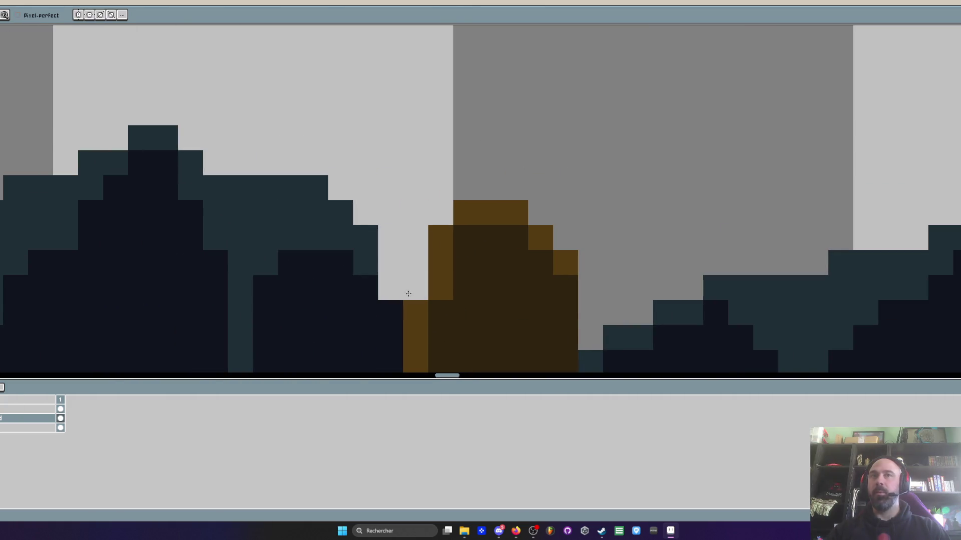
pyautogui.scroll(-4, 410, 285)
pyautogui.scroll(-2, 451, 226)
pyautogui.scroll(2, 476, 183)
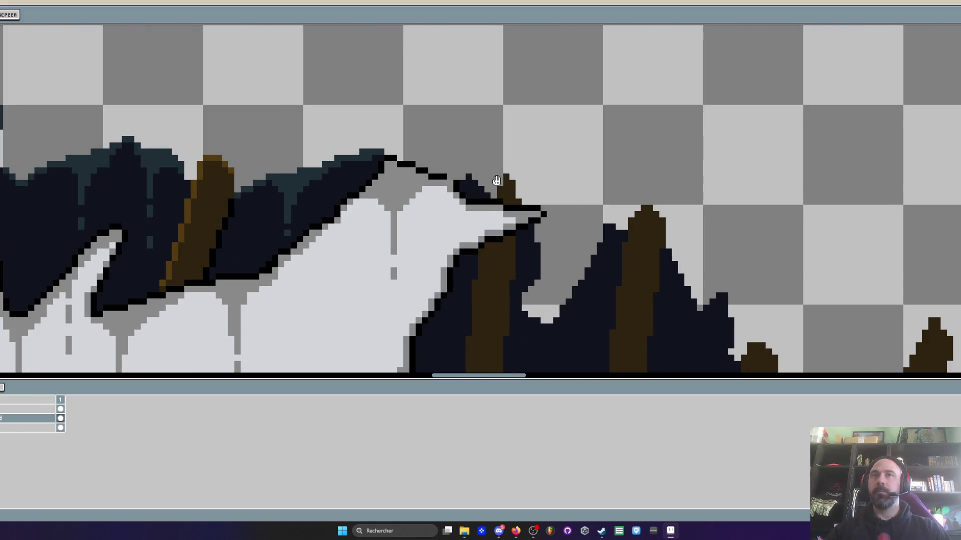
pyautogui.scroll(1, 497, 181)
pyautogui.scroll(1, 480, 172)
pyautogui.scroll(-3, 432, 150)
pyautogui.scroll(-1, 452, 138)
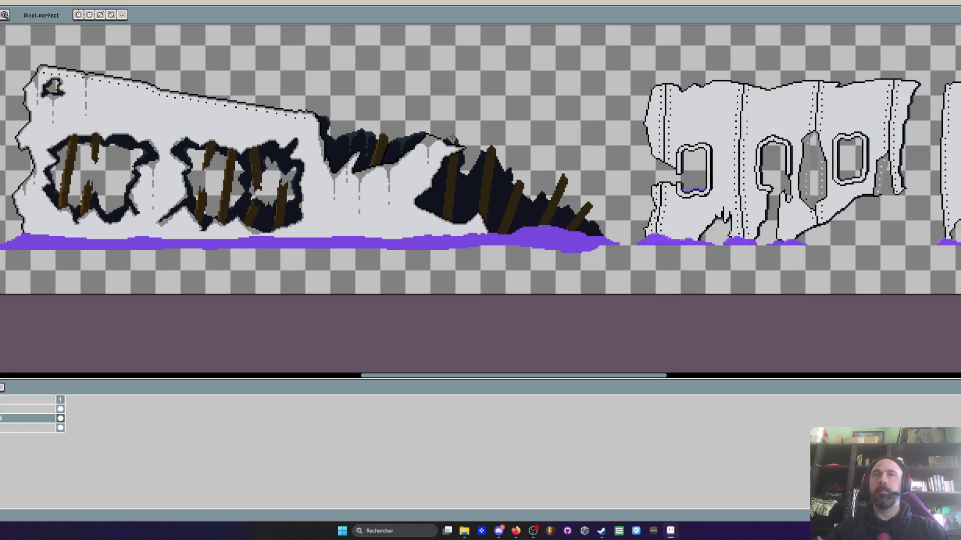
pyautogui.scroll(-2, 453, 138)
pyautogui.scroll(1, 463, 148)
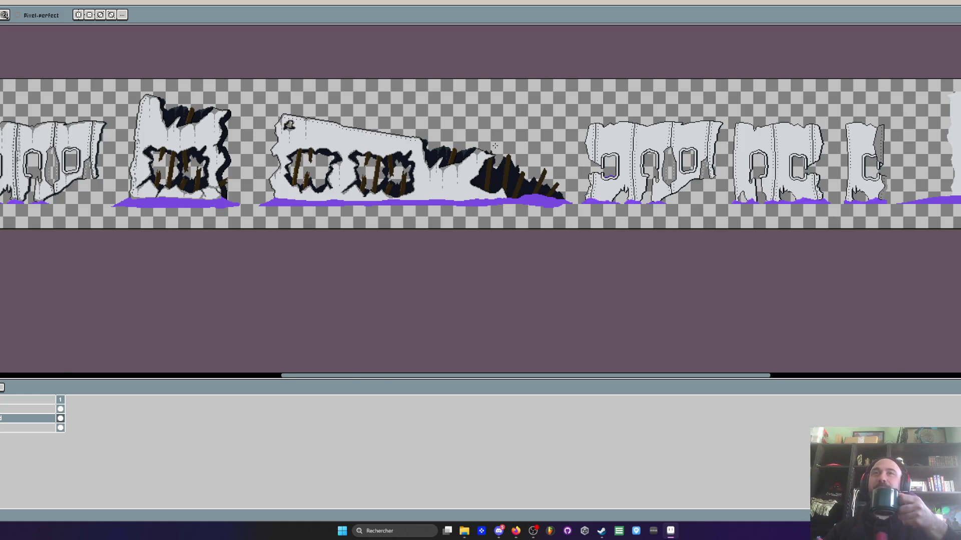
pyautogui.scroll(2, 494, 146)
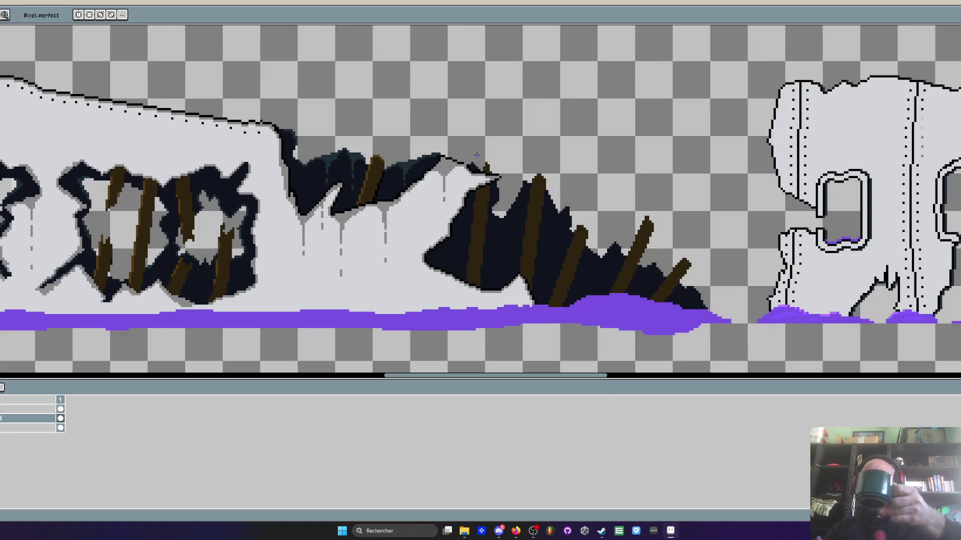
pyautogui.scroll(1, 476, 156)
pyautogui.press('i')
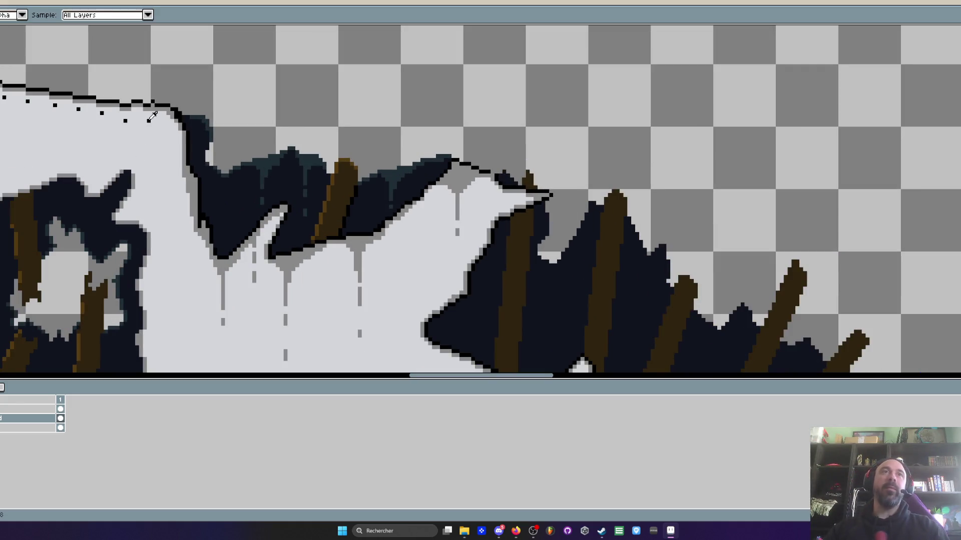
pyautogui.scroll(1, 533, 174)
# - Place a black rivet dot on the pale pointed tip beside the copied hole
pyautogui.press('b')
pyautogui.scroll(1, 533, 174)
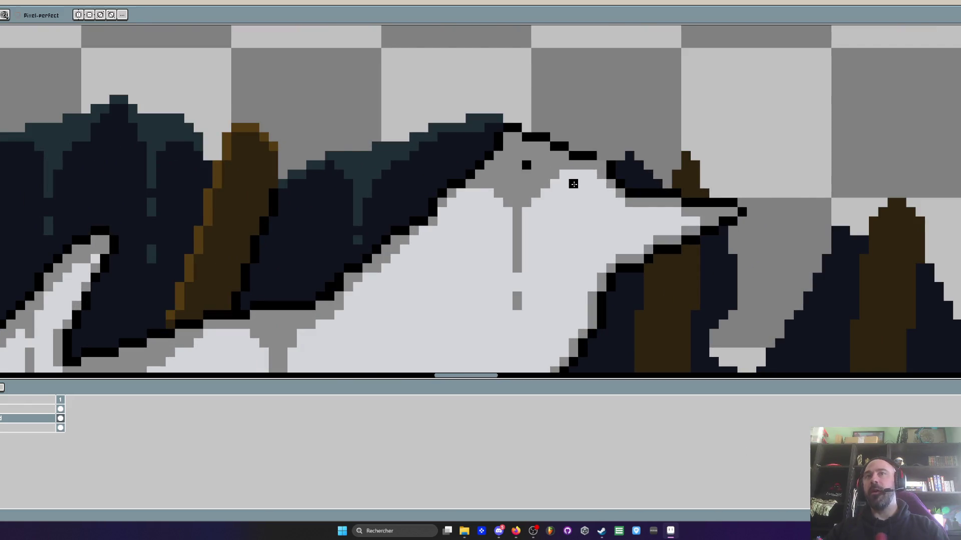
pyautogui.click(564, 183)
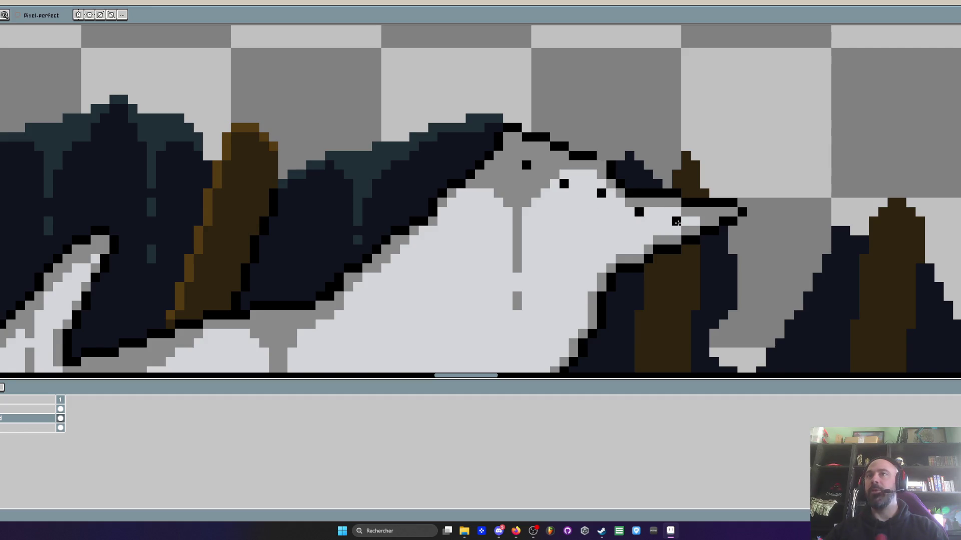
pyautogui.scroll(-3, 677, 222)
pyautogui.scroll(-2, 686, 232)
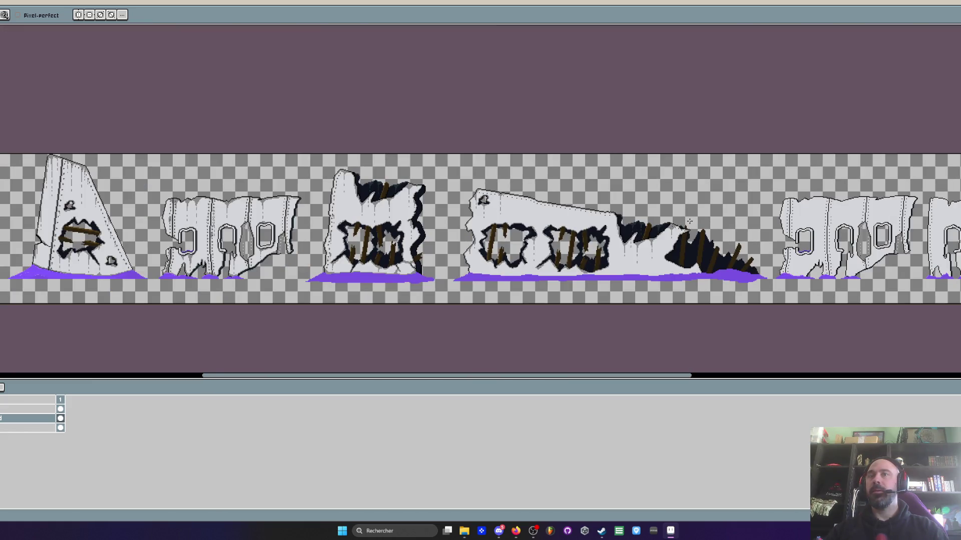
pyautogui.scroll(3, 689, 221)
pyautogui.scroll(1, 607, 189)
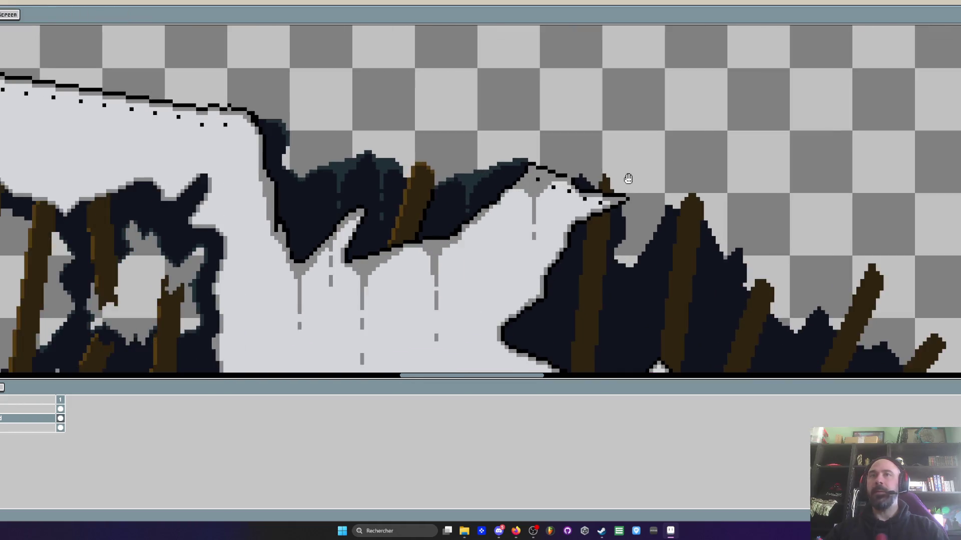
pyautogui.scroll(-2, 627, 180)
pyautogui.scroll(-1, 556, 128)
pyautogui.scroll(-1, 564, 132)
pyautogui.scroll(1, 565, 132)
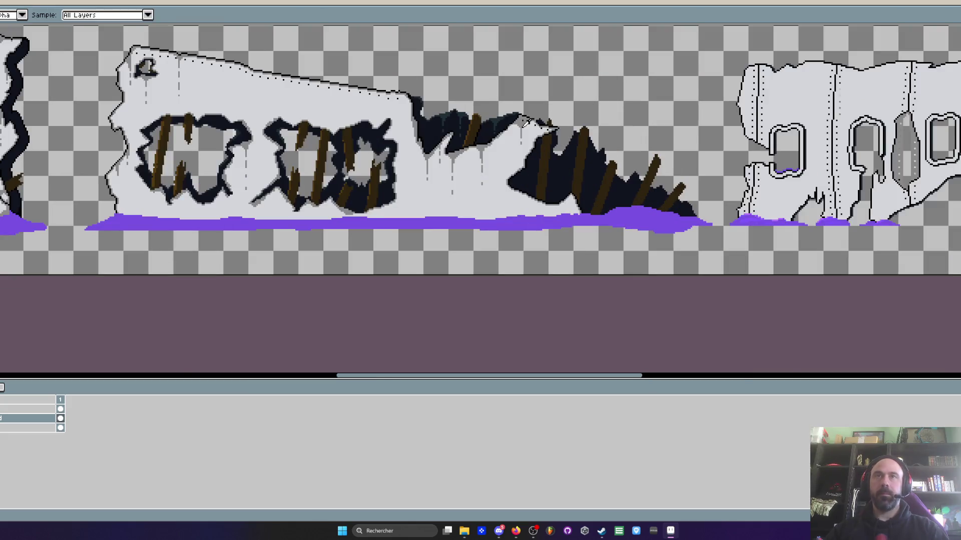
pyautogui.scroll(2, 480, 116)
pyautogui.scroll(1, 492, 119)
pyautogui.scroll(1, 601, 150)
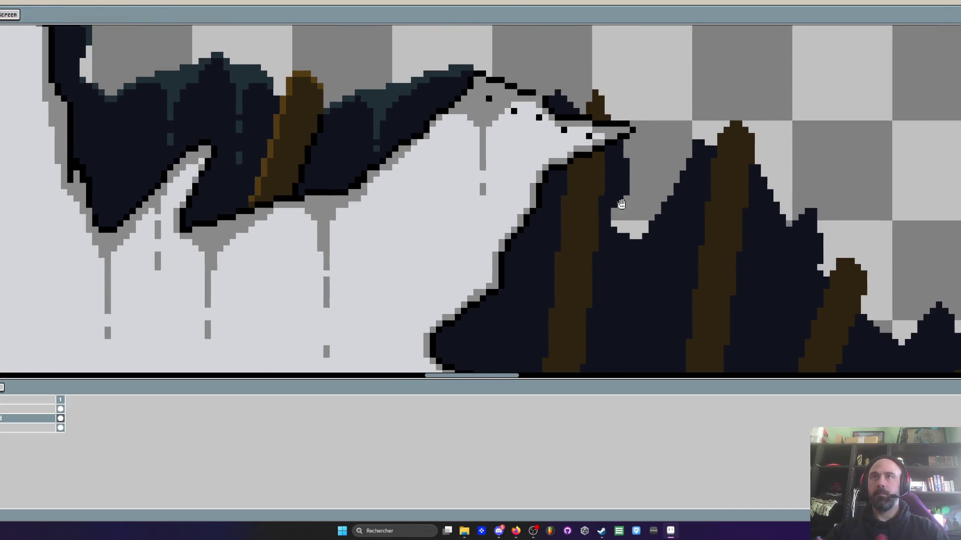
pyautogui.scroll(2, 703, 191)
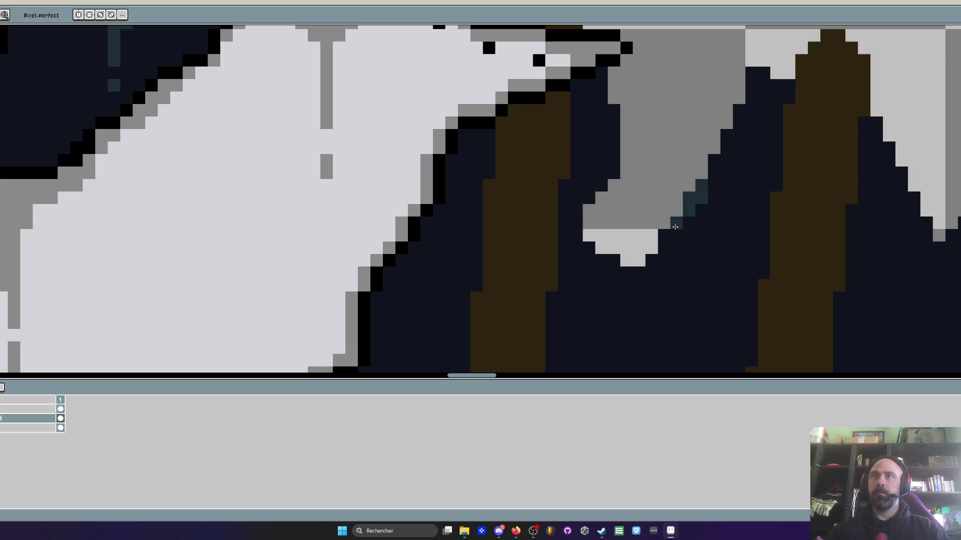
# - Paint dark teal pixels along the bottom edge of the grey gap inside the dark hole
pyautogui.moveTo(641, 269); pyautogui.dragTo(610, 258)
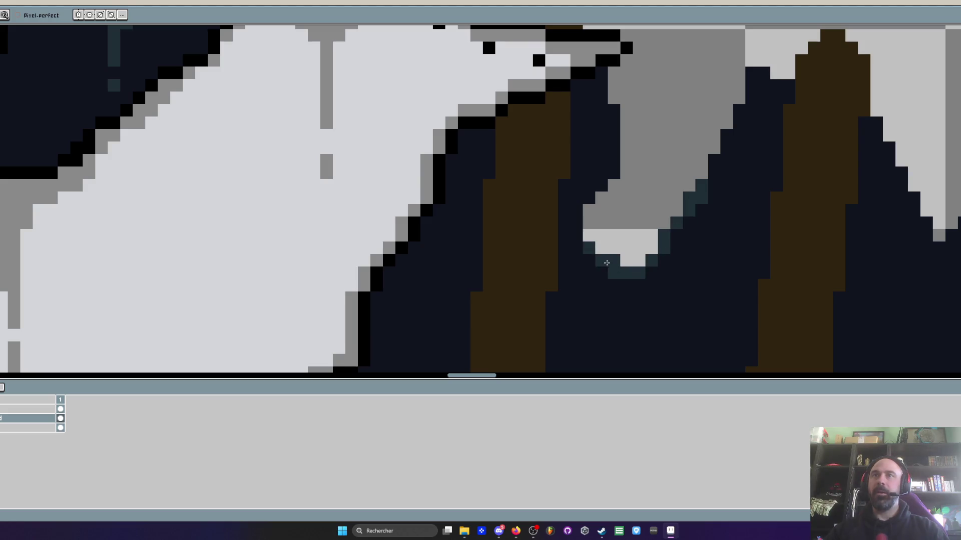
pyautogui.scroll(-2, 635, 248)
# - Draw teal drip lines down from the grey gaps and add teal highlights on the dark spikes' edges
pyautogui.moveTo(627, 209); pyautogui.dragTo(629, 278)
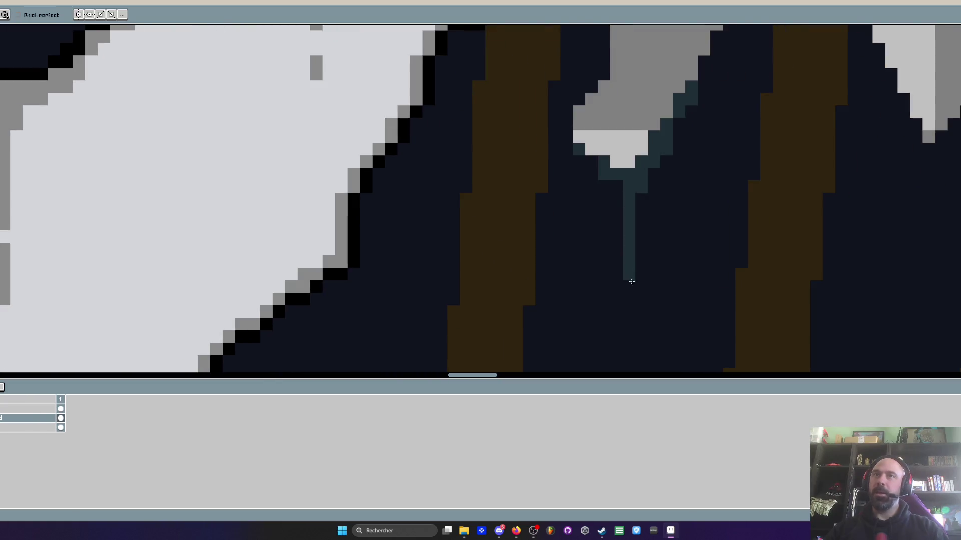
pyautogui.scroll(-3, 640, 313)
pyautogui.scroll(-2, 641, 314)
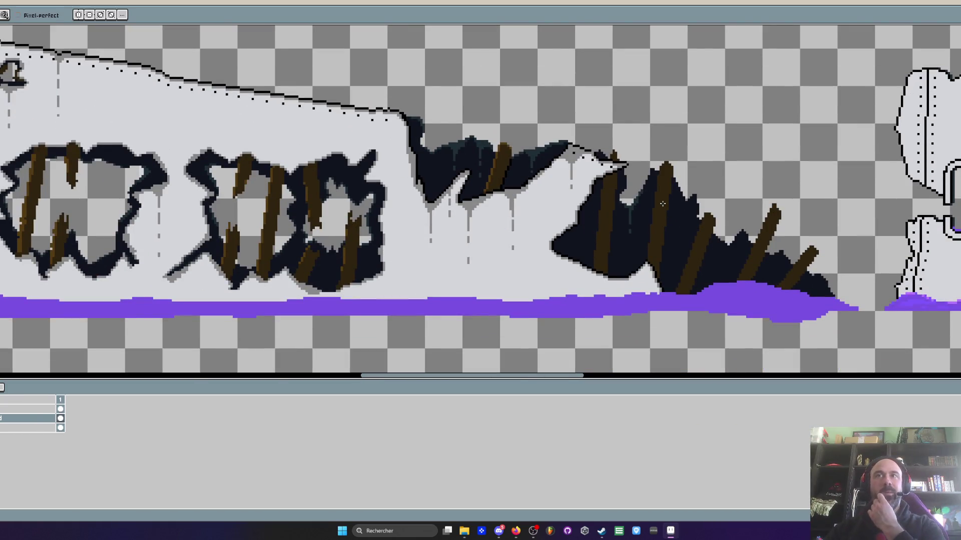
pyautogui.scroll(3, 692, 225)
pyautogui.click(711, 216)
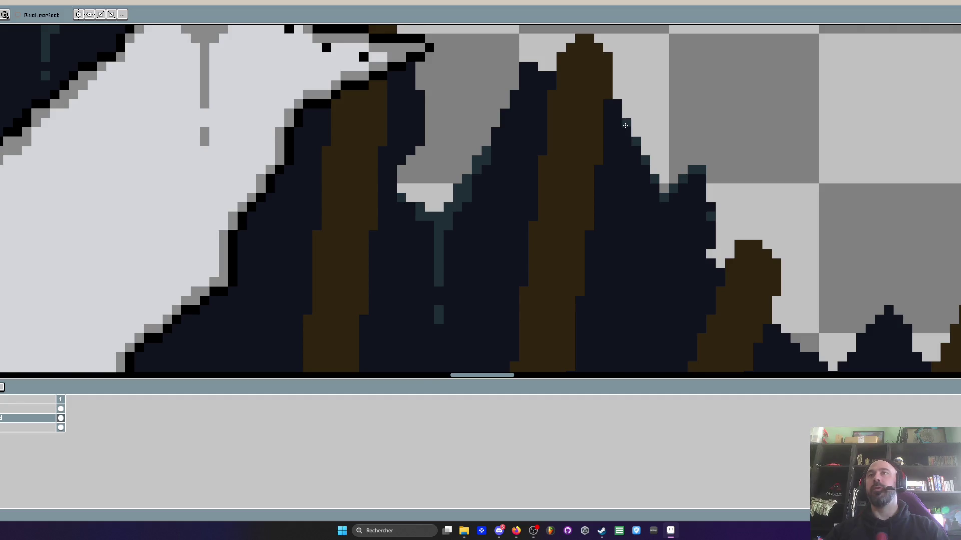
pyautogui.scroll(-4, 624, 124)
pyautogui.scroll(3, 662, 164)
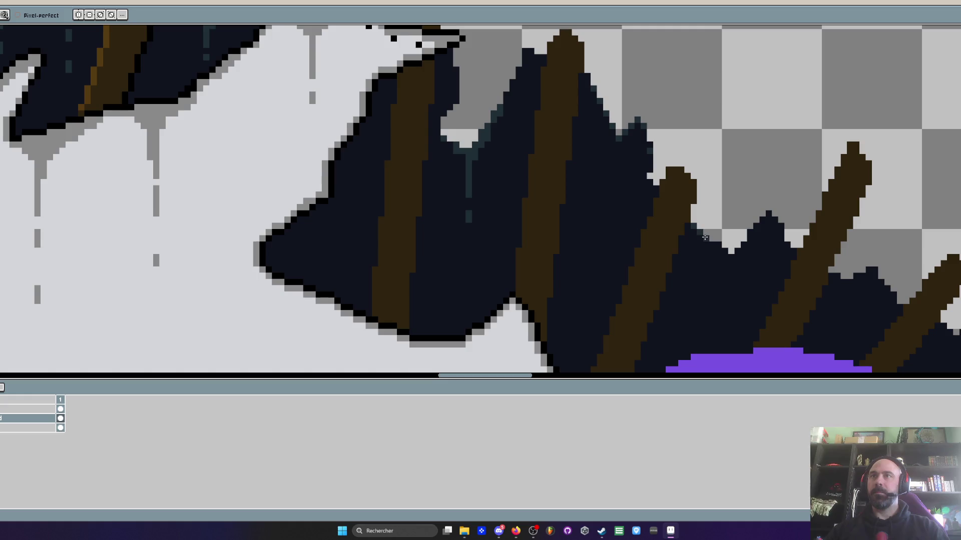
pyautogui.scroll(1, 766, 216)
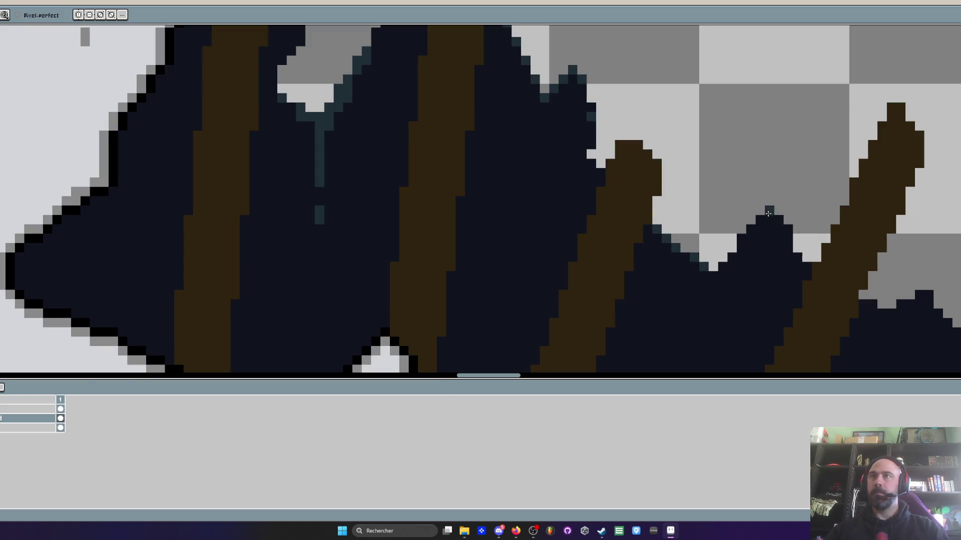
pyautogui.scroll(2, 760, 218)
pyautogui.moveTo(767, 212)
pyautogui.mouseDown()
pyautogui.moveTo(743, 244)
pyautogui.moveTo(786, 221)
pyautogui.moveTo(769, 297)
pyautogui.mouseUp()
pyautogui.scroll(-2, 774, 256)
pyautogui.scroll(1, 759, 232)
pyautogui.moveTo(759, 188)
pyautogui.mouseDown()
pyautogui.moveTo(751, 248)
pyautogui.moveTo(780, 181)
pyautogui.moveTo(774, 197)
pyautogui.moveTo(769, 158)
pyautogui.moveTo(777, 175)
pyautogui.mouseUp()
pyautogui.press('alt')
pyautogui.scroll(1, 730, 239)
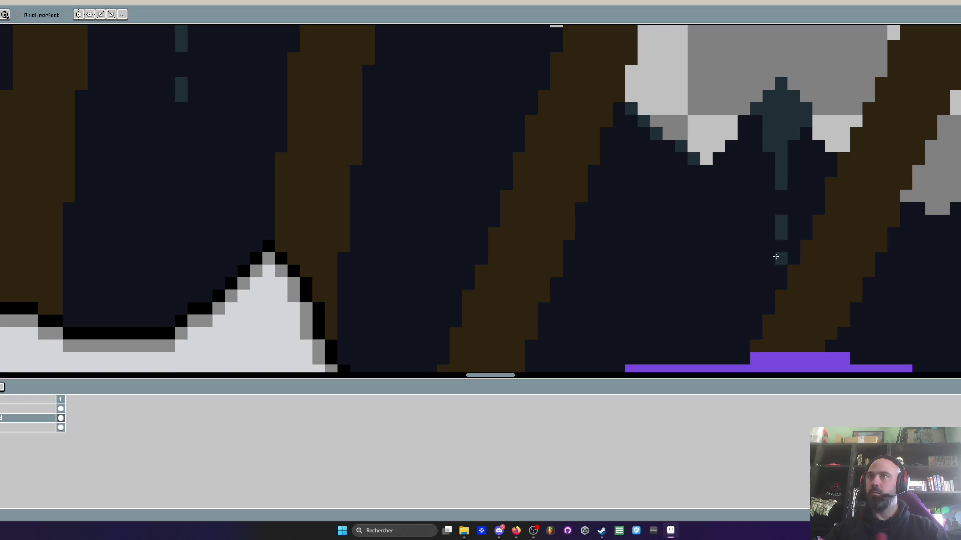
pyautogui.scroll(-3, 778, 258)
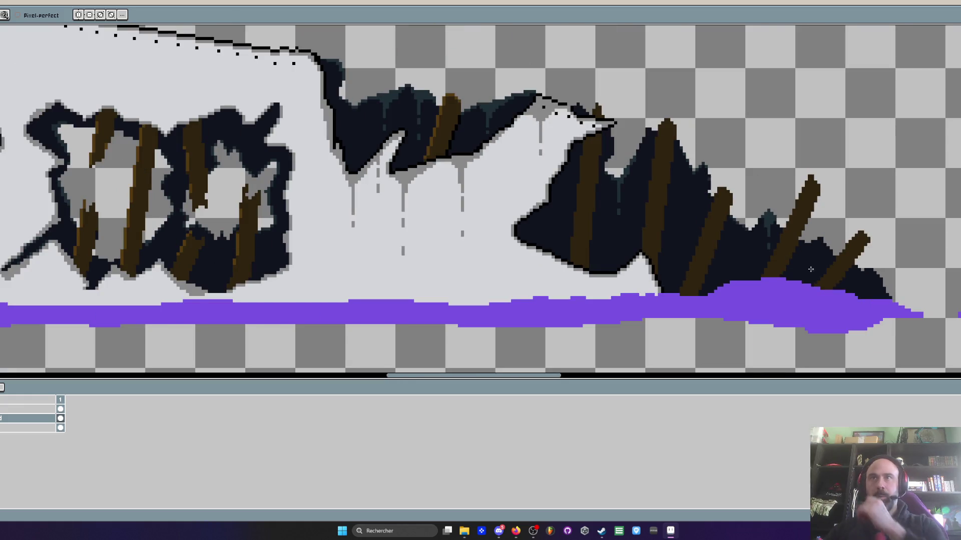
pyautogui.scroll(1, 811, 270)
pyautogui.scroll(-1, 751, 248)
pyautogui.moveTo(751, 248); pyautogui.dragTo(624, 215)
pyautogui.scroll(2, 624, 214)
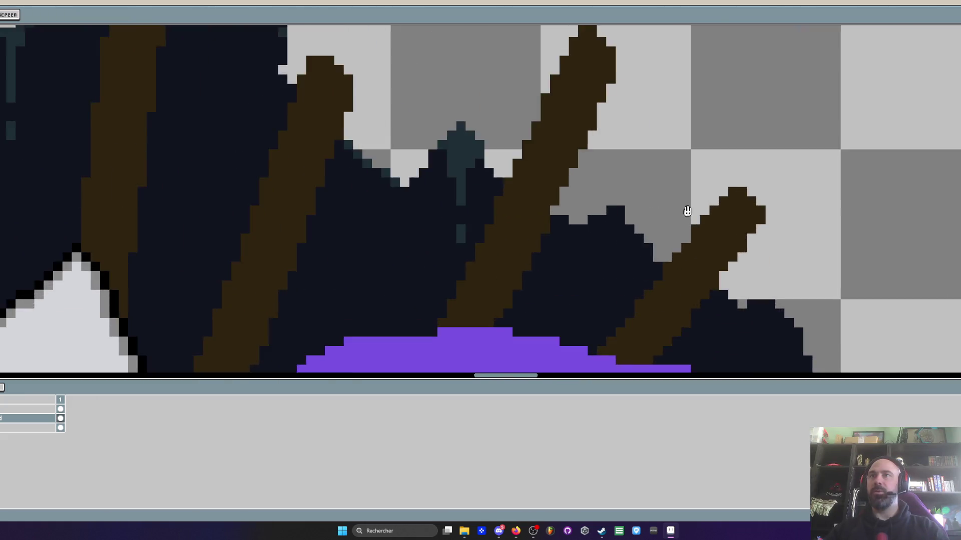
pyautogui.scroll(2, 624, 215)
pyautogui.click(560, 208)
pyautogui.moveTo(522, 227)
pyautogui.mouseDown()
pyautogui.moveTo(577, 238)
pyautogui.moveTo(578, 263)
pyautogui.moveTo(561, 279)
pyautogui.mouseUp()
pyautogui.scroll(-1, 562, 278)
pyautogui.moveTo(557, 218); pyautogui.dragTo(559, 235)
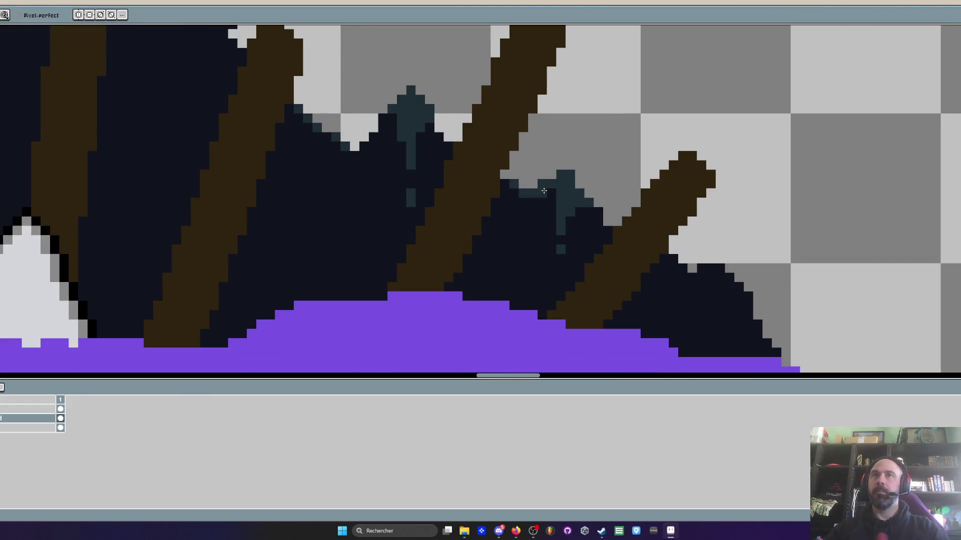
pyautogui.scroll(-2, 551, 204)
pyautogui.scroll(-2, 633, 235)
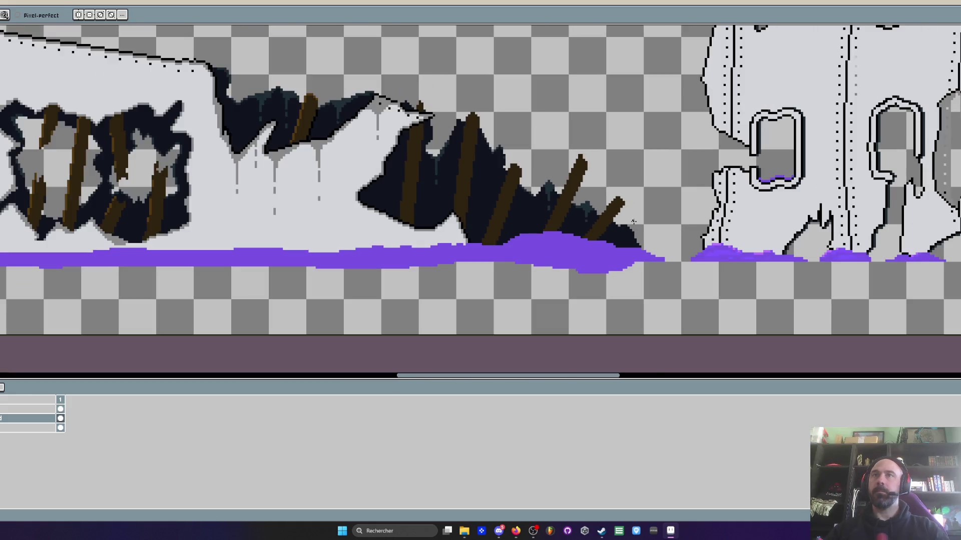
pyautogui.scroll(-1, 633, 222)
pyautogui.scroll(2, 633, 223)
pyautogui.scroll(2, 526, 165)
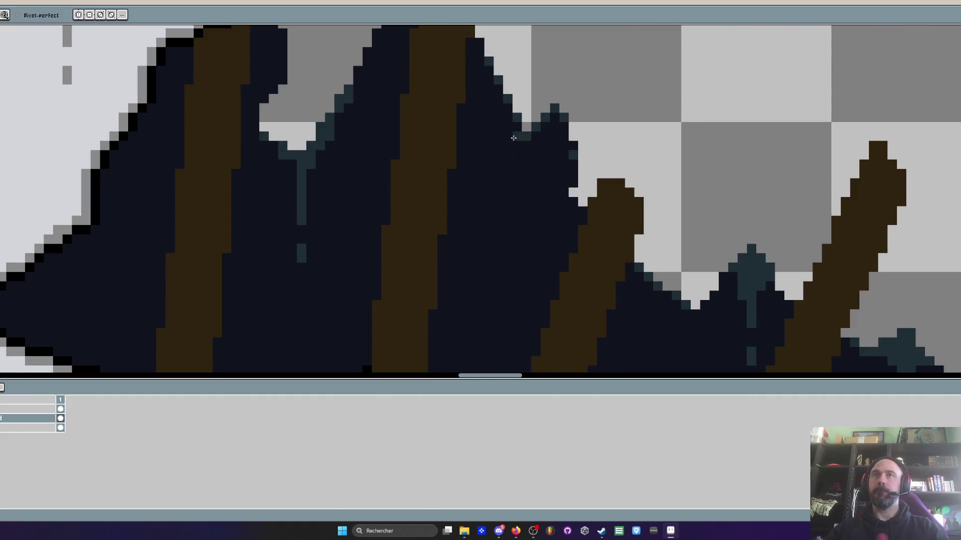
pyautogui.moveTo(526, 221)
pyautogui.mouseDown()
pyautogui.moveTo(519, 148)
pyautogui.moveTo(479, 64)
pyautogui.mouseUp()
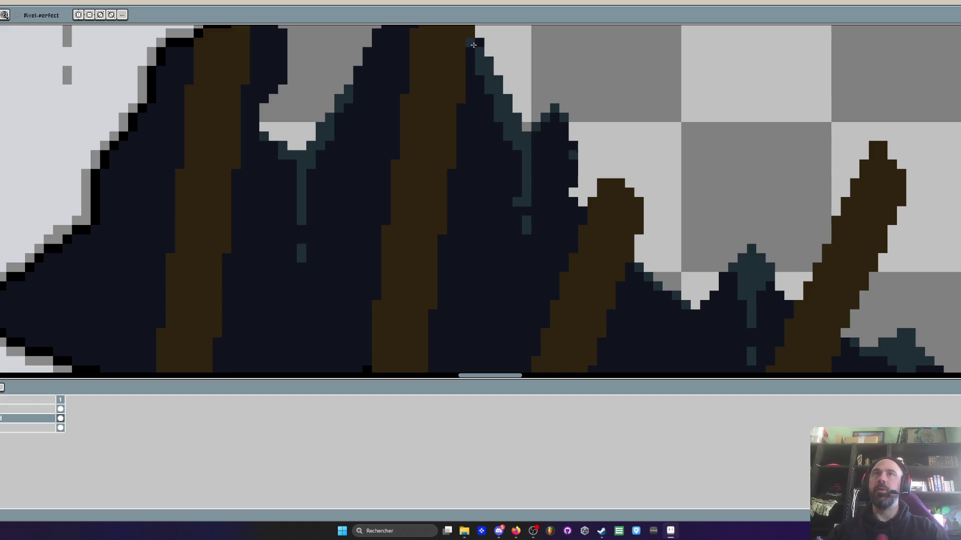
pyautogui.moveTo(501, 128); pyautogui.dragTo(513, 144)
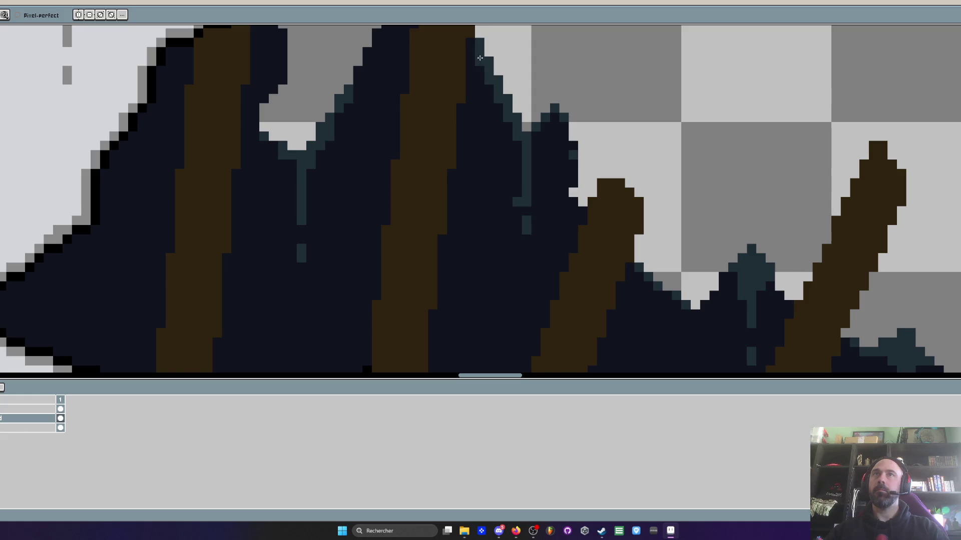
pyautogui.moveTo(503, 116); pyautogui.dragTo(521, 211)
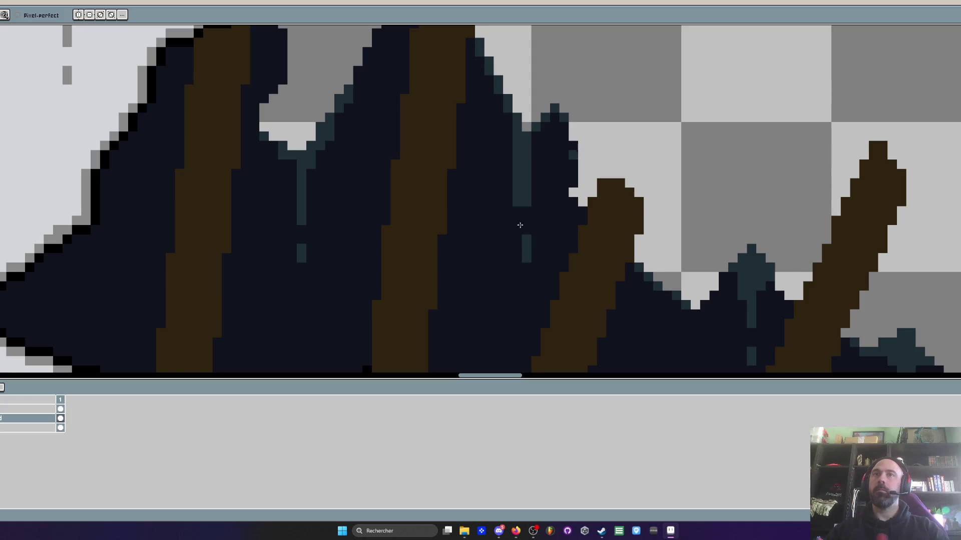
pyautogui.moveTo(519, 266)
pyautogui.mouseDown()
pyautogui.moveTo(515, 168)
pyautogui.moveTo(526, 253)
pyautogui.mouseUp()
pyautogui.scroll(-2, 522, 205)
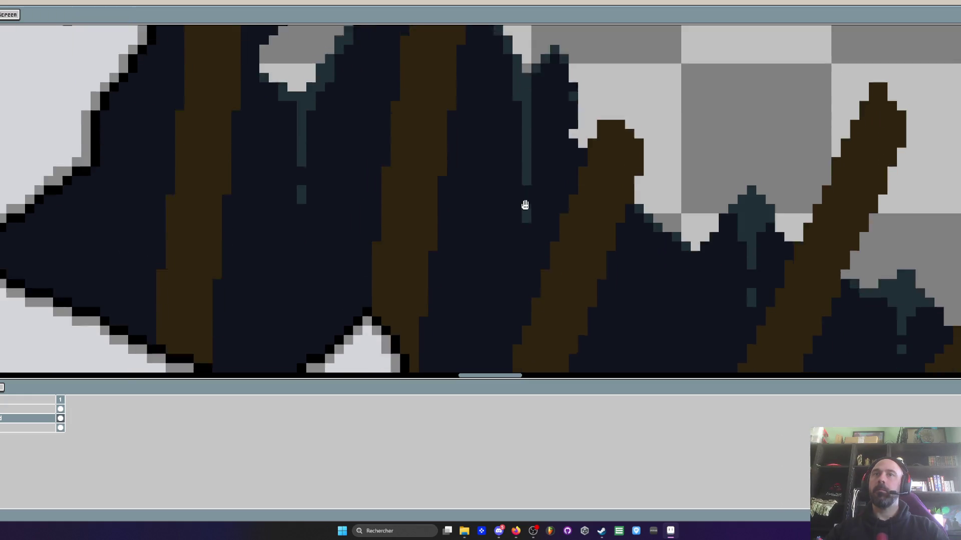
pyautogui.scroll(-1, 527, 233)
pyautogui.scroll(-3, 527, 234)
pyautogui.scroll(2, 526, 202)
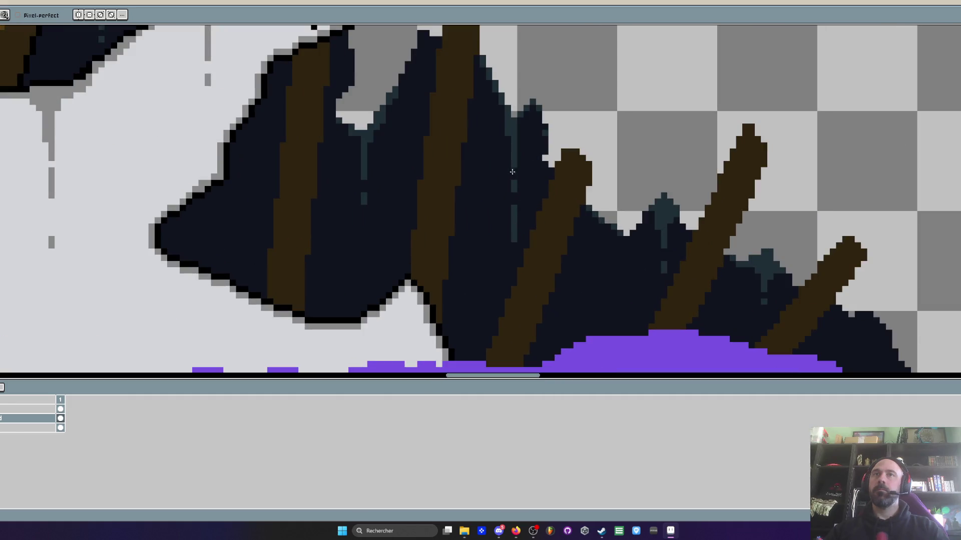
pyautogui.scroll(-2, 514, 227)
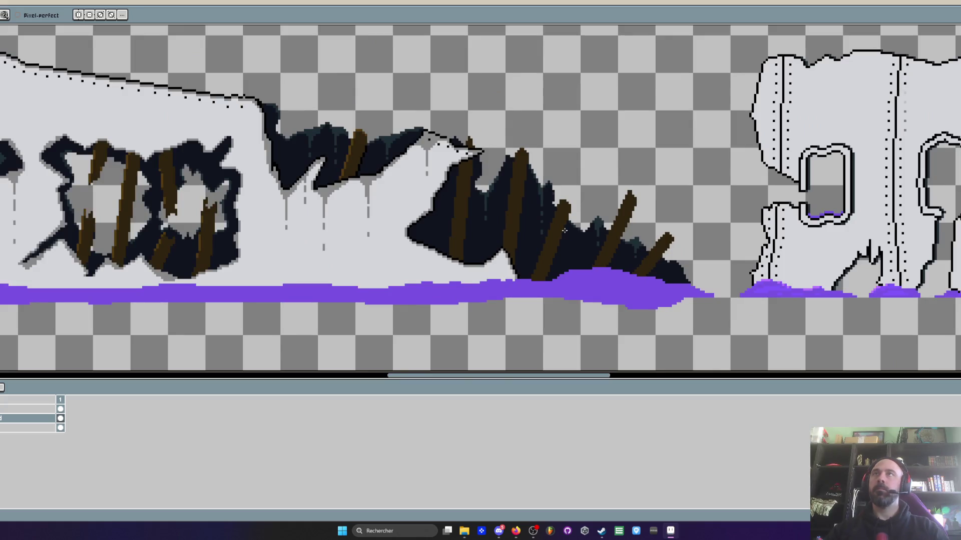
pyautogui.scroll(-2, 532, 195)
pyautogui.scroll(2, 532, 195)
pyautogui.scroll(1, 406, 187)
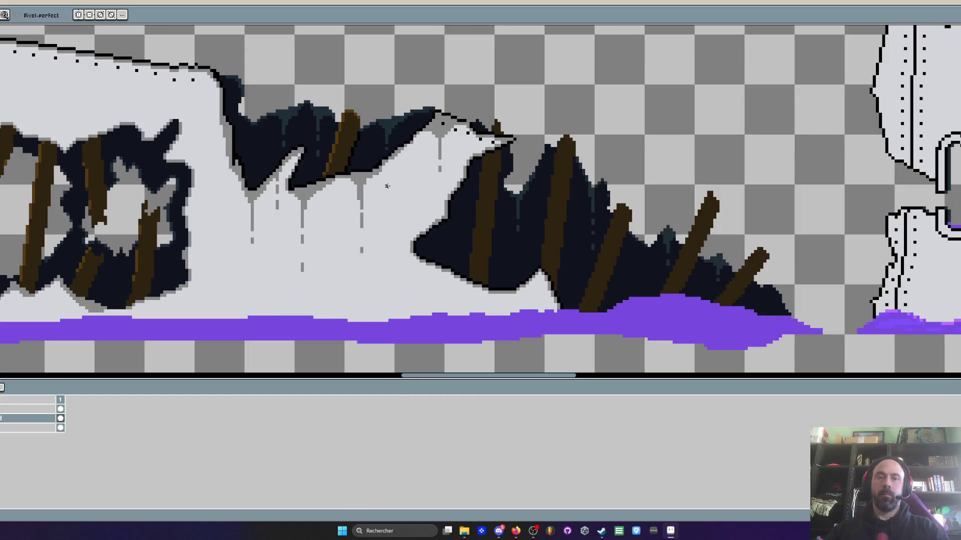
pyautogui.scroll(1, 368, 184)
pyautogui.scroll(1, 367, 185)
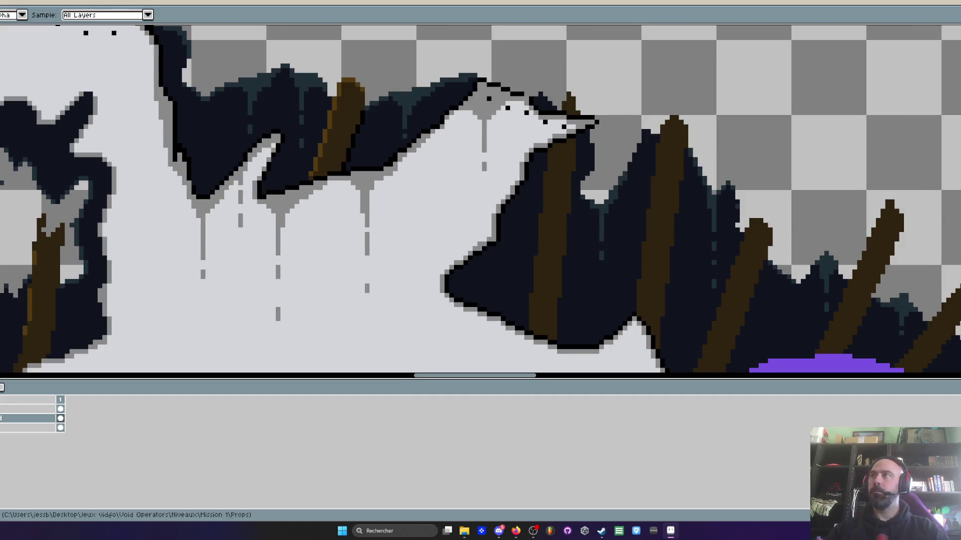
pyautogui.scroll(3, 681, 144)
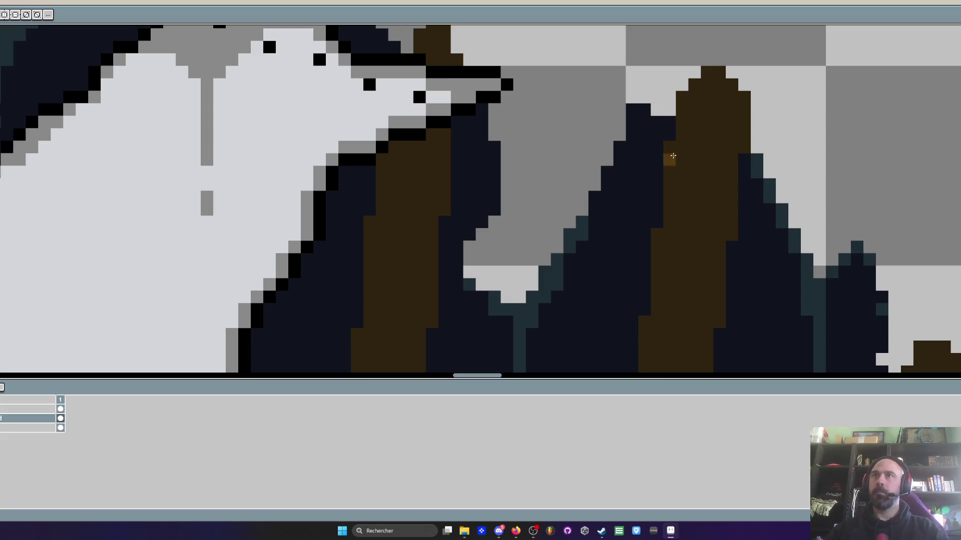
pyautogui.scroll(-1, 676, 150)
pyautogui.scroll(-1, 668, 187)
pyautogui.scroll(1, 665, 254)
# - Darken the plank's light-orange edge to brown and add one brown pixel beside its top
pyautogui.moveTo(665, 252)
pyautogui.mouseDown()
pyautogui.moveTo(662, 170)
pyautogui.moveTo(654, 254)
pyautogui.mouseUp()
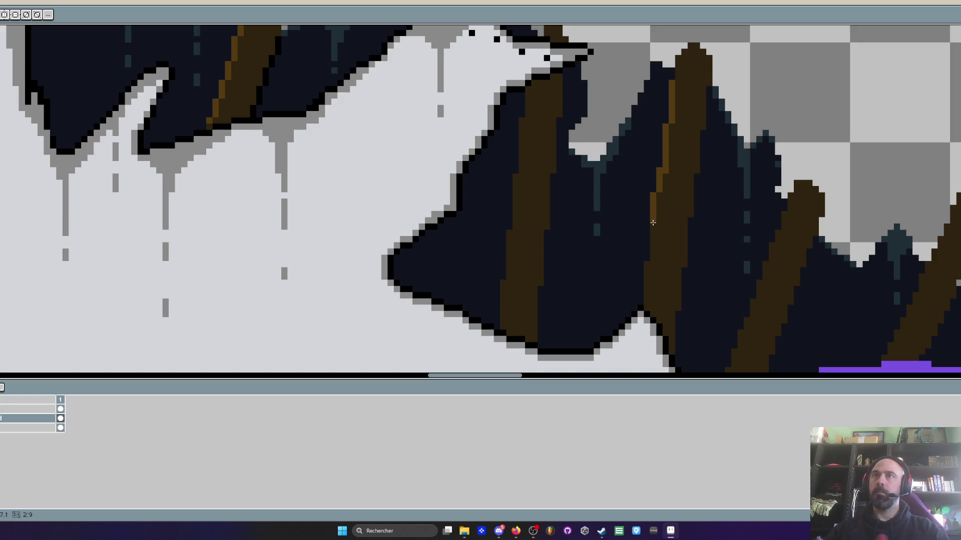
pyautogui.scroll(-2, 655, 245)
pyautogui.scroll(2, 668, 188)
pyautogui.scroll(1, 683, 143)
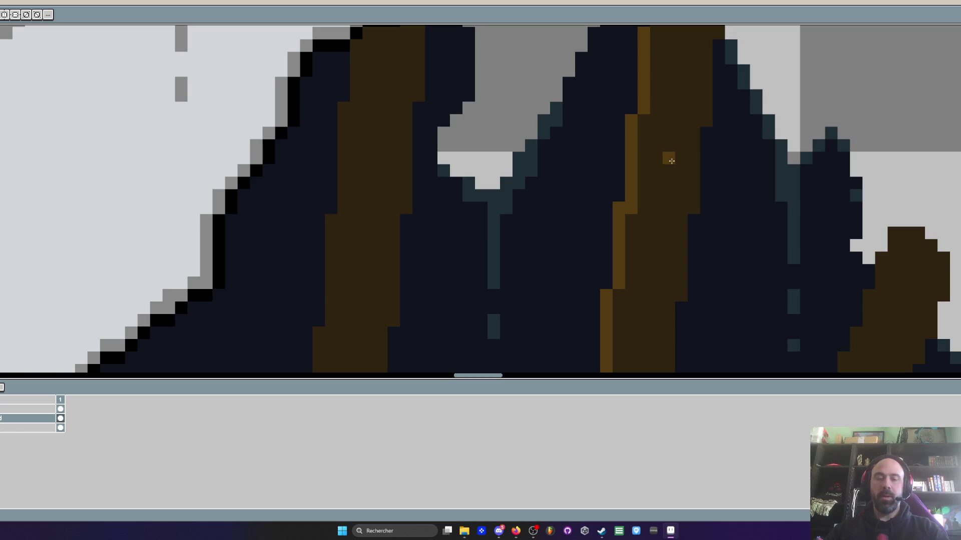
pyautogui.keyDown('alt'); pyautogui.click(668, 177); pyautogui.keyUp('alt')
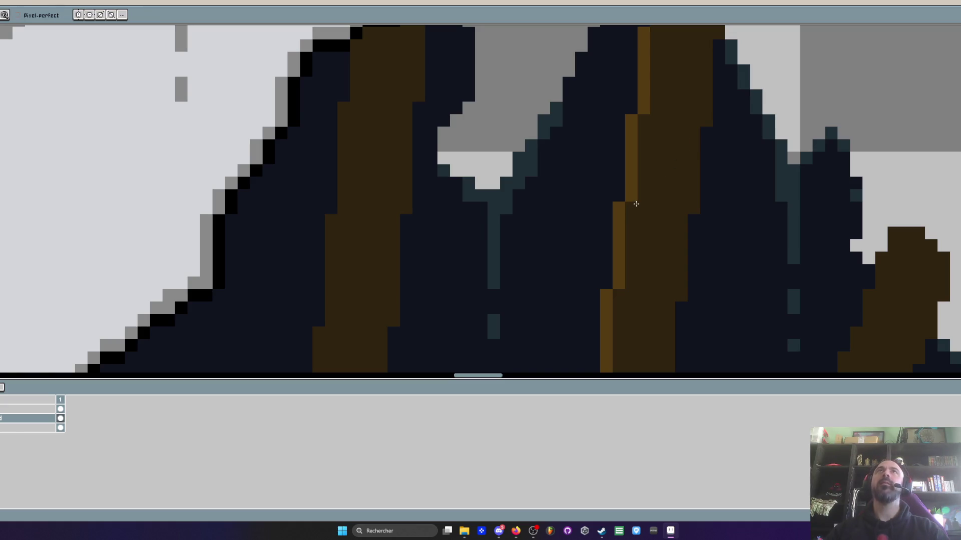
pyautogui.click(619, 146)
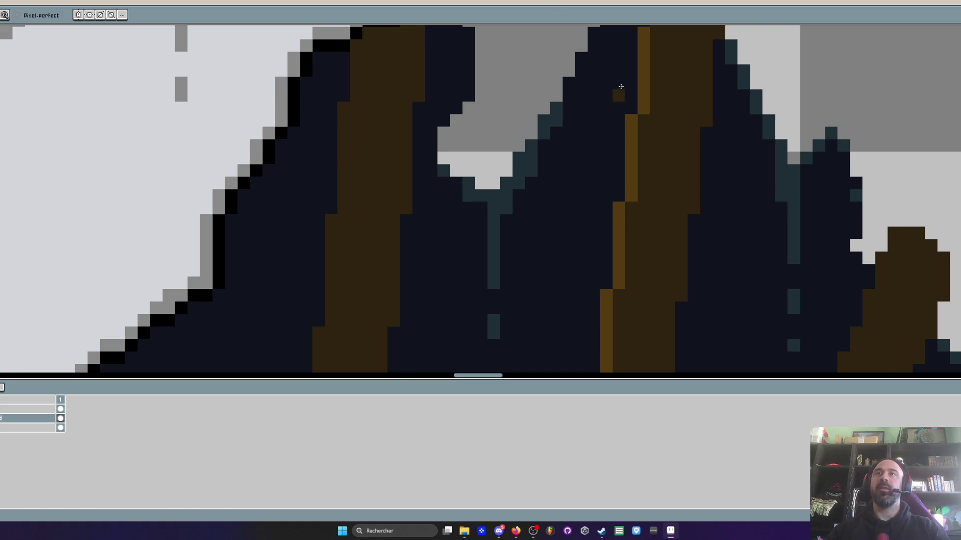
pyautogui.scroll(-3, 619, 89)
pyautogui.scroll(2, 579, 108)
pyautogui.scroll(1, 652, 207)
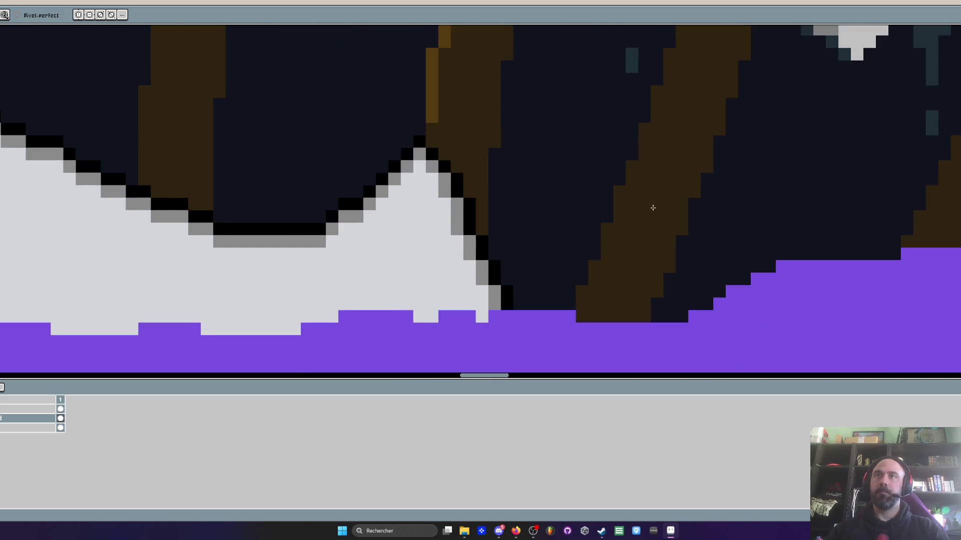
# - Sample the highlight colour and draw a light-orange line along the diagonal plank's left edge
pyautogui.press('m')
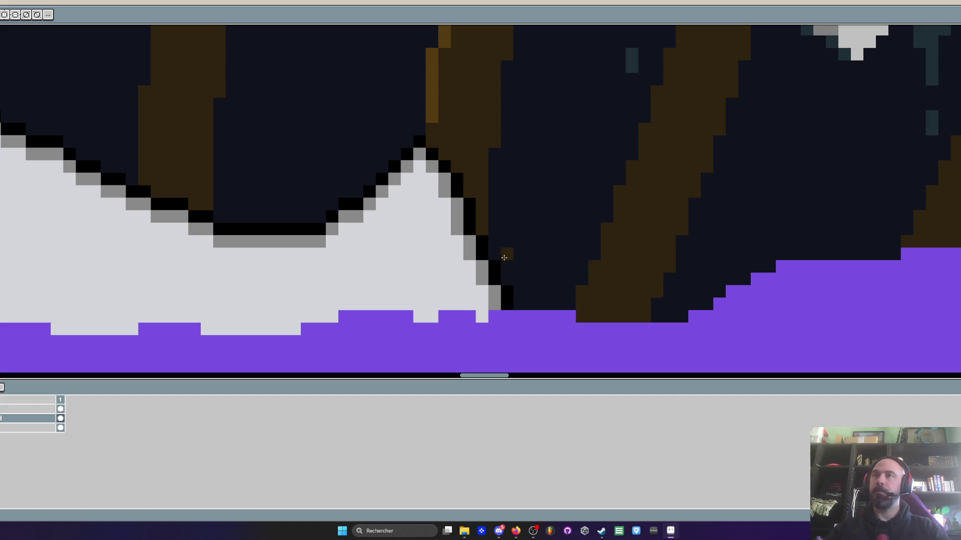
pyautogui.scroll(-1, 561, 241)
pyautogui.press('i')
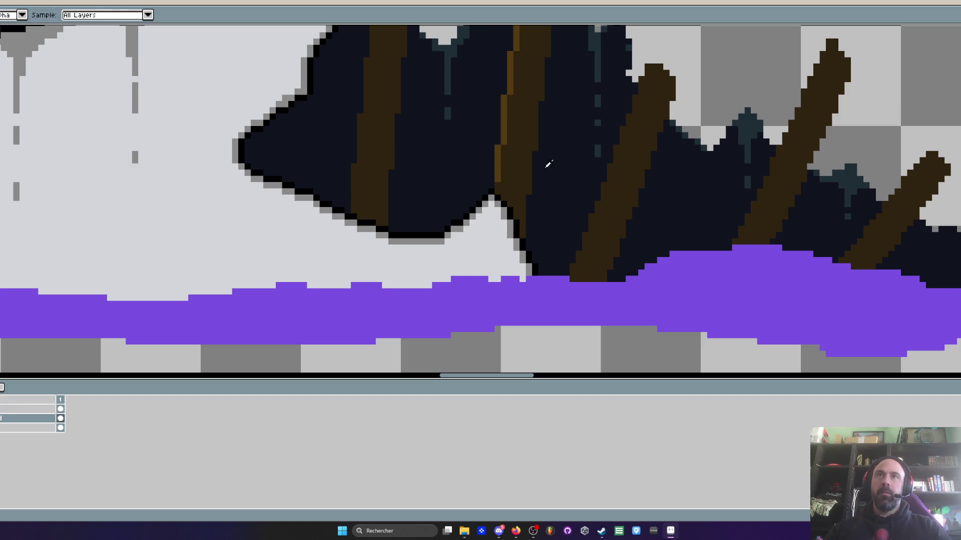
pyautogui.press('b')
pyautogui.scroll(1, 579, 271)
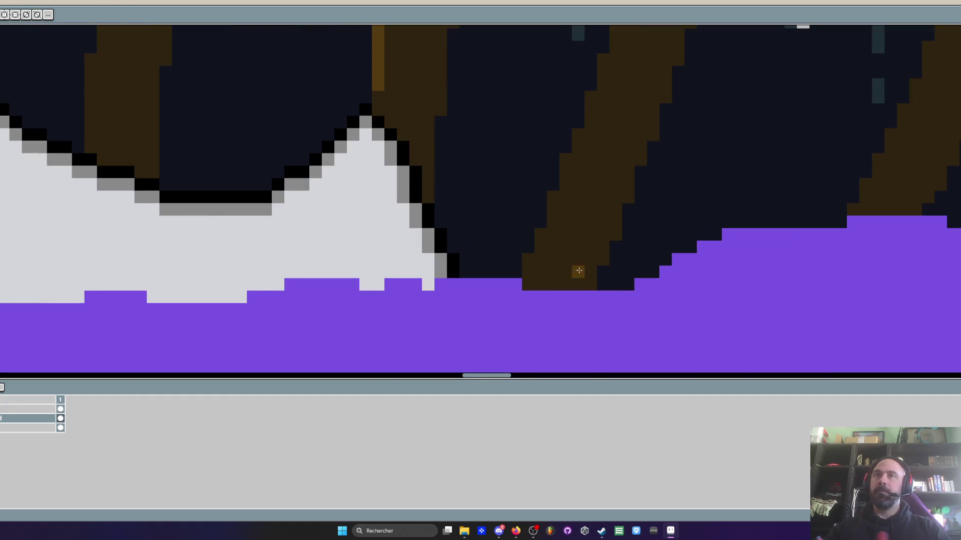
pyautogui.scroll(-1, 528, 260)
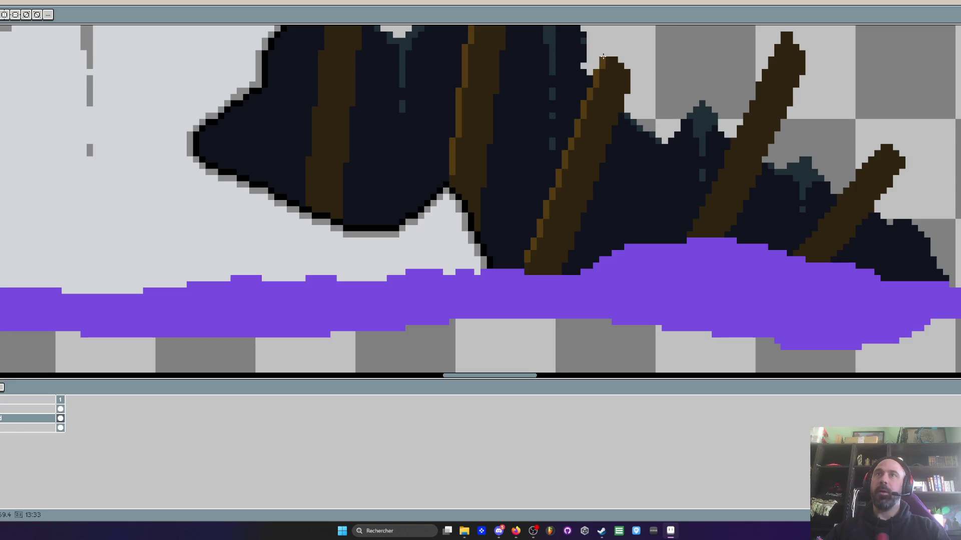
pyautogui.scroll(1, 603, 57)
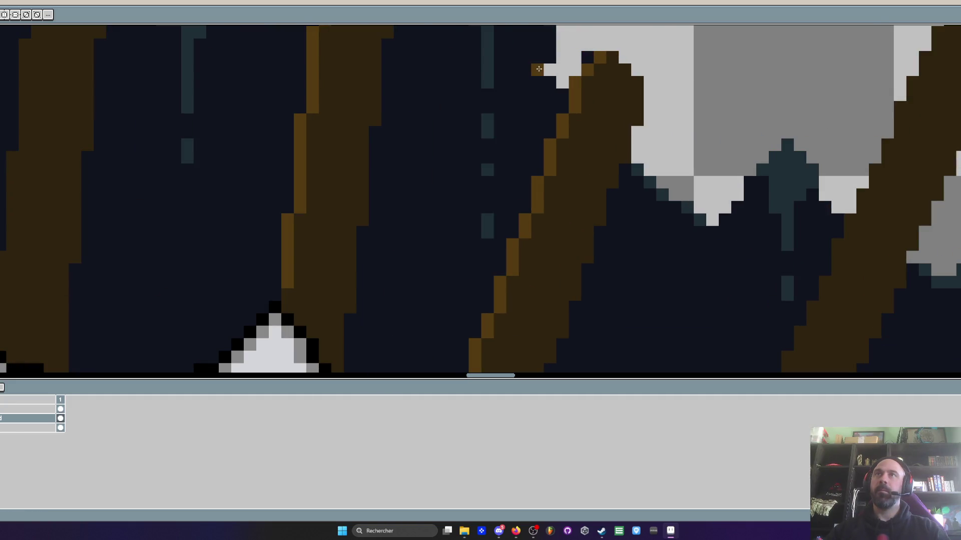
pyautogui.scroll(-2, 525, 61)
pyautogui.scroll(1, 518, 62)
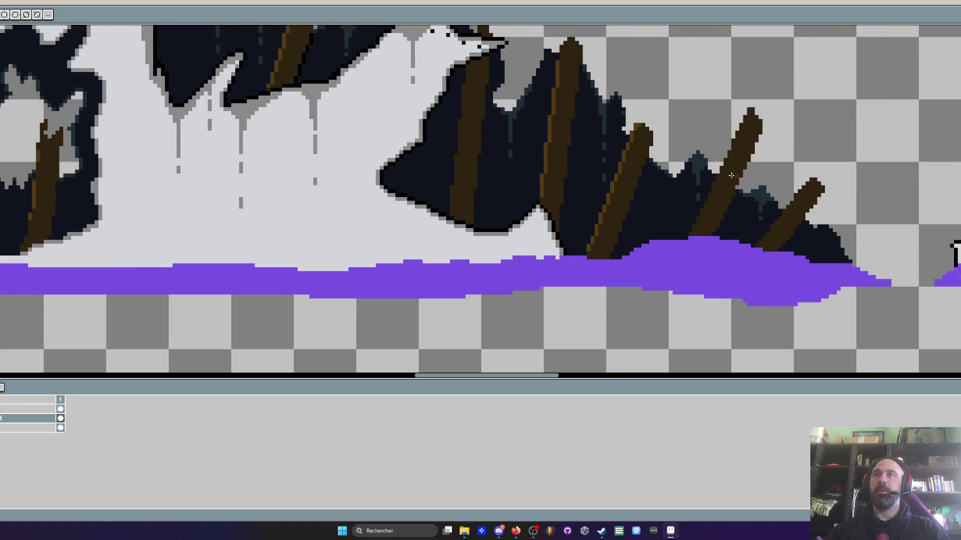
pyautogui.scroll(1, 730, 175)
pyautogui.scroll(-1, 649, 300)
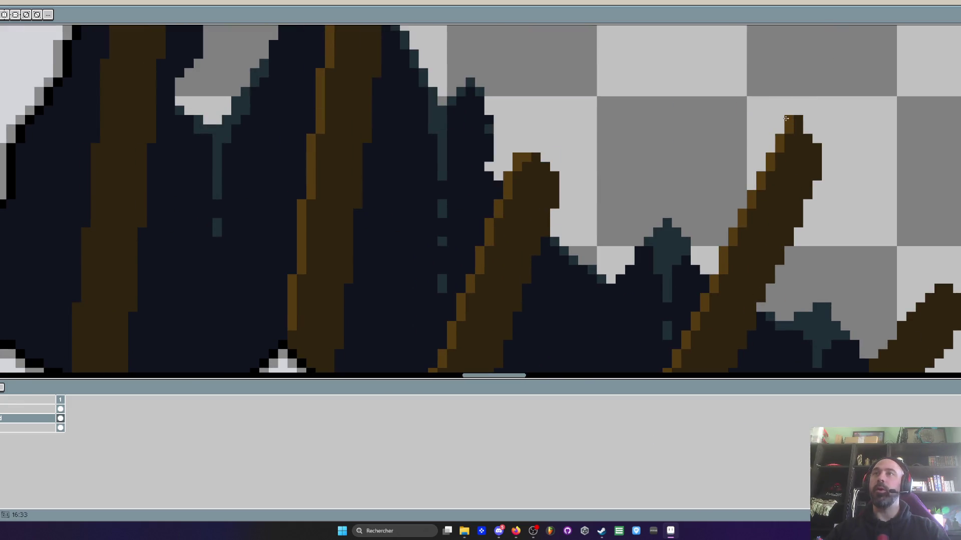
pyautogui.scroll(-1, 727, 159)
pyautogui.scroll(1, 726, 158)
pyautogui.scroll(1, 726, 159)
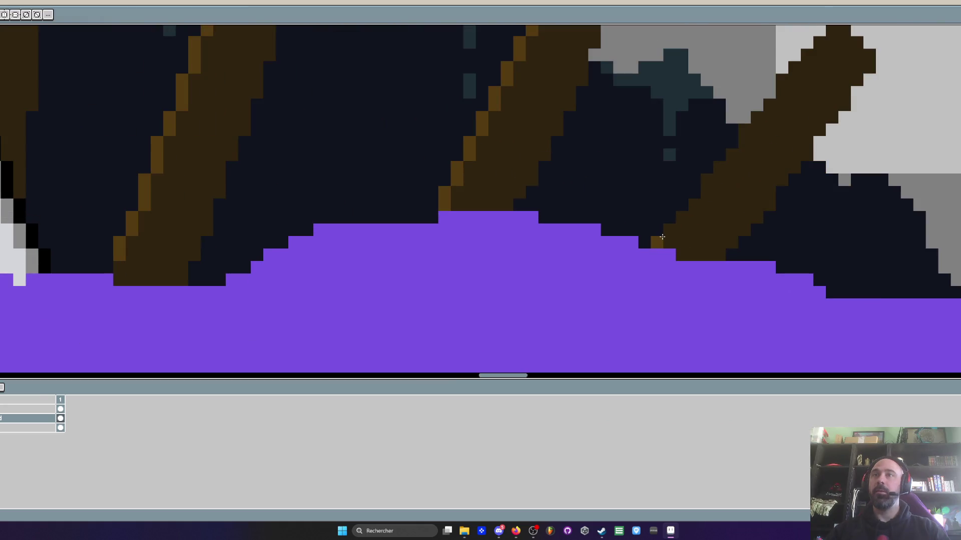
pyautogui.moveTo(786, 84); pyautogui.dragTo(809, 58)
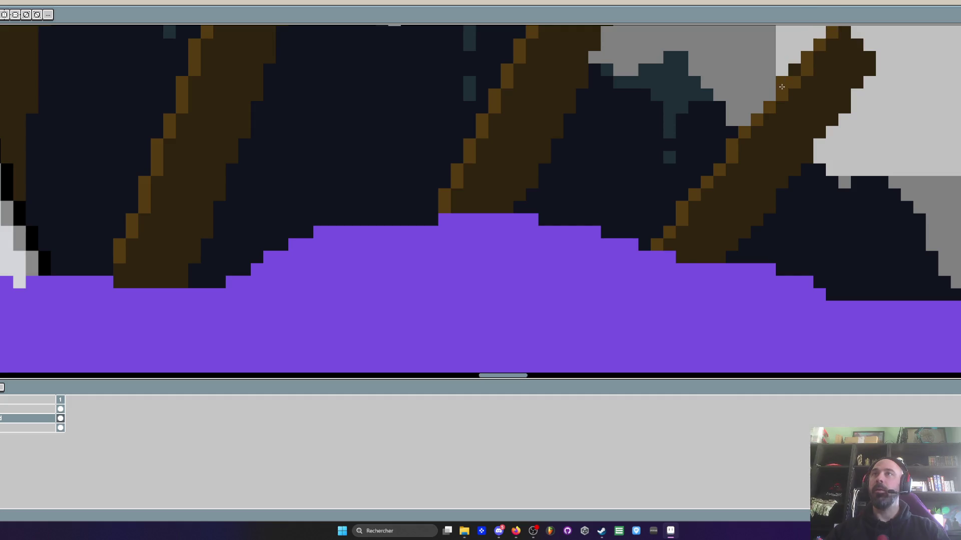
pyautogui.scroll(-3, 794, 70)
pyautogui.scroll(3, 767, 165)
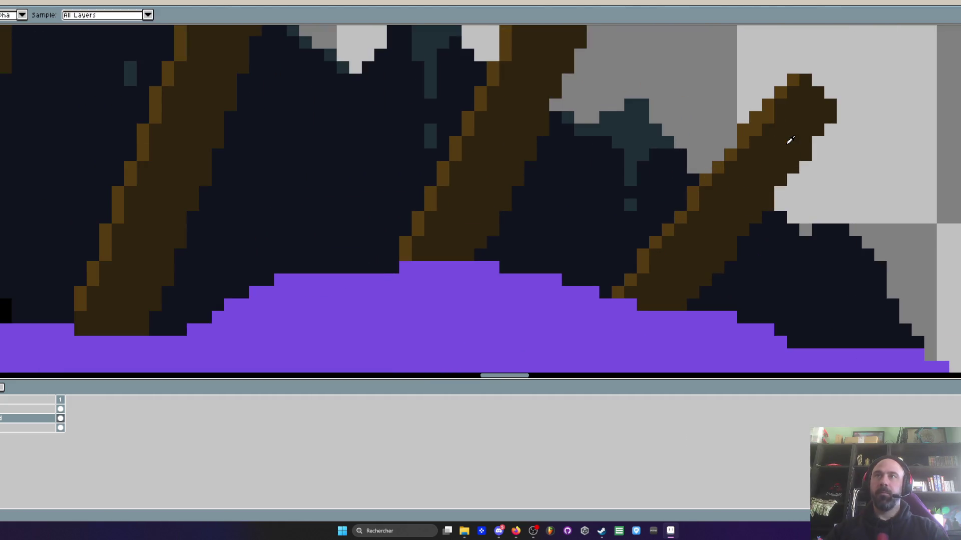
pyautogui.scroll(2, 785, 136)
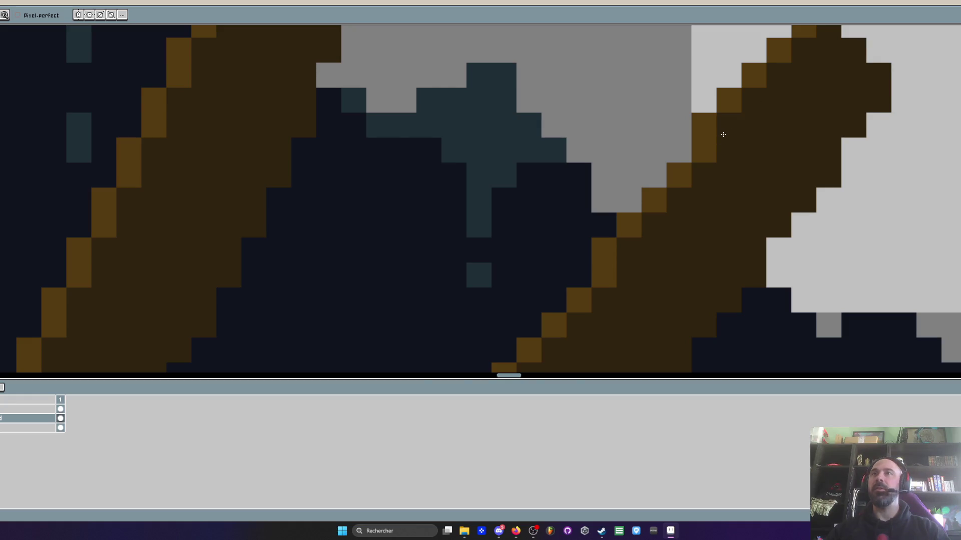
pyautogui.scroll(-3, 723, 134)
pyautogui.scroll(-1, 723, 134)
pyautogui.scroll(1, 643, 193)
pyautogui.scroll(1, 643, 192)
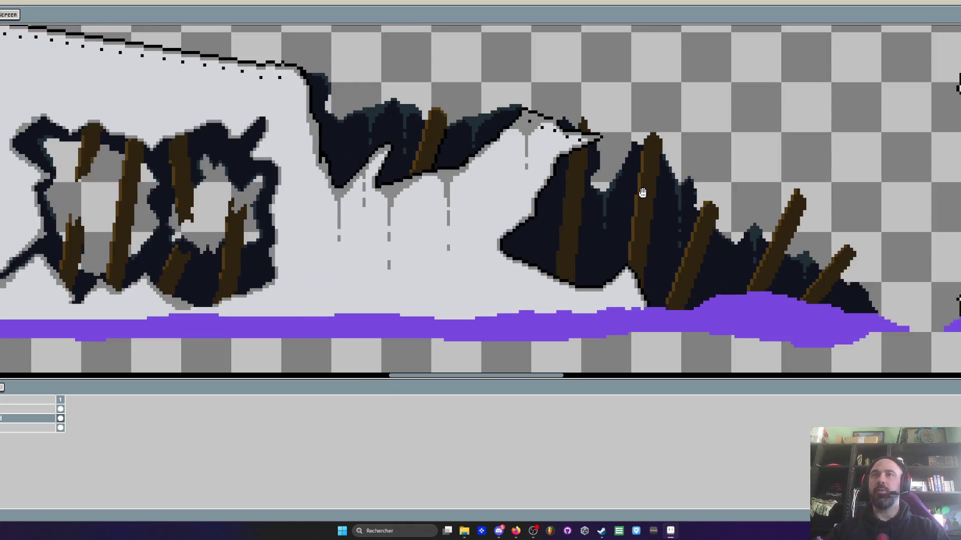
pyautogui.scroll(1, 643, 193)
pyautogui.scroll(1, 653, 197)
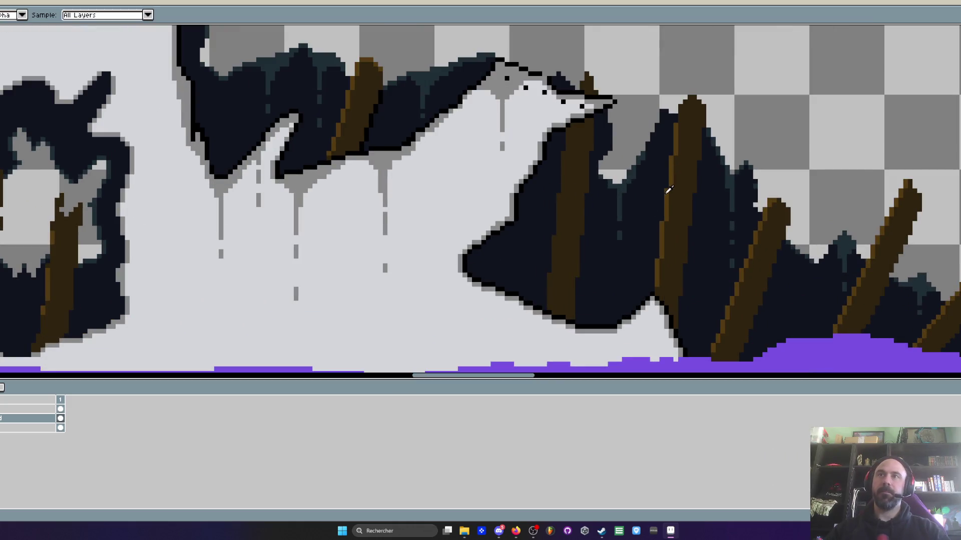
# - Draw a light-orange highlight down the left edge of the upright plank
pyautogui.press('m')
pyautogui.scroll(2, 592, 127)
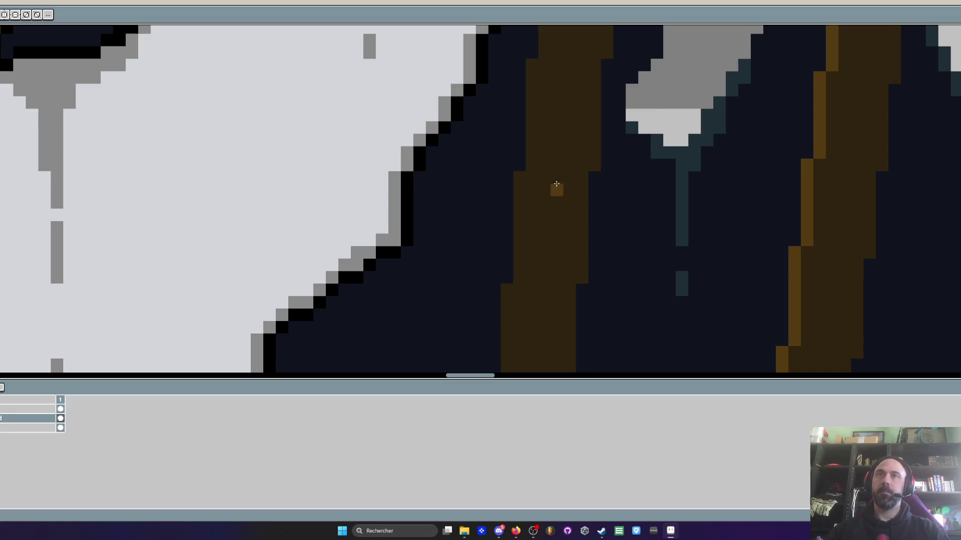
pyautogui.moveTo(532, 62); pyautogui.dragTo(506, 319)
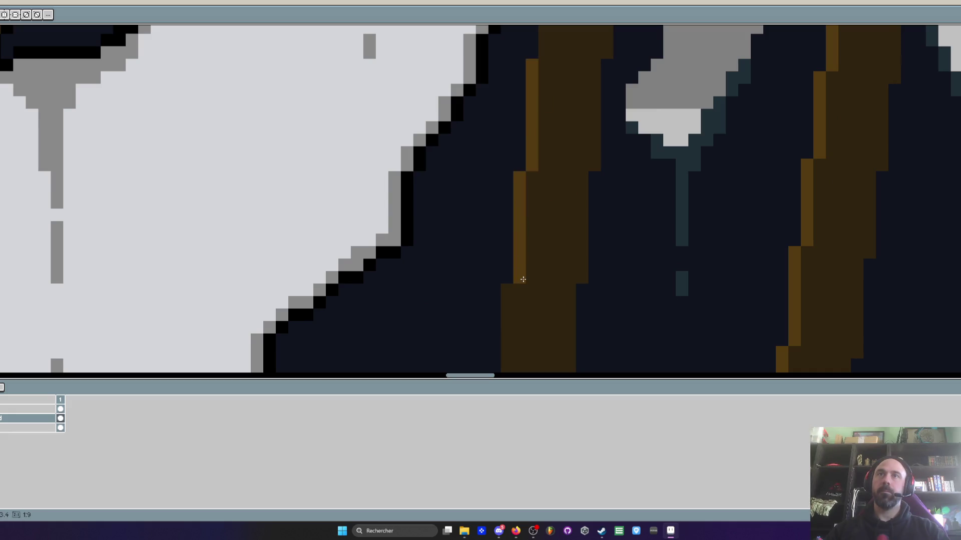
pyautogui.scroll(-5, 534, 285)
pyautogui.scroll(-1, 534, 286)
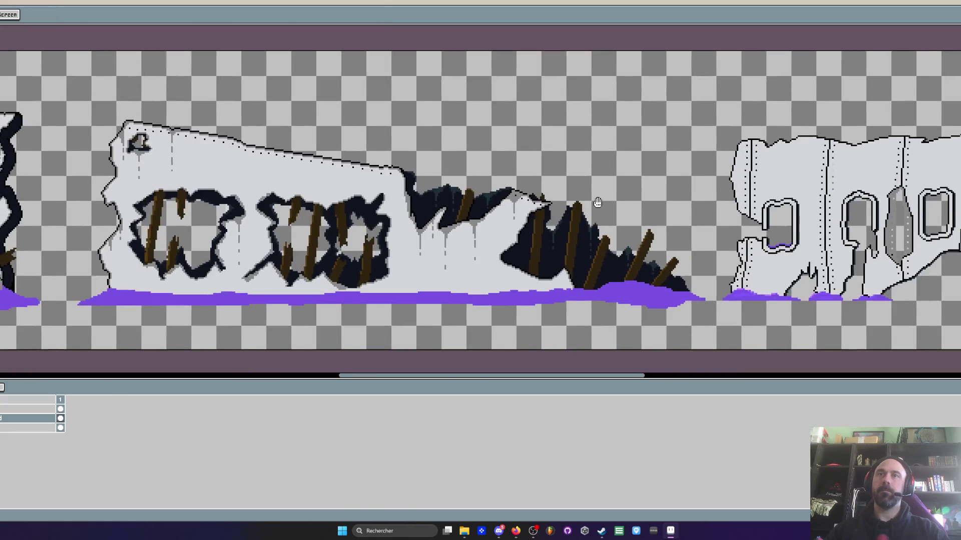
pyautogui.scroll(-2, 599, 203)
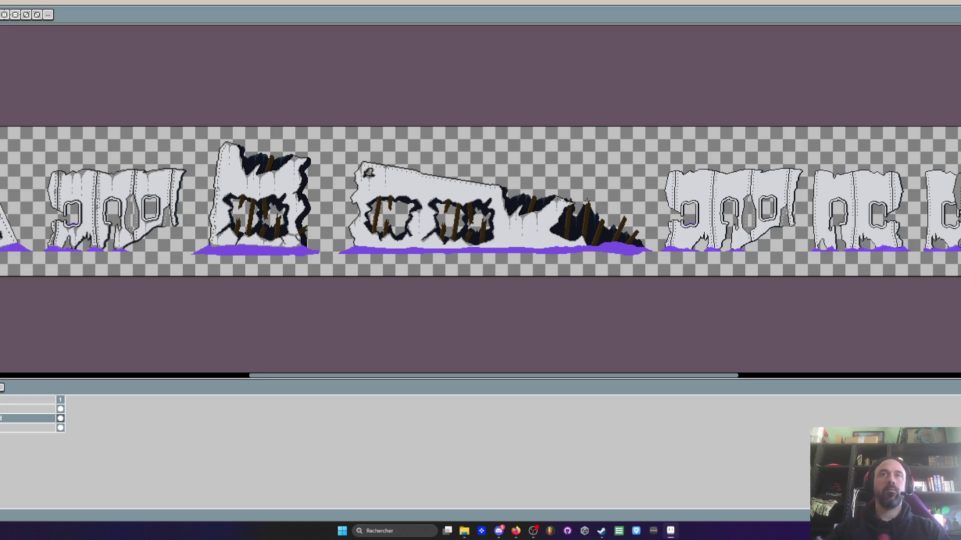
pyautogui.scroll(-2, 672, 202)
pyautogui.scroll(2, 673, 201)
pyautogui.scroll(1, 673, 201)
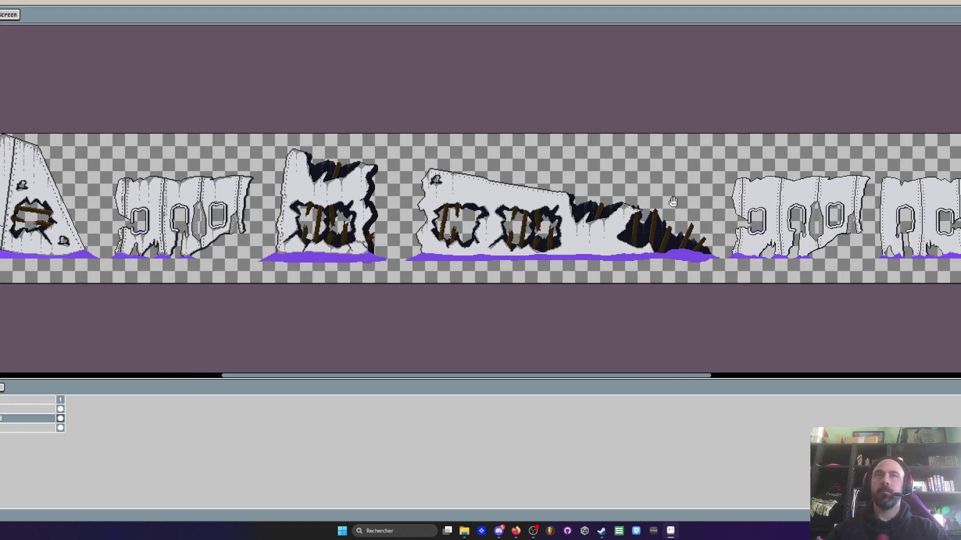
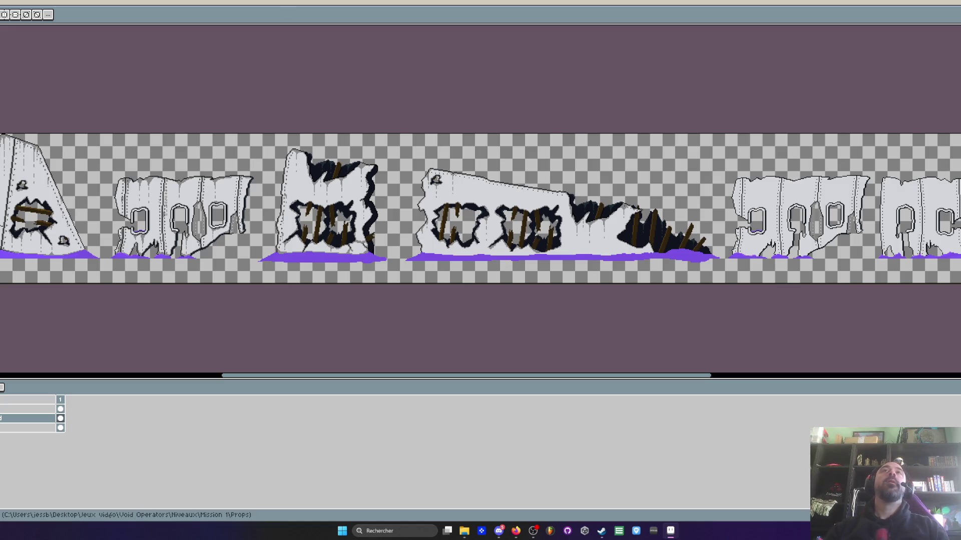
pyautogui.scroll(2, 410, 194)
pyautogui.scroll(1, 391, 155)
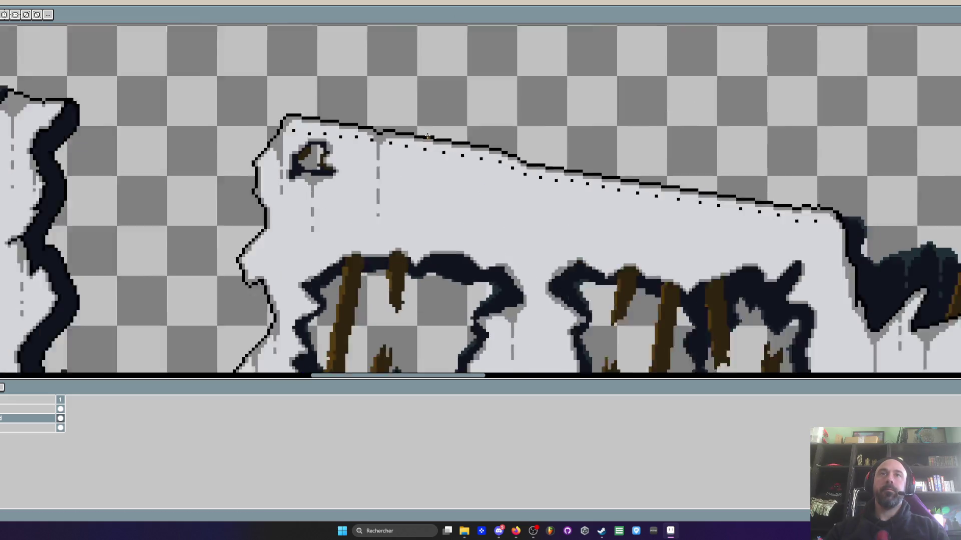
pyautogui.scroll(2, 391, 156)
pyautogui.scroll(1, 398, 124)
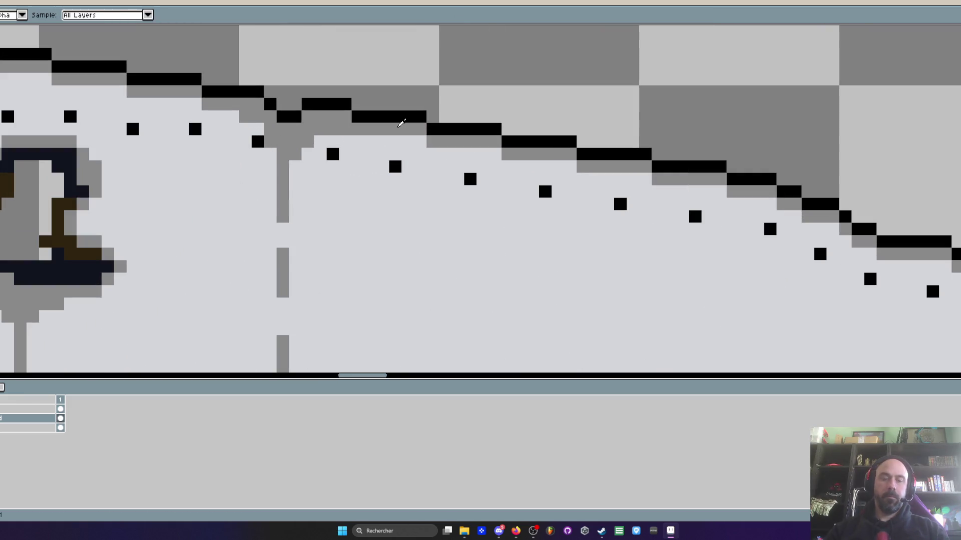
# - Paint grey shadow pixels beside each black rivet dot along the first stretch of the wall's top edge
pyautogui.click(396, 178)
pyautogui.click(382, 167)
pyautogui.click(457, 179)
pyautogui.click(470, 191)
pyautogui.click(533, 191)
pyautogui.click(608, 204)
pyautogui.click(682, 217)
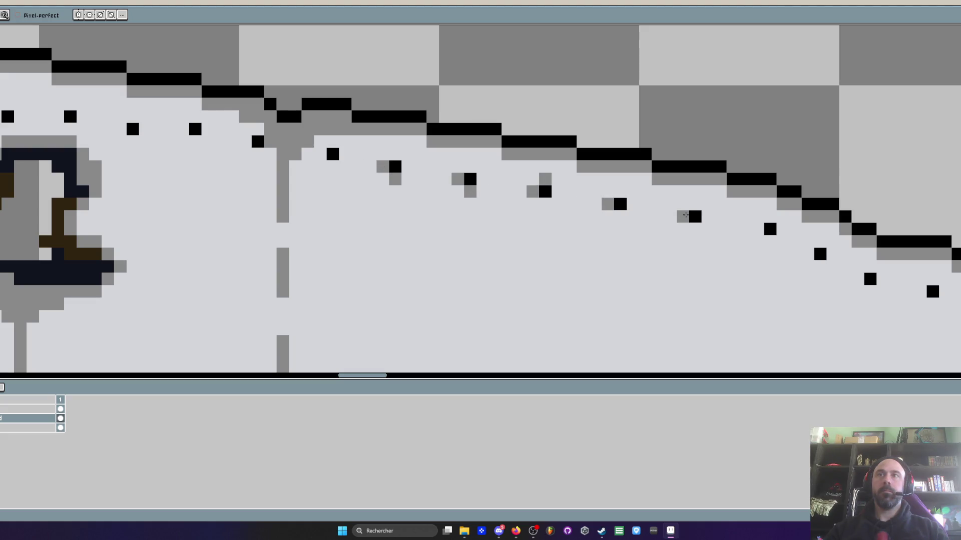
pyautogui.moveTo(704, 209); pyautogui.dragTo(504, 204)
pyautogui.click(583, 223)
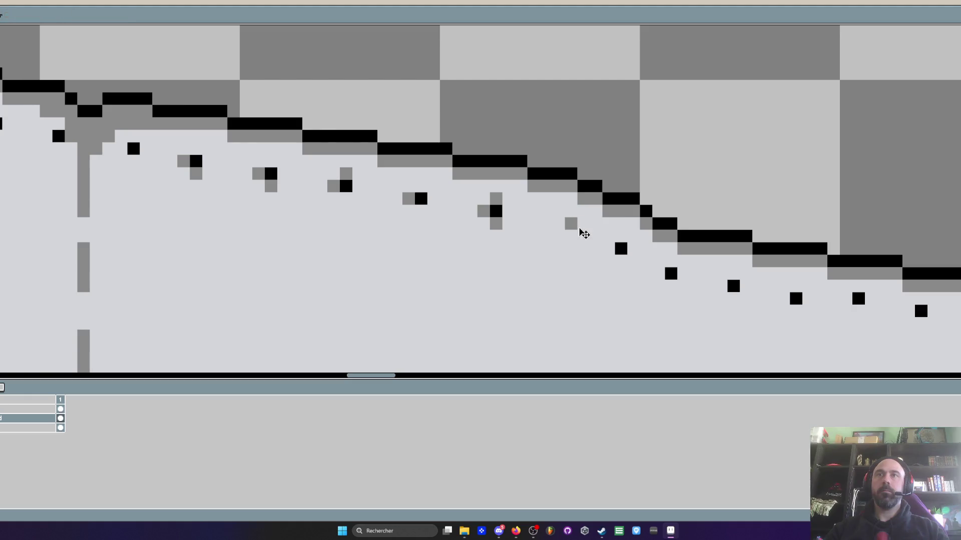
pyautogui.click(621, 236)
pyautogui.click(633, 260)
pyautogui.click(633, 260)
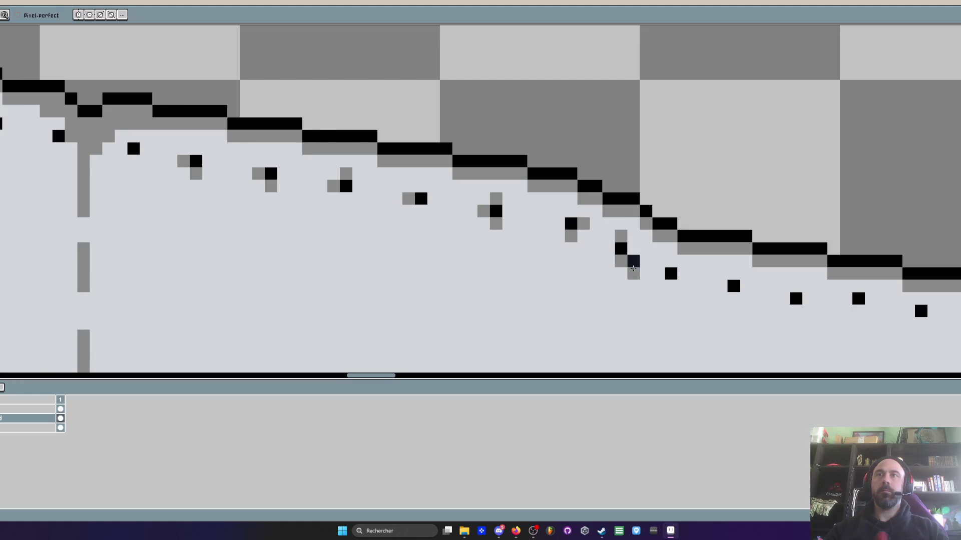
pyautogui.scroll(-1, 623, 278)
pyautogui.scroll(1, 604, 265)
pyautogui.scroll(-1, 605, 269)
pyautogui.scroll(1, 608, 274)
# - Remove a stray black pixel, shade the next rivets and paint a grey drip column under the seam
pyautogui.click(622, 195)
pyautogui.scroll(-1, 638, 206)
pyautogui.scroll(1, 623, 201)
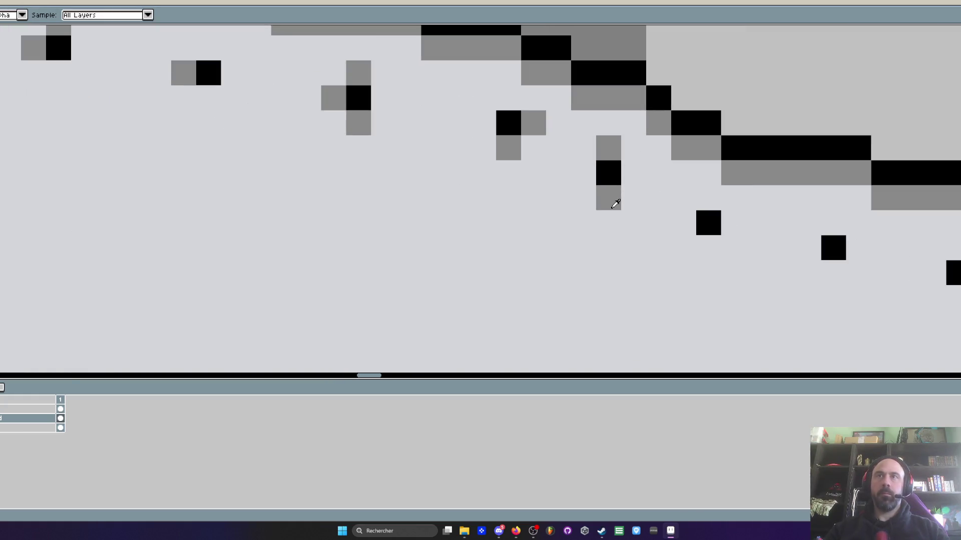
pyautogui.click(709, 249)
pyautogui.click(684, 224)
pyautogui.scroll(-3, 586, 218)
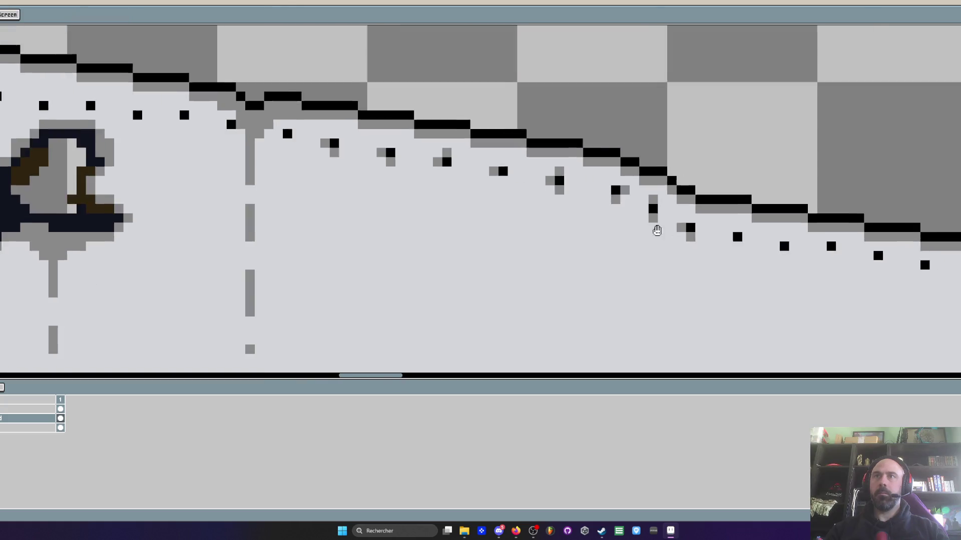
pyautogui.scroll(1, 541, 210)
pyautogui.scroll(1, 540, 211)
pyautogui.click(605, 197)
pyautogui.click(584, 216)
pyautogui.moveTo(593, 192); pyautogui.dragTo(566, 159)
pyautogui.click(566, 178)
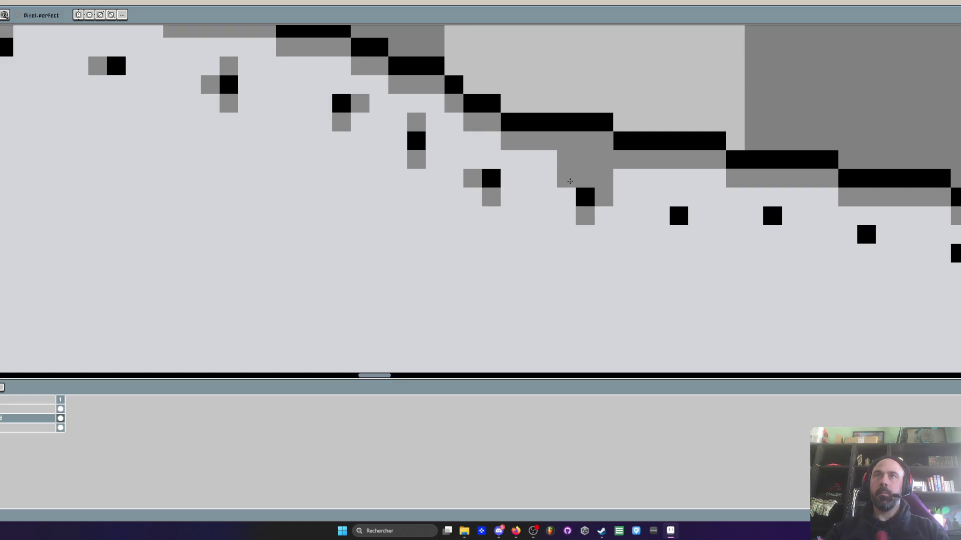
pyautogui.click(547, 159)
pyautogui.moveTo(565, 197); pyautogui.dragTo(590, 251)
pyautogui.scroll(-3, 590, 251)
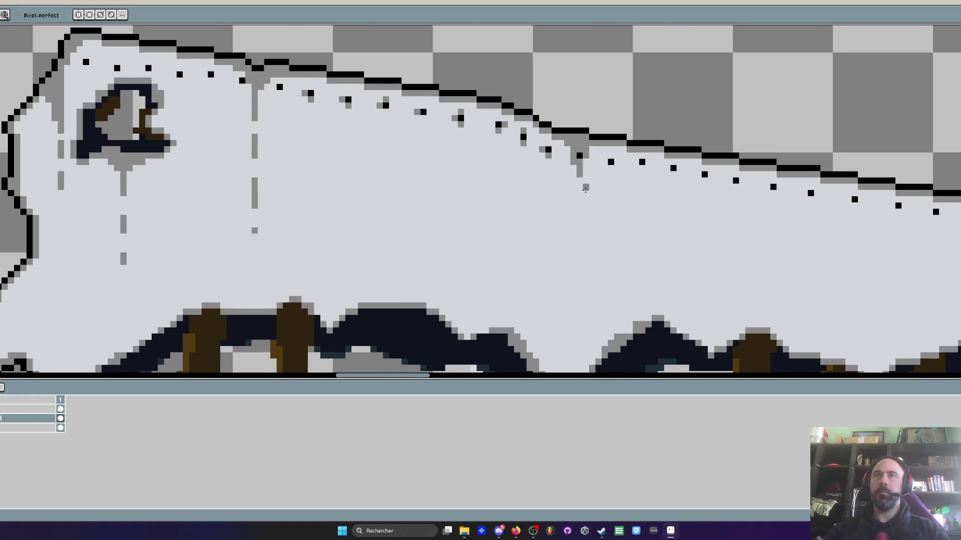
pyautogui.moveTo(580, 181); pyautogui.dragTo(580, 212)
pyautogui.scroll(1, 587, 165)
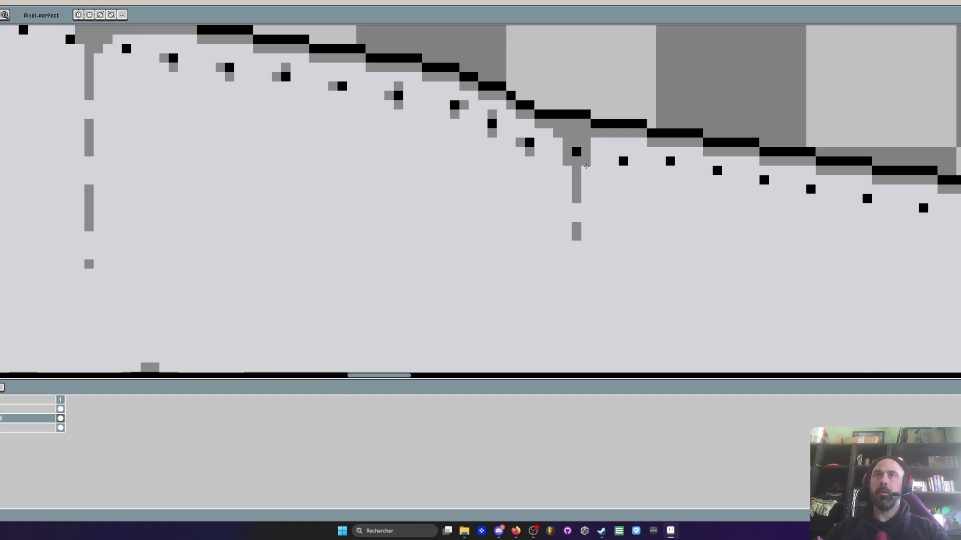
pyautogui.scroll(-1, 587, 173)
pyautogui.scroll(1, 571, 162)
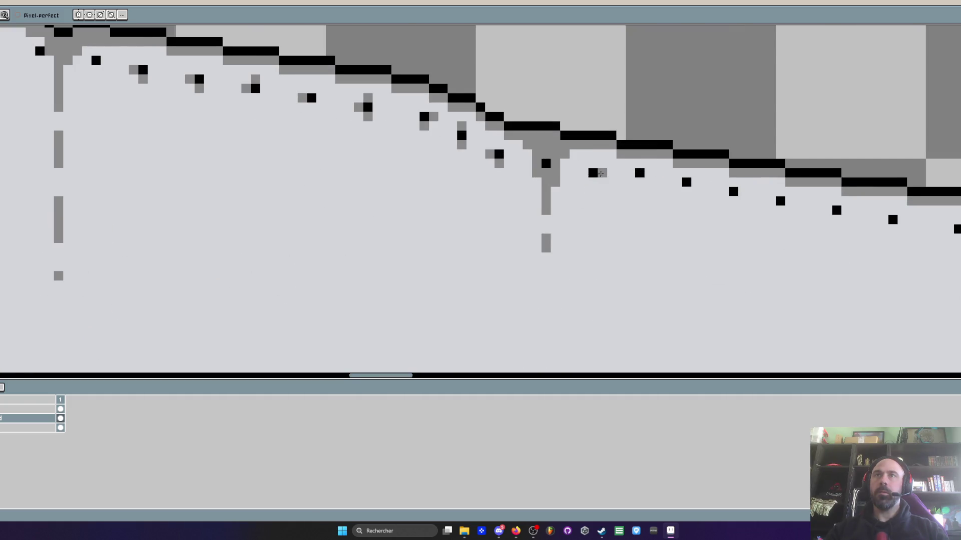
pyautogui.scroll(1, 600, 173)
# - Shade beside and below the following rivet dots and add a grey drip under one rivet
pyautogui.click(604, 171)
pyautogui.click(642, 170)
pyautogui.click(703, 183)
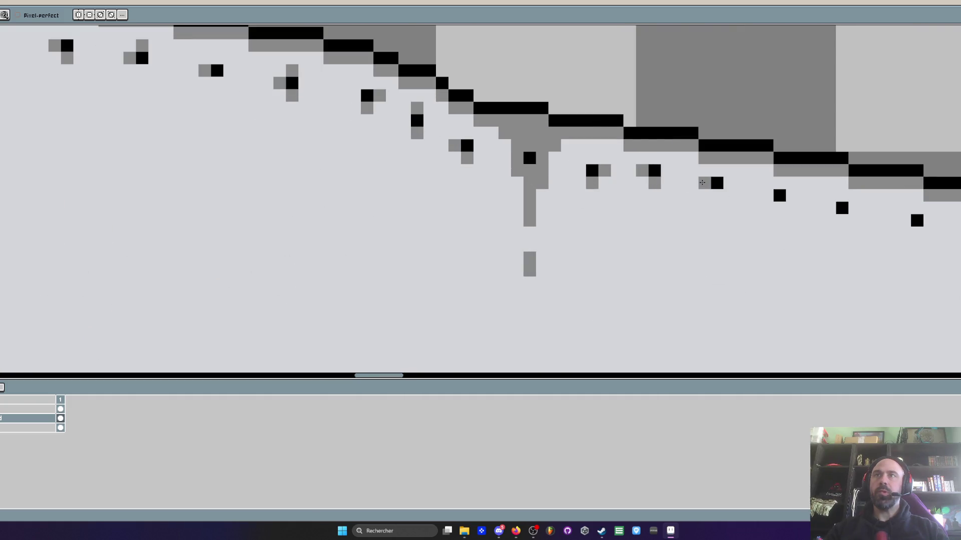
pyautogui.scroll(1, 695, 193)
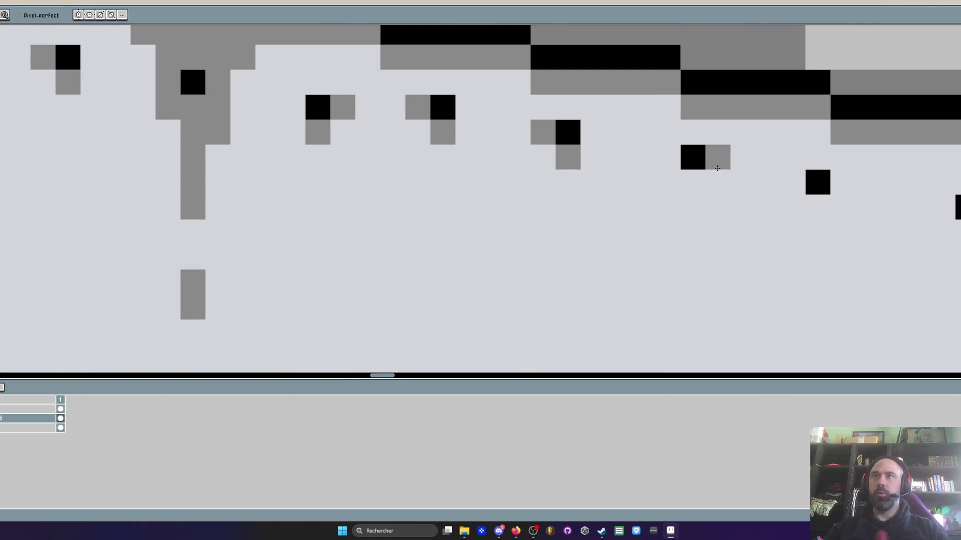
pyautogui.click(693, 183)
pyautogui.scroll(-2, 692, 180)
pyautogui.scroll(1, 668, 188)
pyautogui.click(672, 202)
pyautogui.scroll(-2, 786, 211)
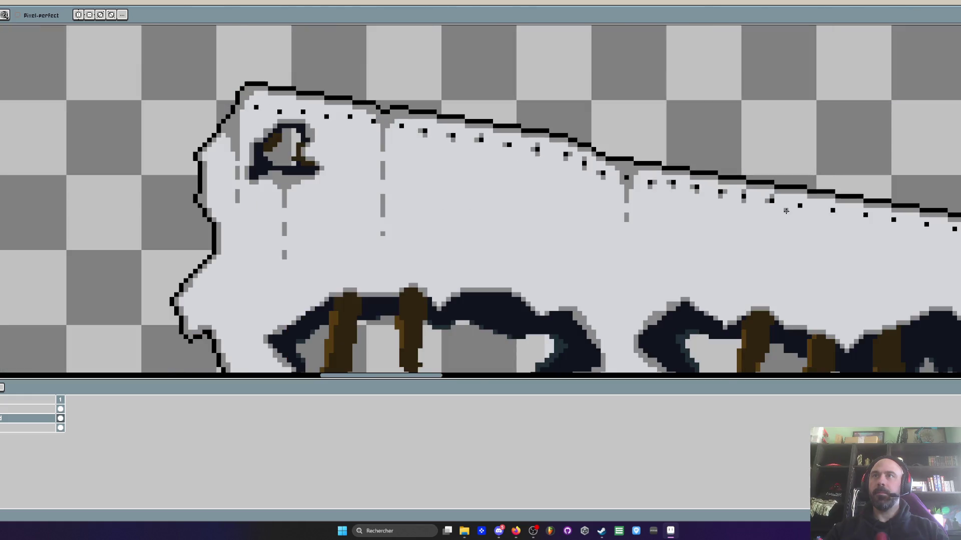
pyautogui.scroll(1, 788, 210)
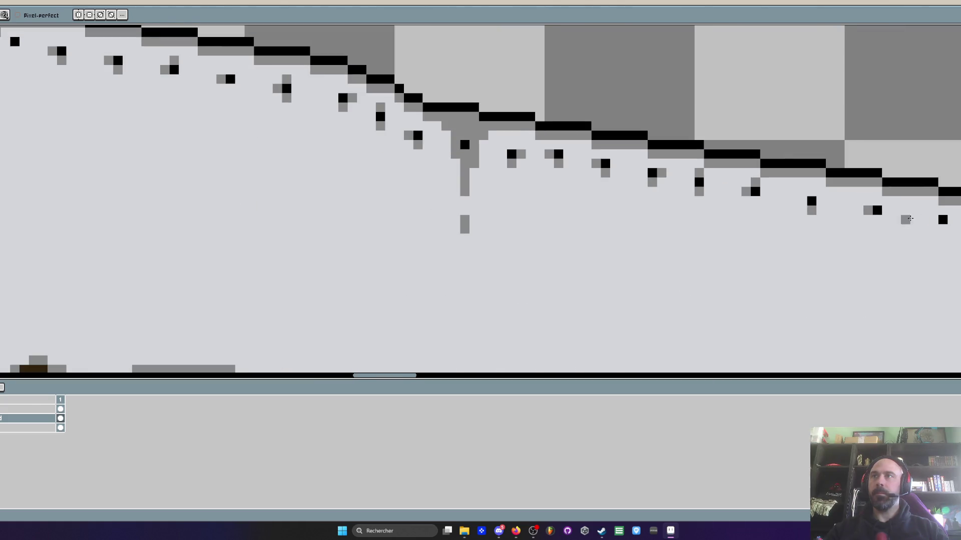
pyautogui.scroll(1, 922, 219)
pyautogui.moveTo(856, 203); pyautogui.dragTo(602, 187)
pyautogui.moveTo(746, 187)
pyautogui.mouseDown()
pyautogui.moveTo(710, 203)
pyautogui.moveTo(728, 263)
pyautogui.mouseUp()
pyautogui.click(747, 206)
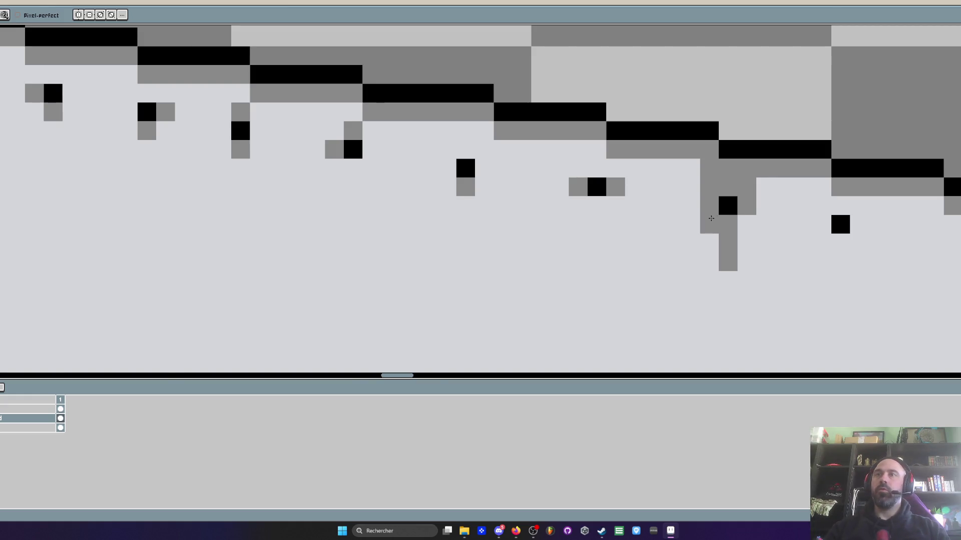
pyautogui.scroll(-2, 710, 219)
pyautogui.scroll(-3, 709, 224)
pyautogui.scroll(4, 708, 224)
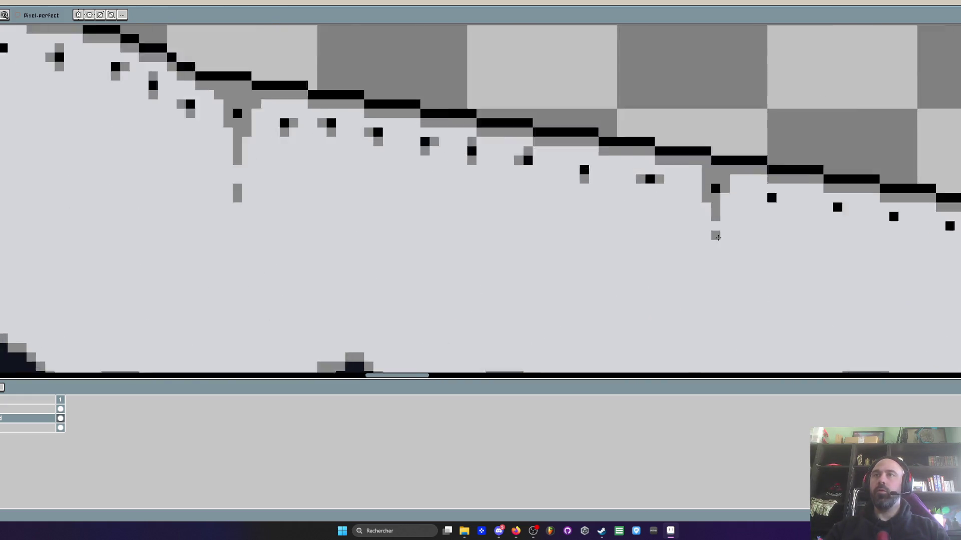
pyautogui.scroll(1, 709, 225)
# - Shade along the stepped top edge in grey and extend the dashed grey seam downward
pyautogui.press('space')
pyautogui.moveTo(717, 276)
pyautogui.mouseDown()
pyautogui.moveTo(706, 180)
pyautogui.moveTo(686, 253)
pyautogui.mouseUp()
pyautogui.moveTo(650, 123); pyautogui.dragTo(750, 124)
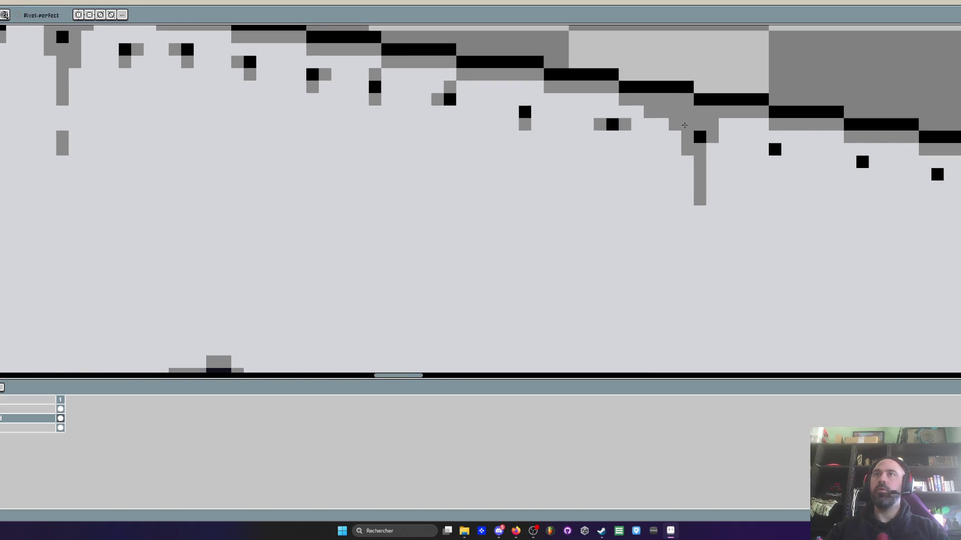
pyautogui.moveTo(699, 238); pyautogui.dragTo(700, 249)
pyautogui.moveTo(699, 287); pyautogui.dragTo(699, 312)
pyautogui.scroll(-3, 699, 323)
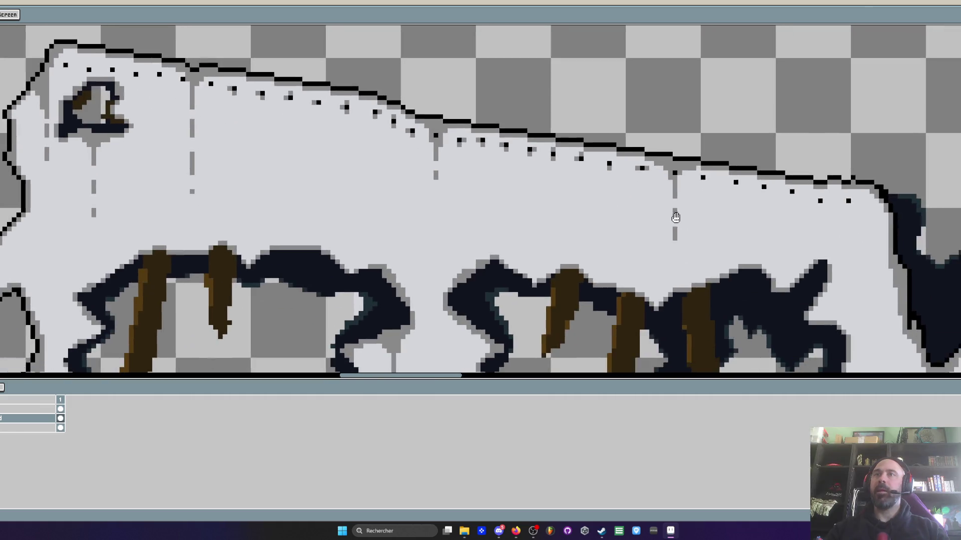
pyautogui.scroll(3, 700, 330)
pyautogui.scroll(-3, 671, 290)
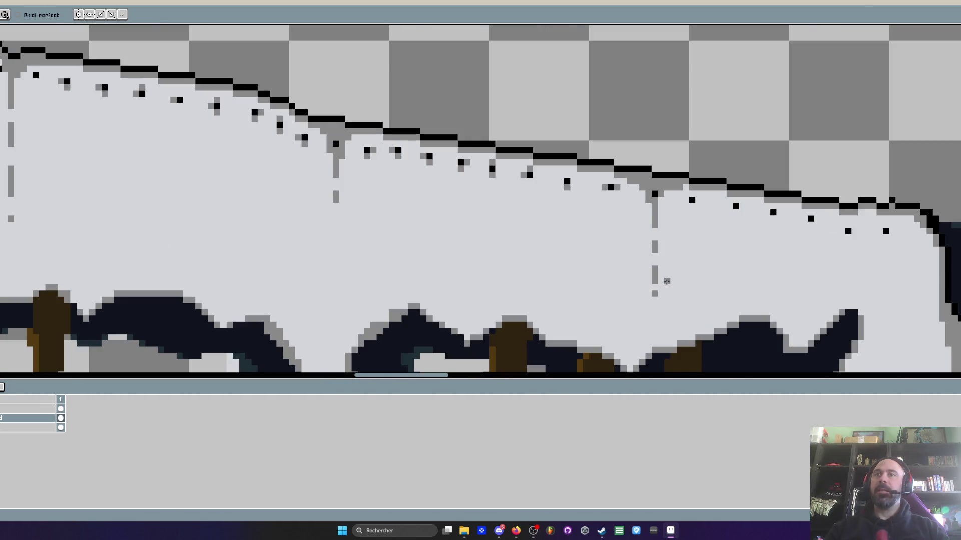
pyautogui.scroll(3, 717, 223)
# - Add grey shadow pixels around the remaining rivet dots up to the end of the edge
pyautogui.click(684, 164)
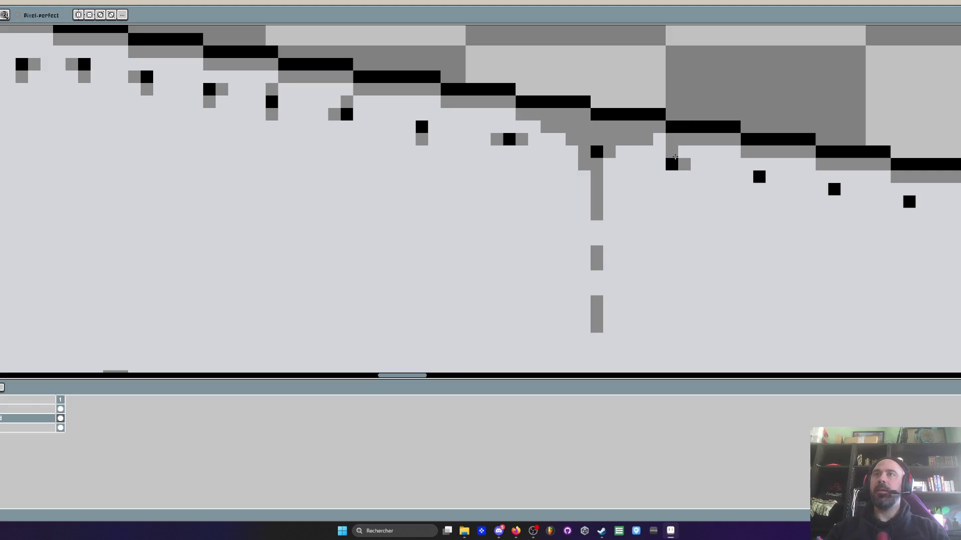
pyautogui.click(760, 190)
pyautogui.moveTo(769, 204); pyautogui.dragTo(595, 219)
pyautogui.click(647, 205)
pyautogui.click(723, 218)
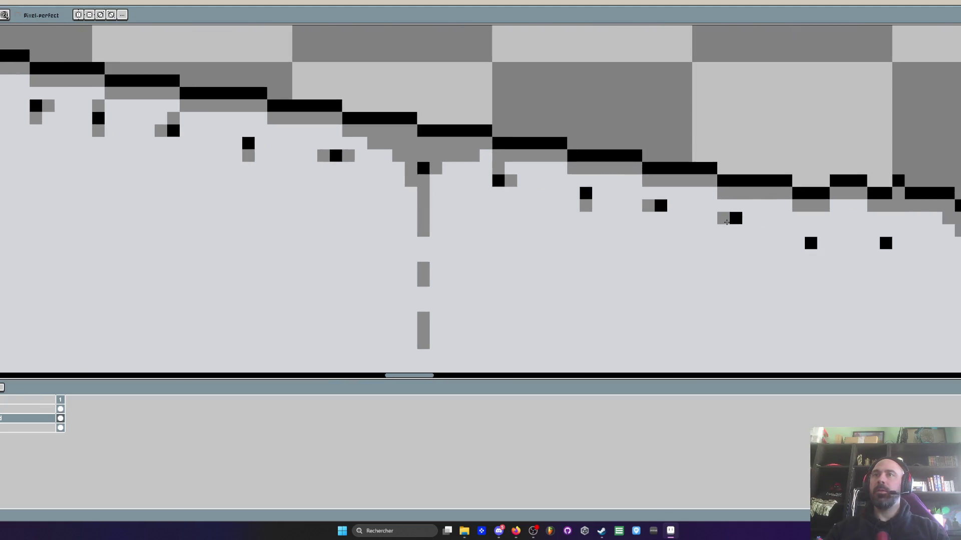
pyautogui.click(735, 230)
pyautogui.click(812, 231)
pyautogui.click(811, 256)
pyautogui.click(873, 243)
pyautogui.click(886, 231)
pyautogui.scroll(-3, 914, 244)
pyautogui.scroll(-3, 913, 244)
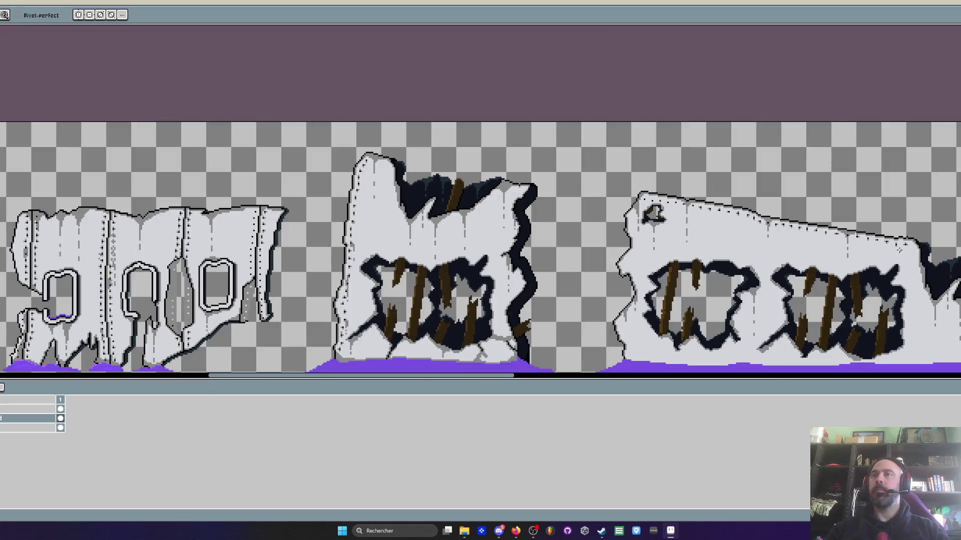
pyautogui.scroll(1, 899, 250)
pyautogui.scroll(3, 845, 217)
# - Add two grey pixels near the wall's broken end, then review the sheet zoomed out
pyautogui.click(910, 236)
pyautogui.click(928, 236)
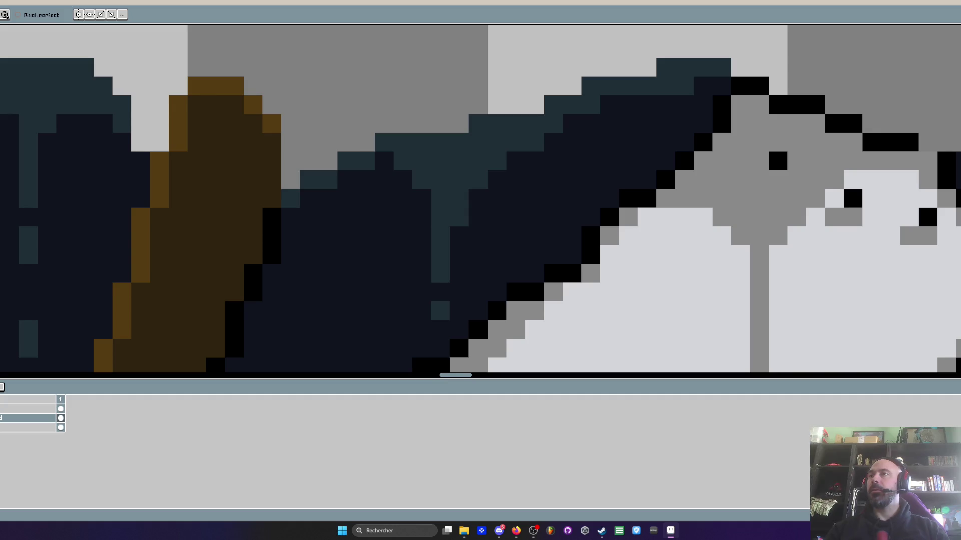
pyautogui.scroll(-2, 739, 167)
pyautogui.scroll(-2, 739, 166)
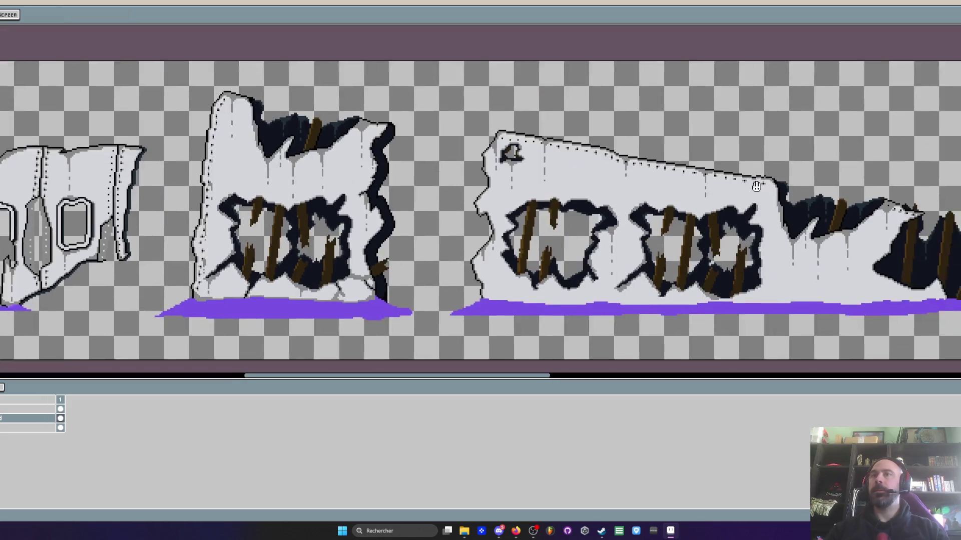
pyautogui.scroll(1, 739, 167)
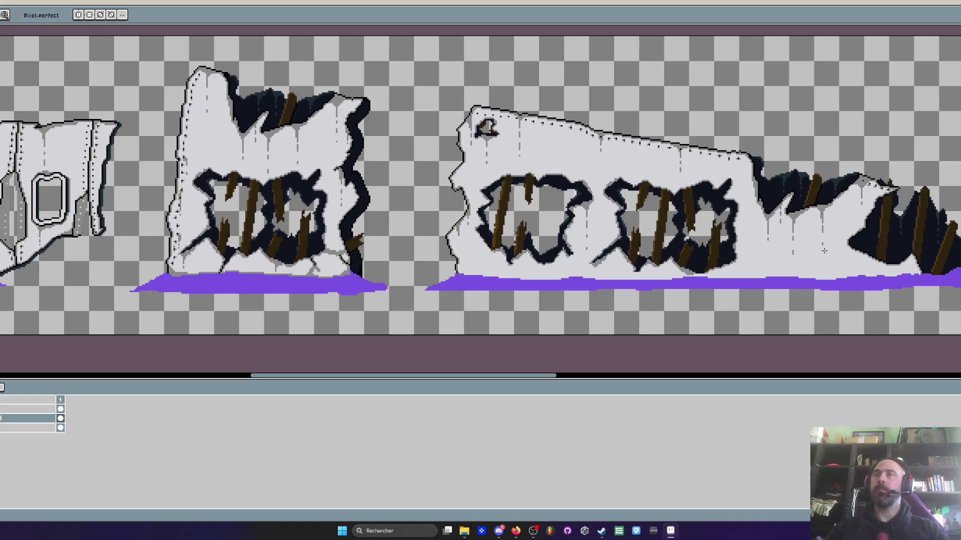
pyautogui.scroll(-1, 823, 250)
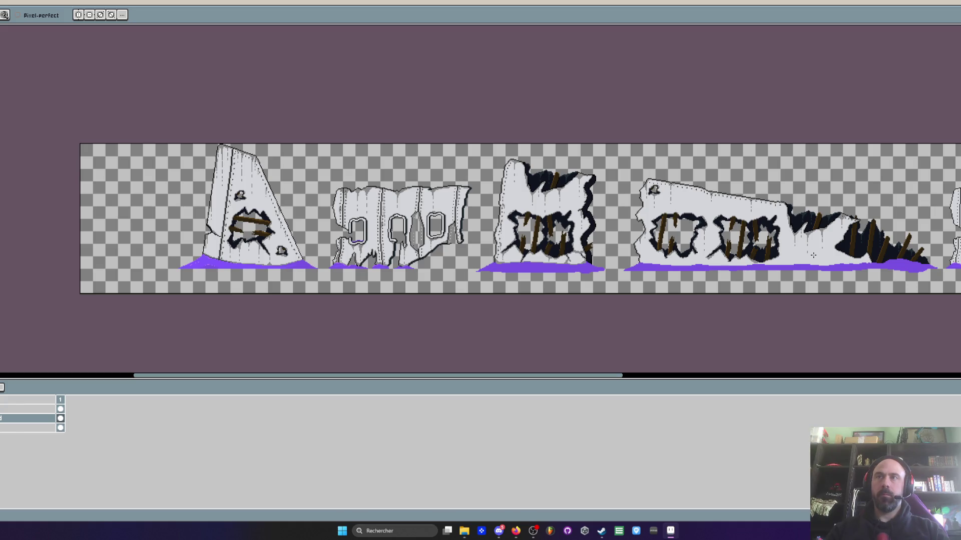
pyautogui.scroll(-2, 811, 244)
pyautogui.scroll(3, 811, 244)
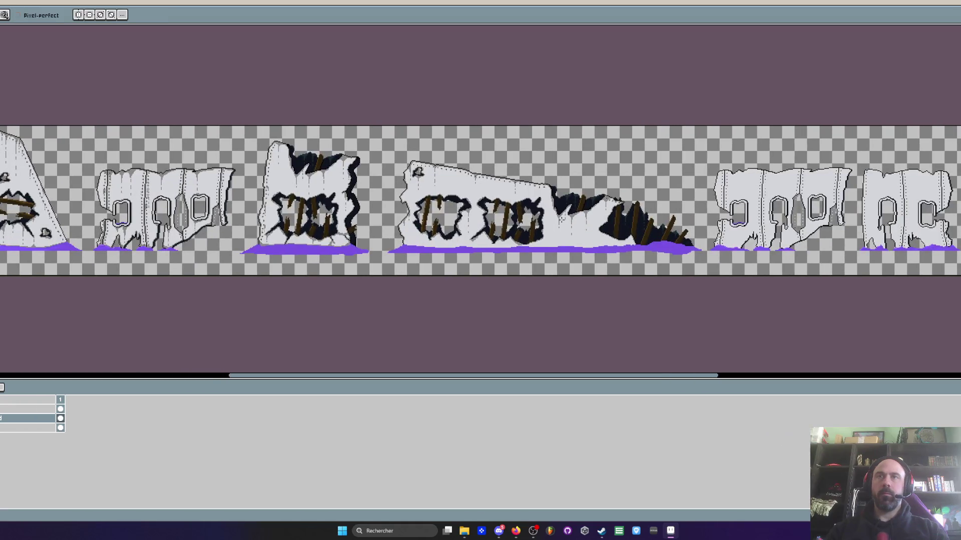
pyautogui.scroll(2, 599, 218)
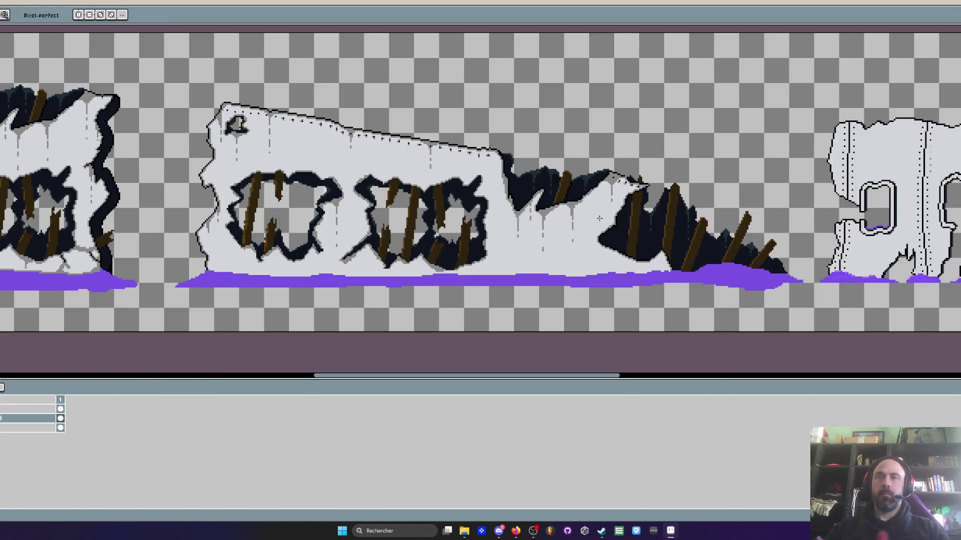
pyautogui.press('m')
pyautogui.scroll(-2, 599, 219)
pyautogui.scroll(2, 614, 219)
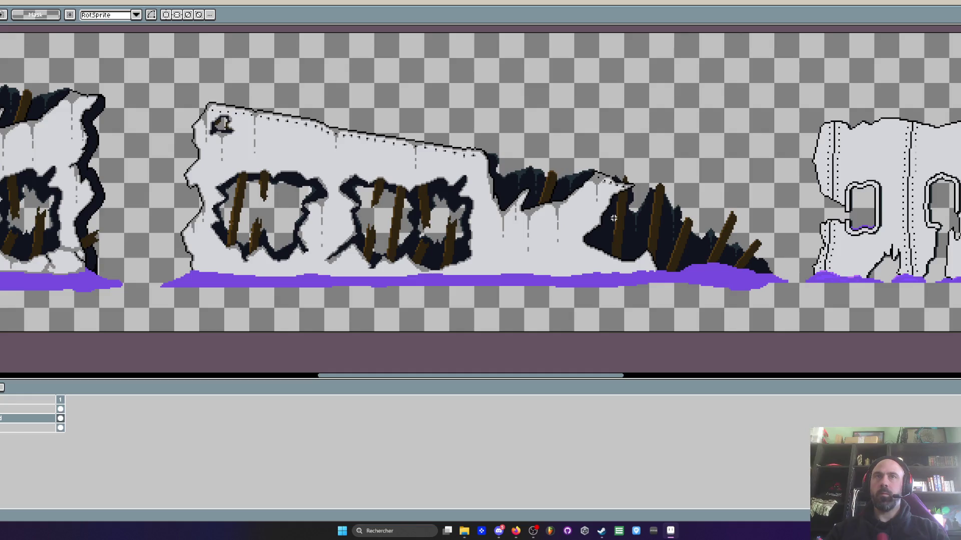
pyautogui.scroll(-1, 611, 218)
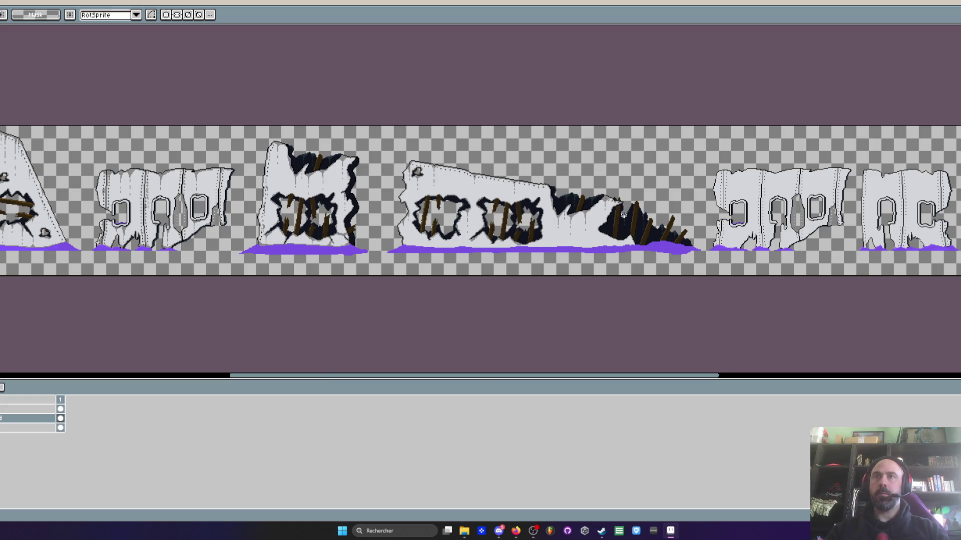
pyautogui.scroll(1, 622, 214)
pyautogui.scroll(-1, 622, 214)
pyautogui.moveTo(641, 214); pyautogui.dragTo(471, 208)
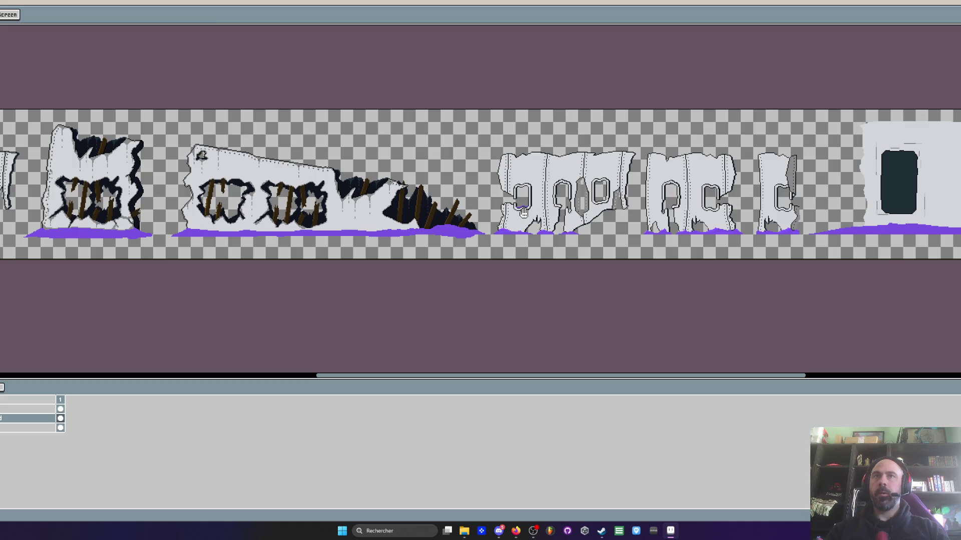
pyautogui.moveTo(738, 202); pyautogui.dragTo(517, 207)
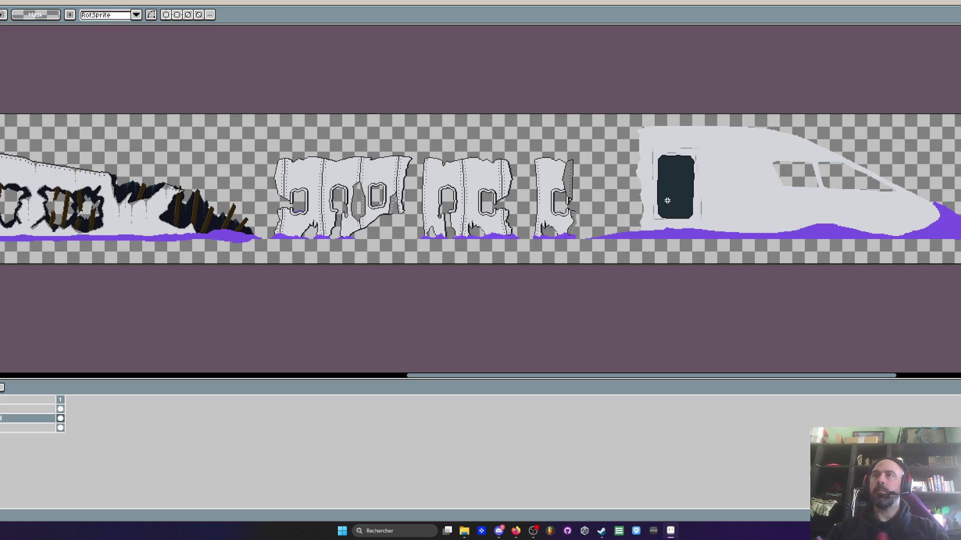
pyautogui.moveTo(740, 193); pyautogui.dragTo(559, 205)
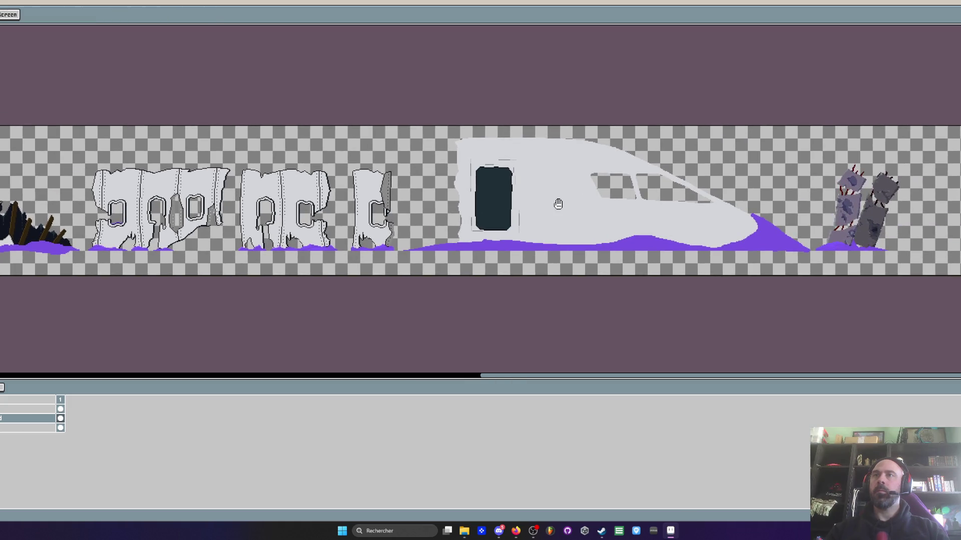
pyautogui.scroll(1, 577, 203)
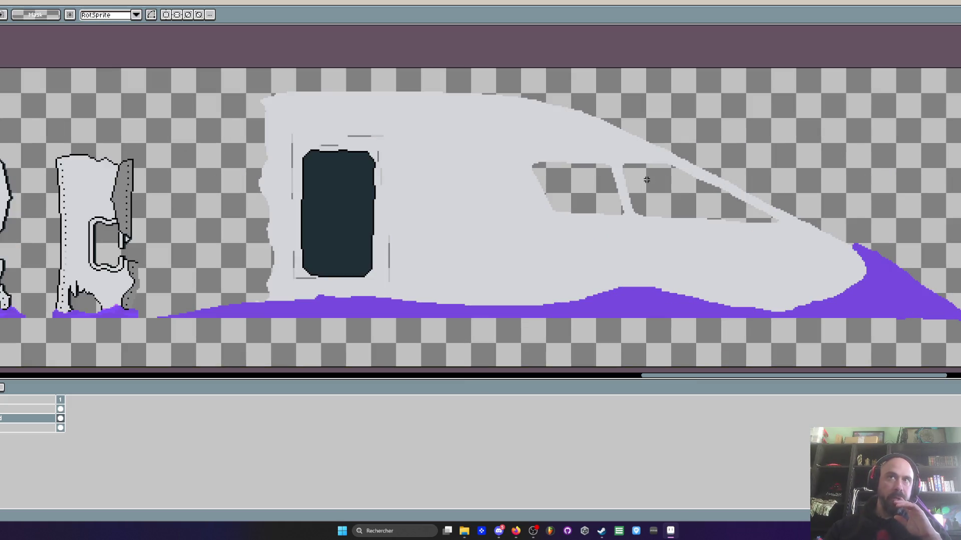
pyautogui.scroll(-1, 560, 184)
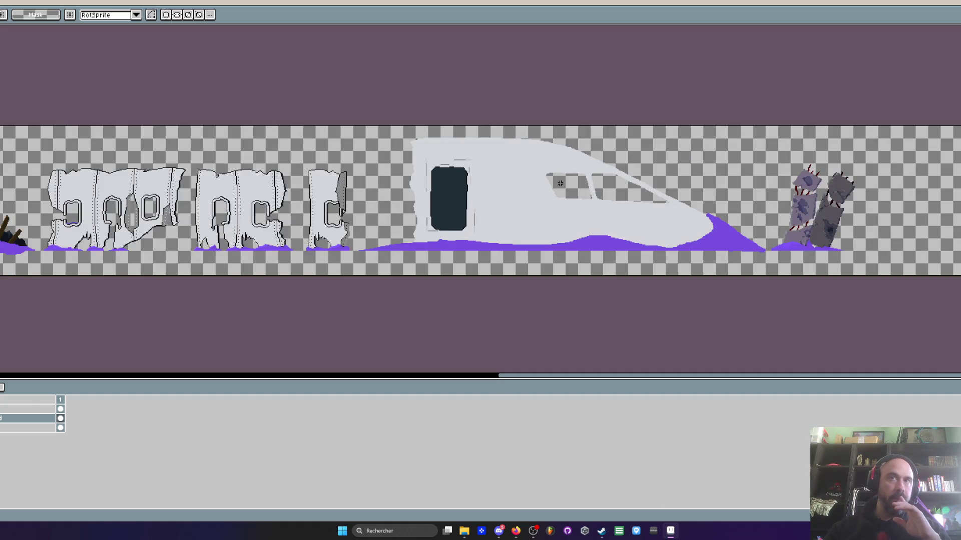
pyautogui.scroll(2, 585, 184)
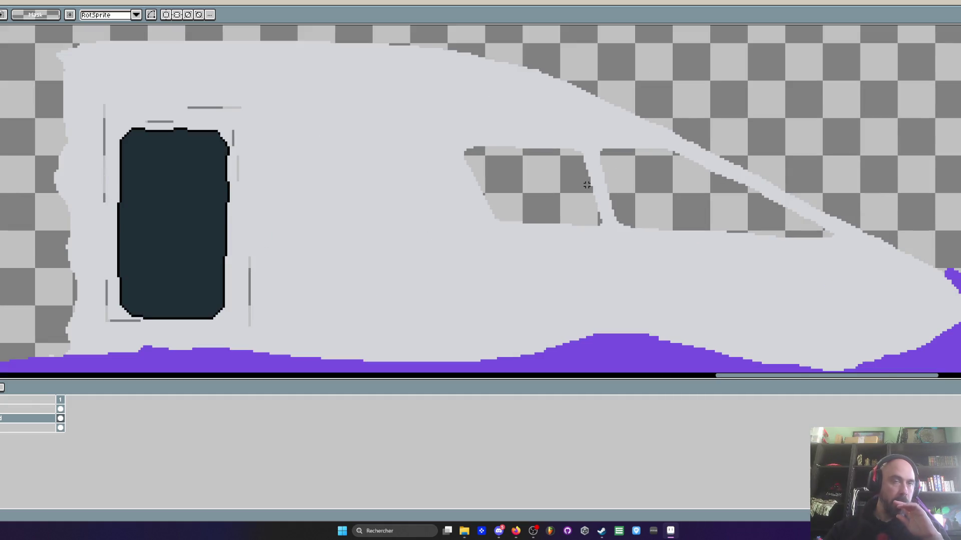
pyautogui.scroll(-1, 587, 184)
pyautogui.scroll(-1, 593, 182)
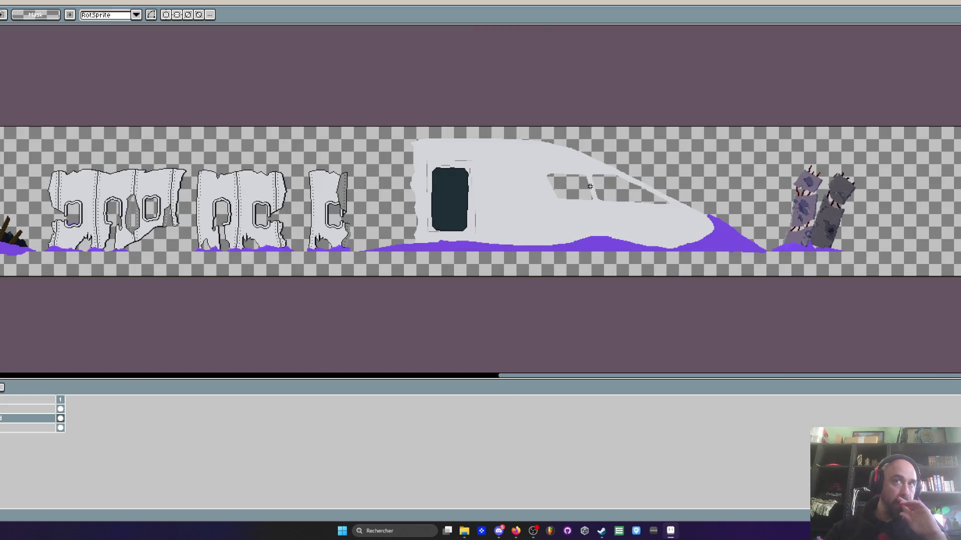
pyautogui.scroll(1, 601, 179)
pyautogui.scroll(-1, 601, 179)
# - Add a fifth empty layer, marquee the wrecked car's cell and cancel the selection
pyautogui.hotkey('shift', 'n')
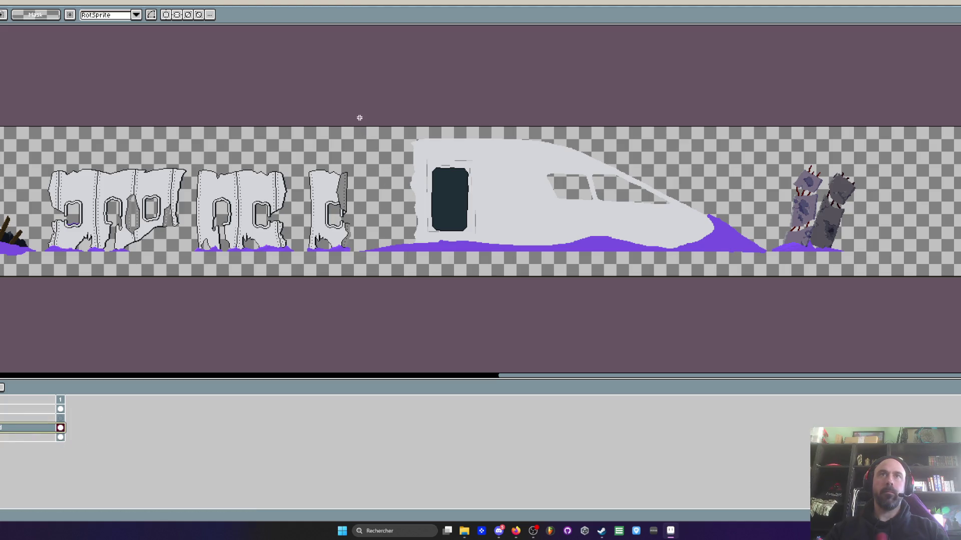
pyautogui.moveTo(767, 300)
pyautogui.mouseDown()
pyautogui.moveTo(644, 189)
pyautogui.moveTo(650, 226)
pyautogui.mouseUp()
pyautogui.press('Escape')
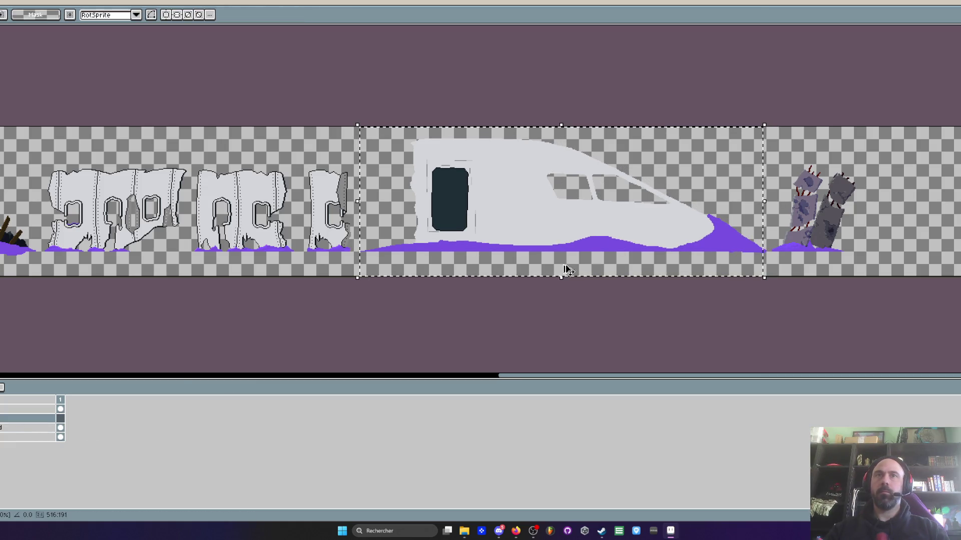
# - On the layer below, offset a car copy down-left and darken it with a -46 brightness filter as a shadow
pyautogui.click(590, 215)
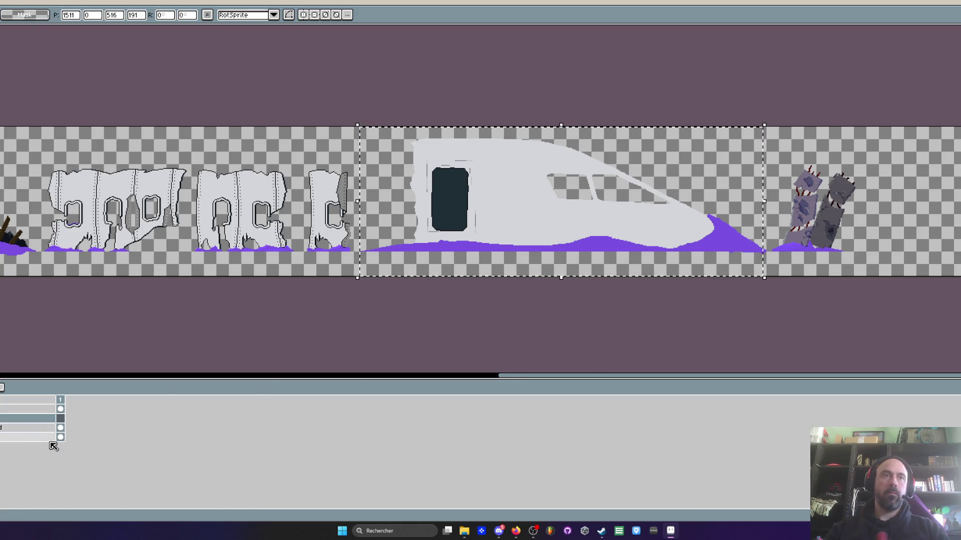
pyautogui.press('Escape')
pyautogui.scroll(1, 495, 155)
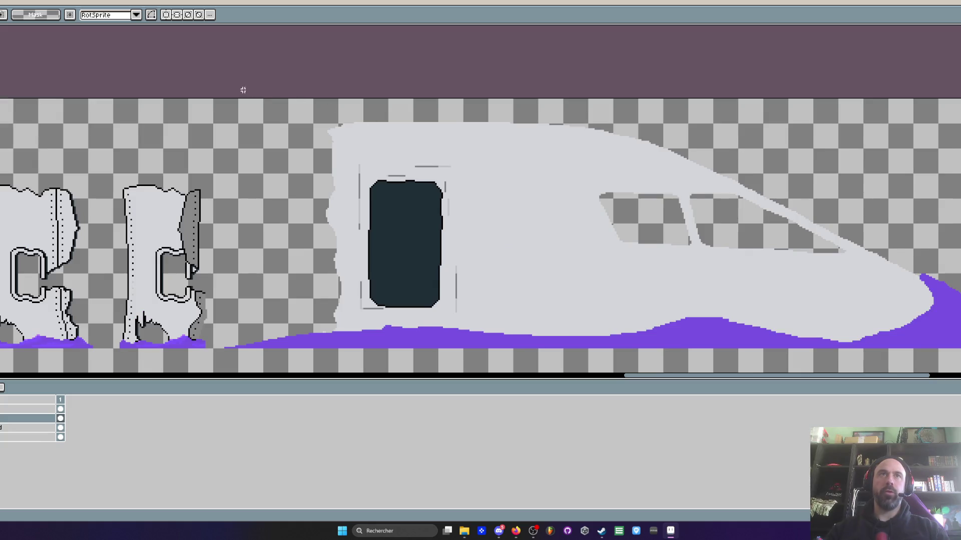
pyautogui.click(2, 428)
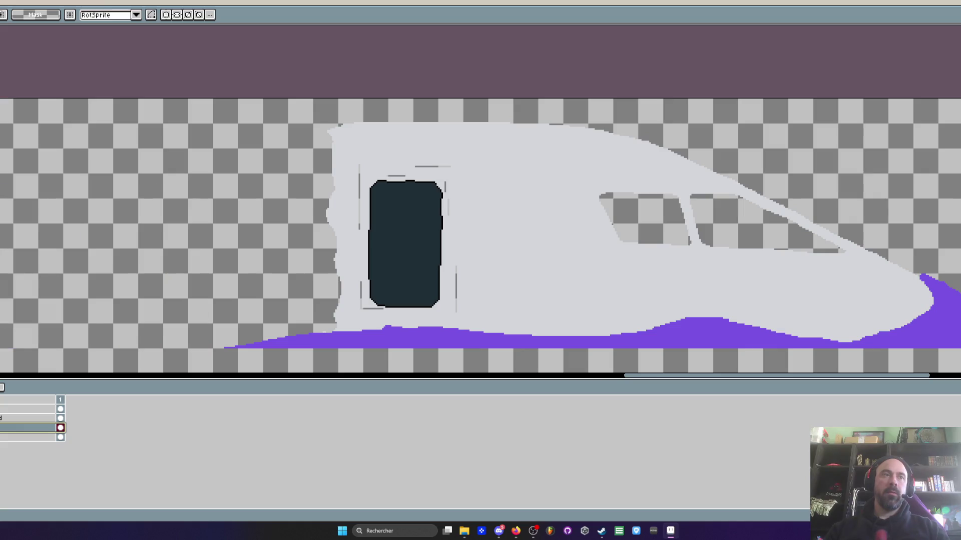
pyautogui.scroll(-3, 749, 263)
pyautogui.scroll(2, 748, 263)
pyautogui.scroll(1, 748, 263)
pyautogui.moveTo(748, 263); pyautogui.dragTo(698, 286)
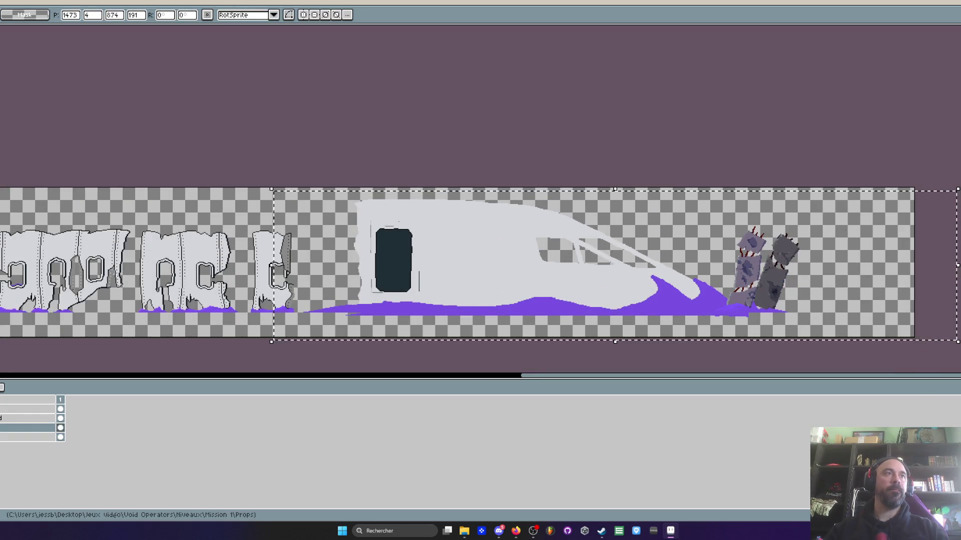
pyautogui.click(23, 195)
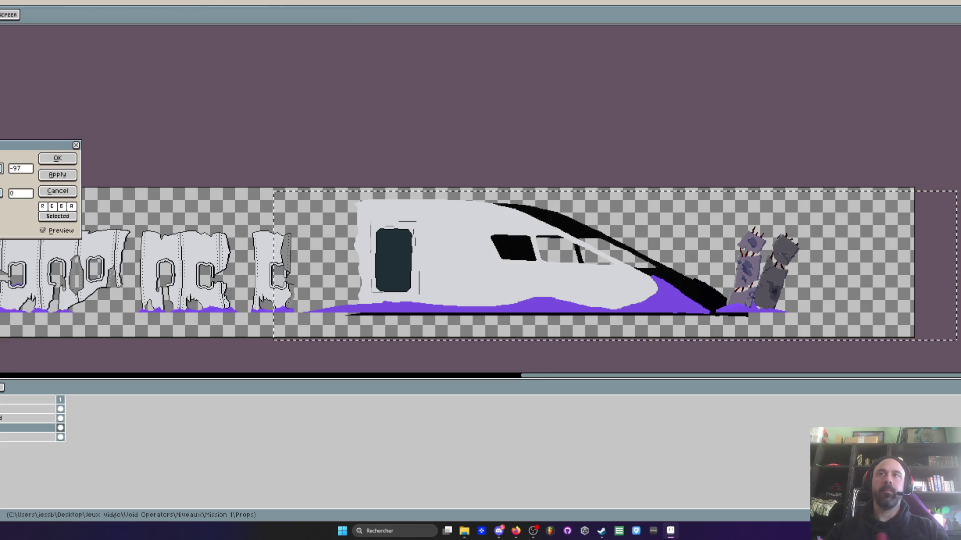
pyautogui.write('-46')
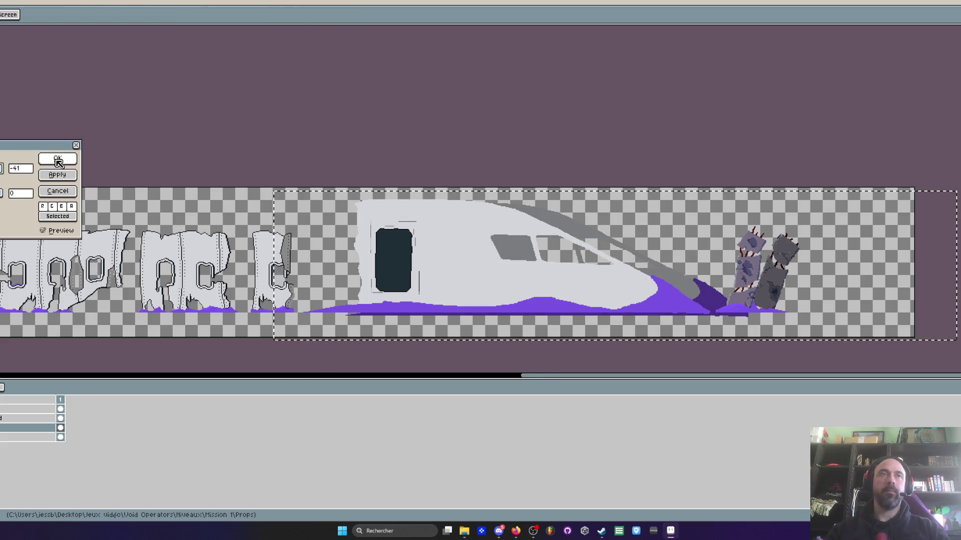
pyautogui.press('Return')
pyautogui.scroll(2, 613, 232)
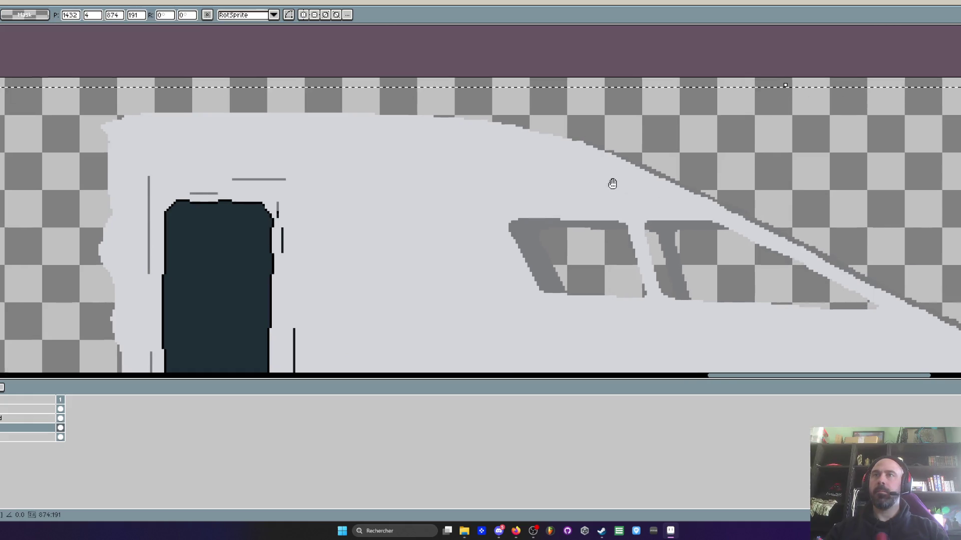
pyautogui.scroll(-1, 611, 182)
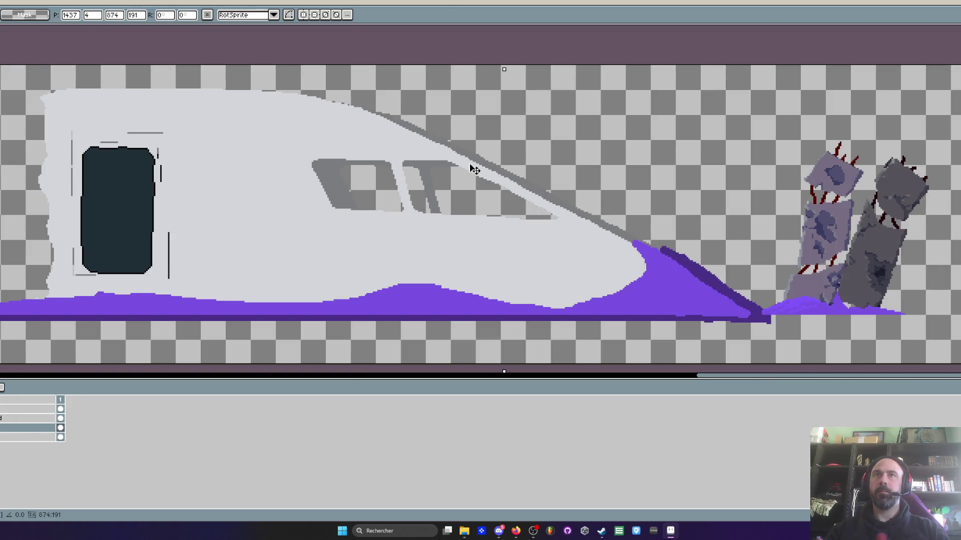
pyautogui.moveTo(470, 169)
pyautogui.mouseDown()
pyautogui.moveTo(455, 165)
pyautogui.moveTo(466, 165)
pyautogui.mouseUp()
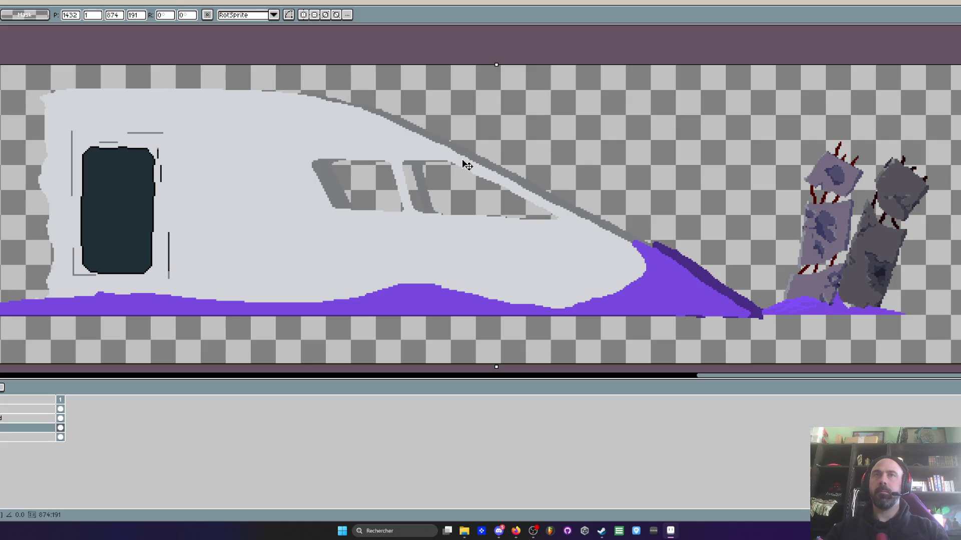
pyautogui.scroll(-2, 466, 166)
pyautogui.scroll(1, 467, 162)
pyautogui.scroll(2, 469, 158)
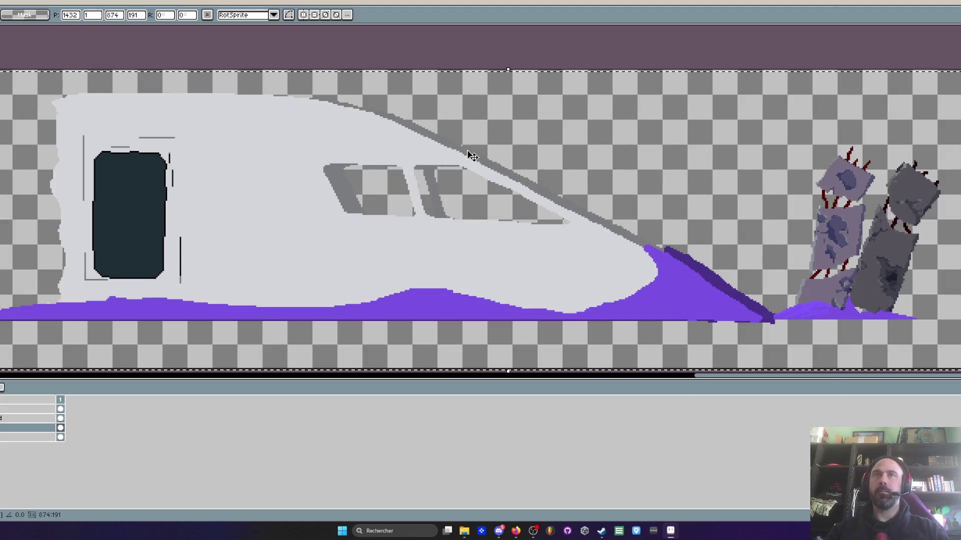
pyautogui.scroll(-2, 472, 156)
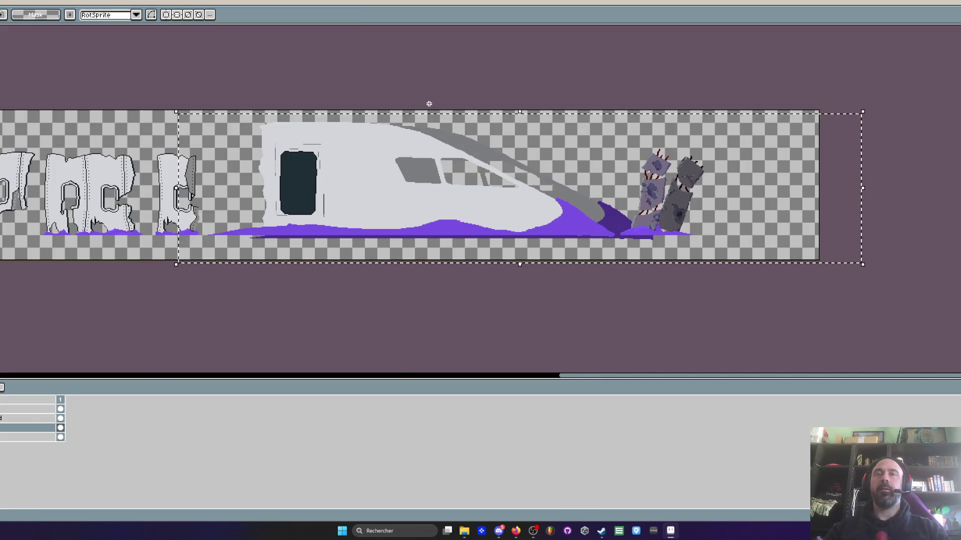
pyautogui.scroll(3, 593, 178)
pyautogui.scroll(-3, 593, 178)
# - Undo the shadow and paste the original car area back onto the sheet
pyautogui.hotkey('ctrl', 'z')
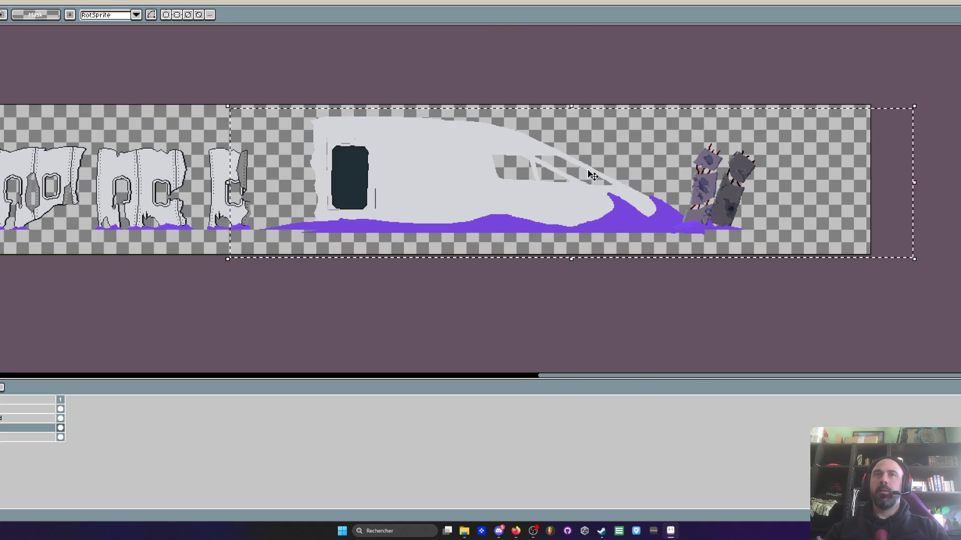
pyautogui.scroll(-1, 508, 172)
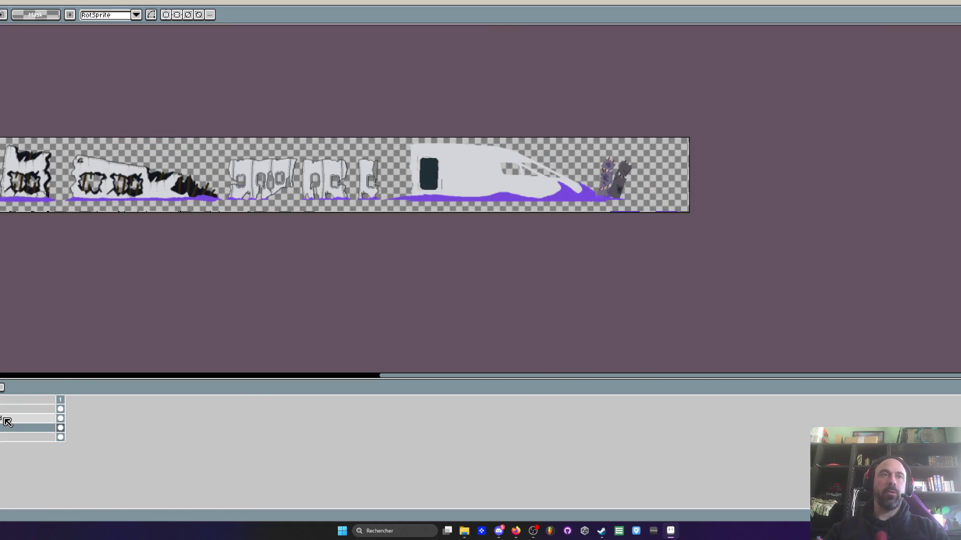
pyautogui.hotkey('ctrl', 'v')
pyautogui.press('Return')
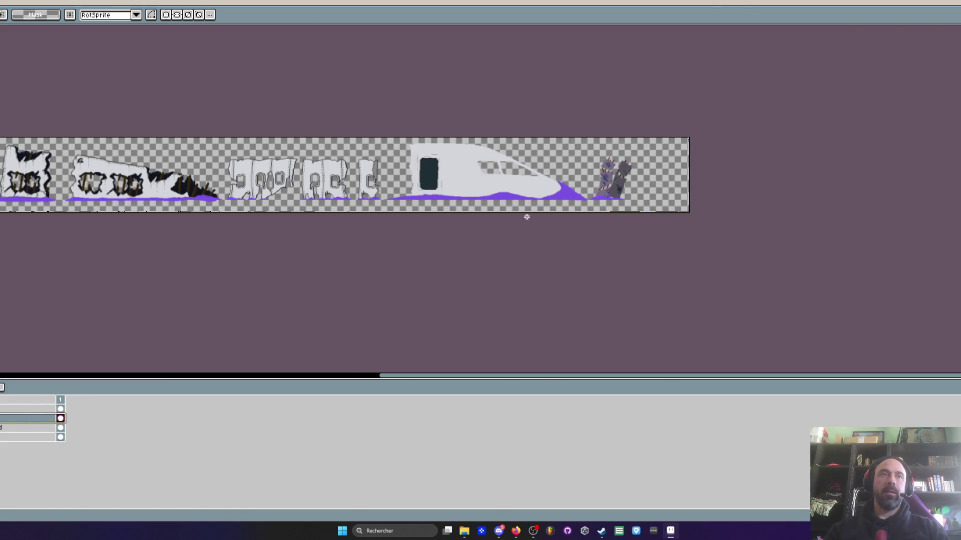
pyautogui.scroll(2, 526, 217)
pyautogui.scroll(-2, 527, 144)
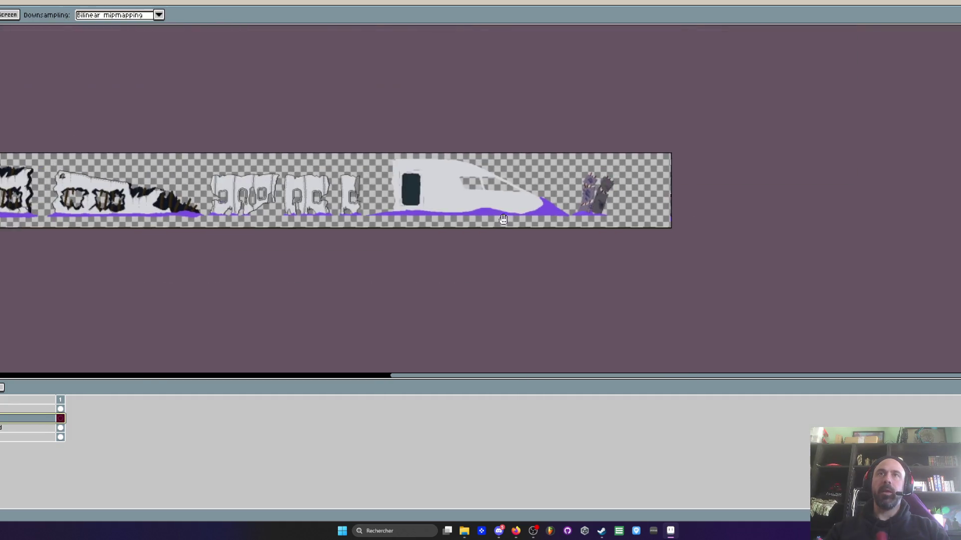
pyautogui.scroll(2, 496, 187)
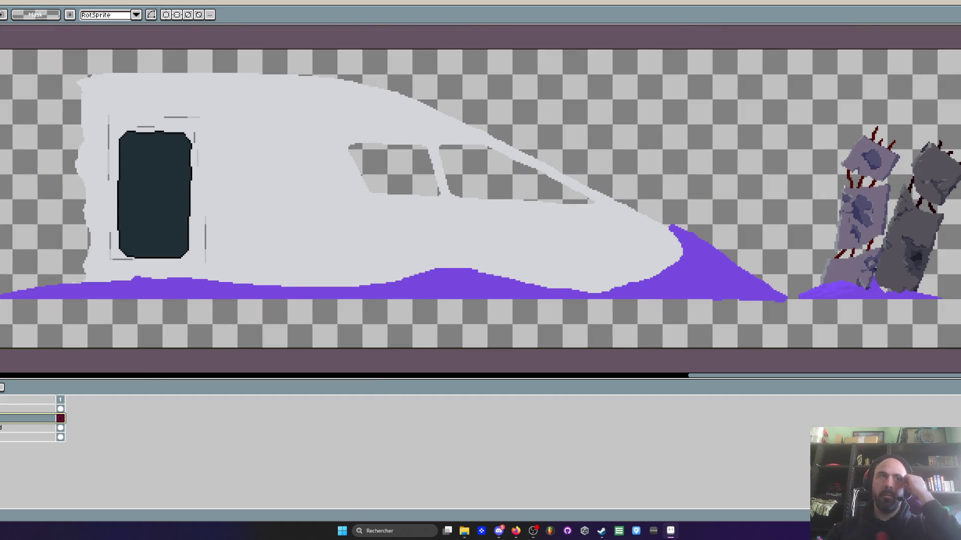
pyautogui.scroll(-1, 484, 229)
pyautogui.moveTo(483, 229)
pyautogui.mouseDown()
pyautogui.moveTo(503, 220)
pyautogui.moveTo(516, 228)
pyautogui.mouseUp()
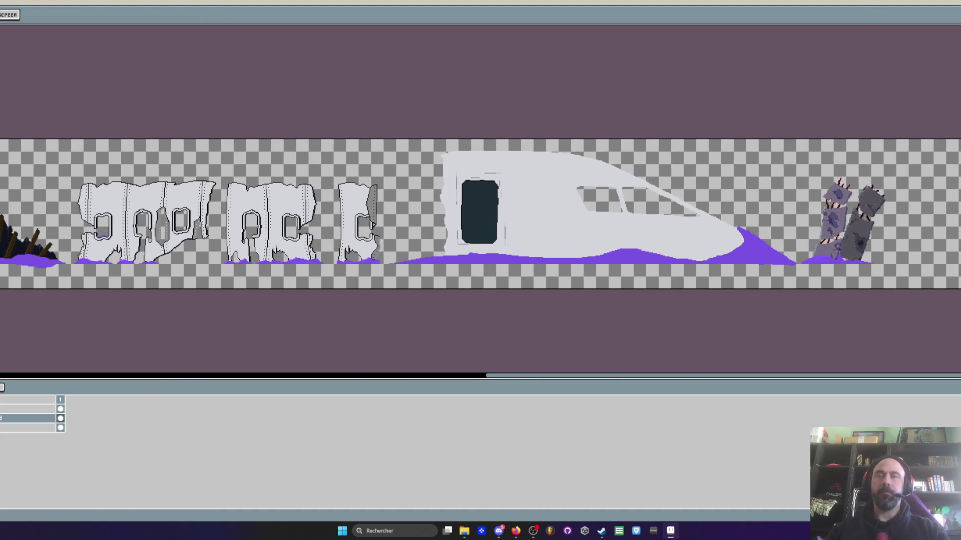
pyautogui.scroll(-1, 515, 228)
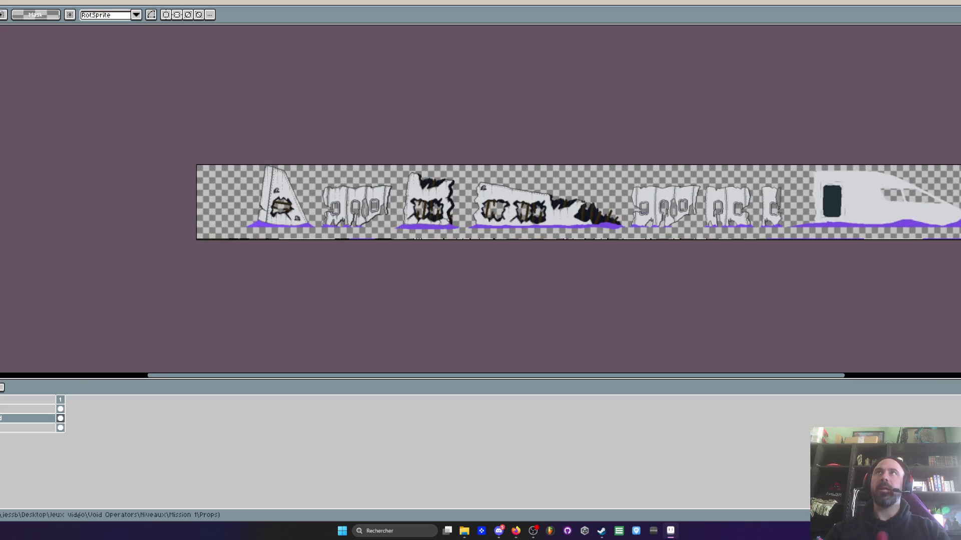
pyautogui.scroll(2, 288, 204)
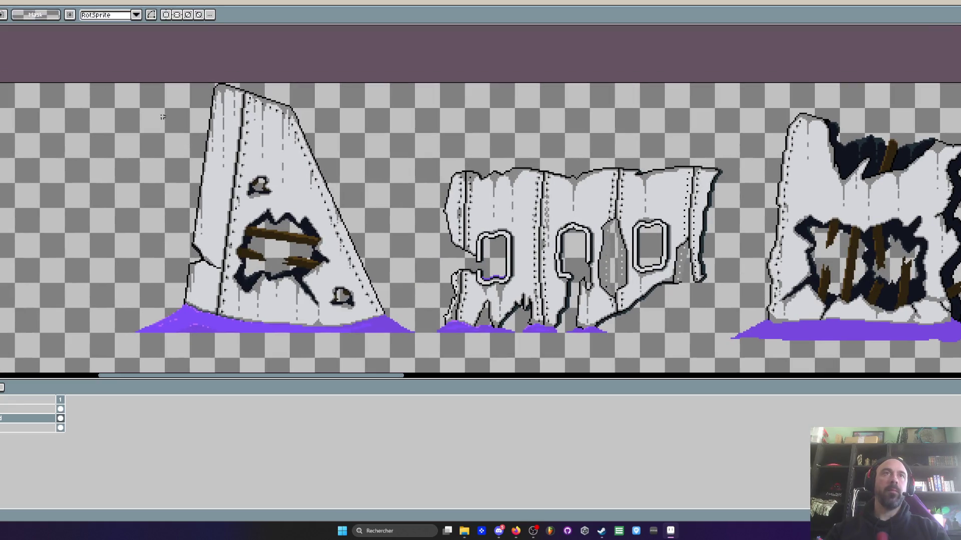
pyautogui.moveTo(96, 81); pyautogui.dragTo(414, 362)
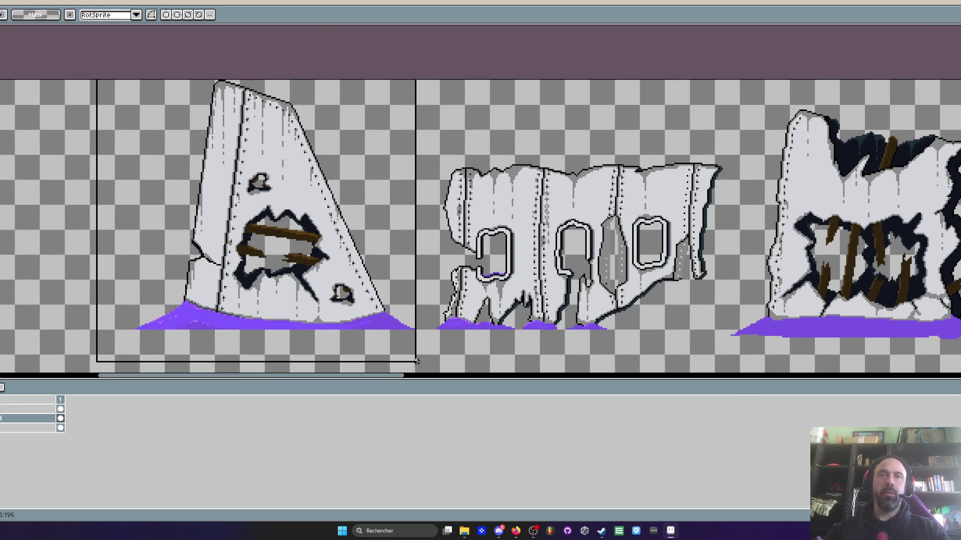
pyautogui.scroll(1, 280, 267)
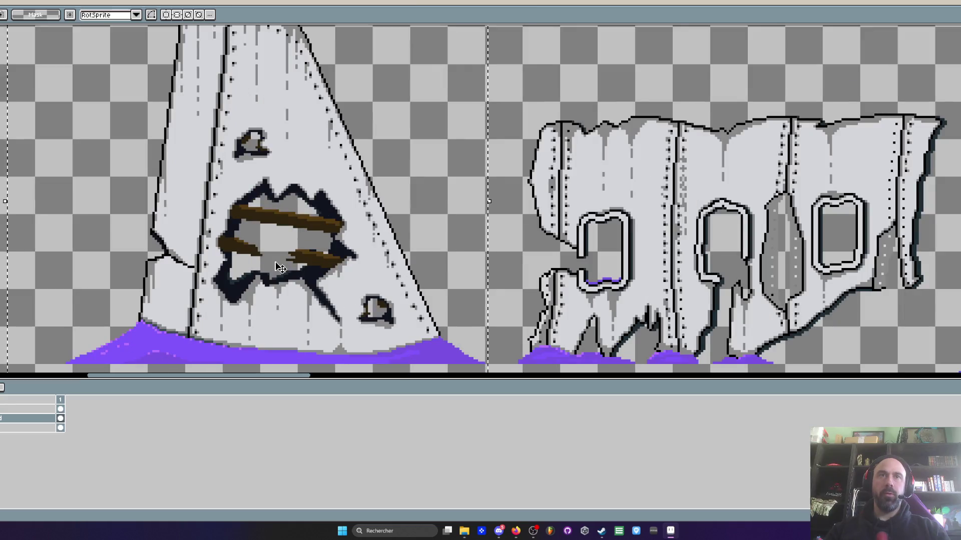
pyautogui.scroll(-1, 279, 268)
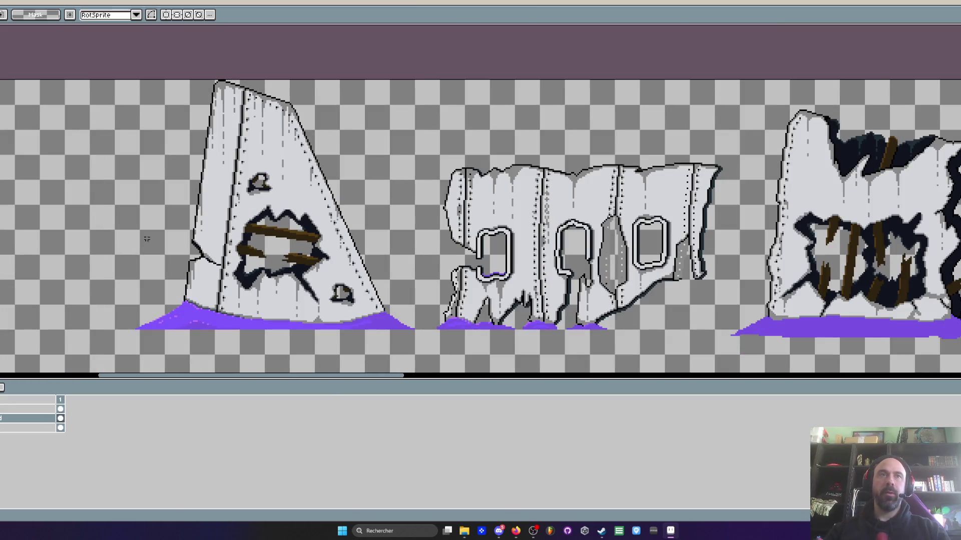
pyautogui.moveTo(167, 273); pyautogui.dragTo(187, 339)
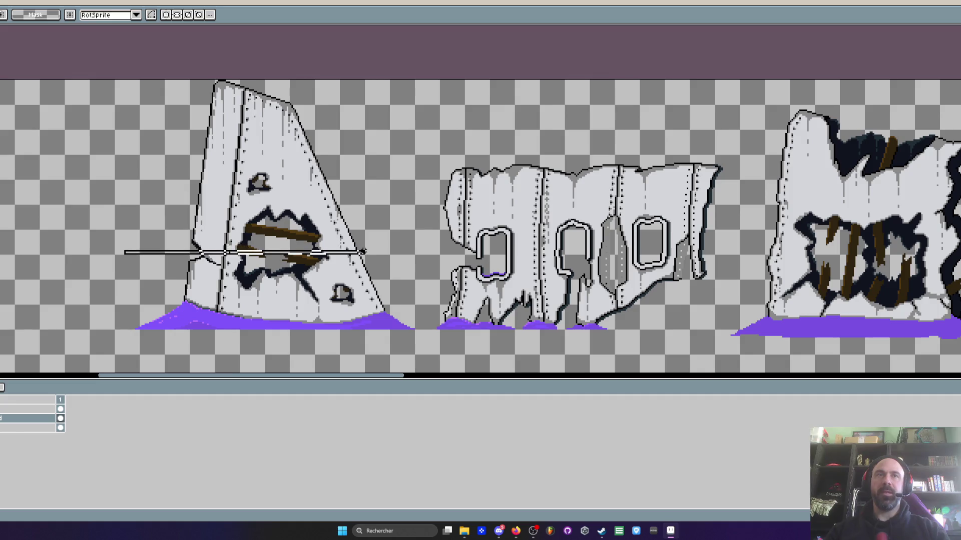
pyautogui.click(2, 427)
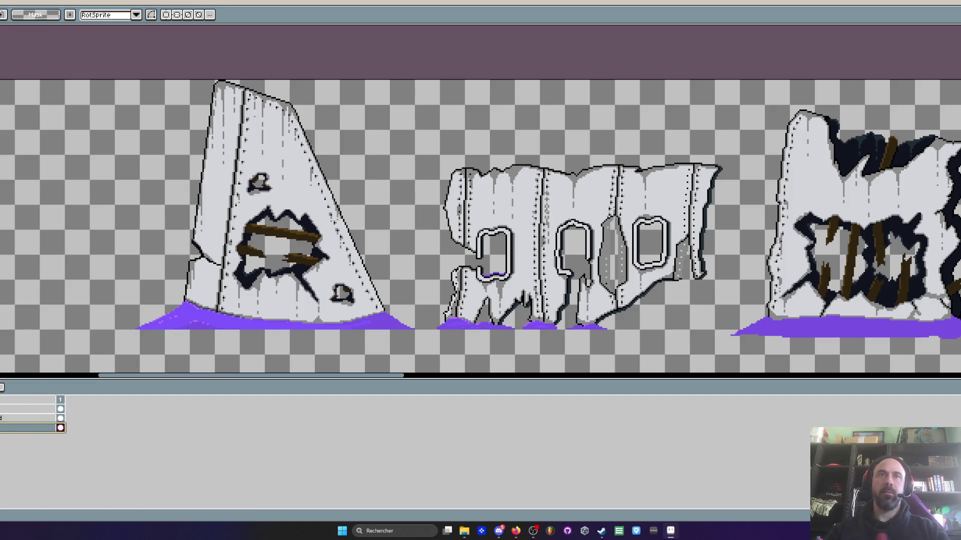
pyautogui.scroll(-2, 601, 275)
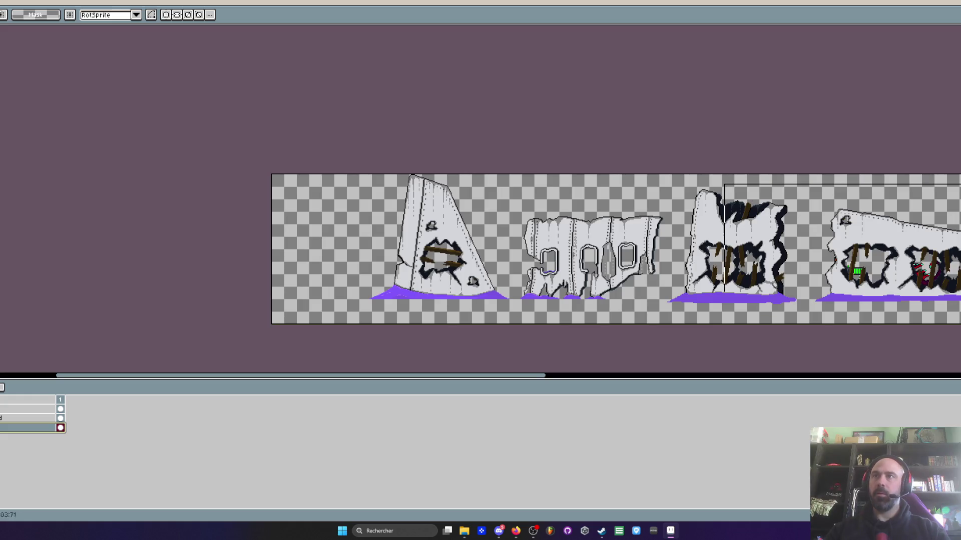
pyautogui.scroll(2, 202, 259)
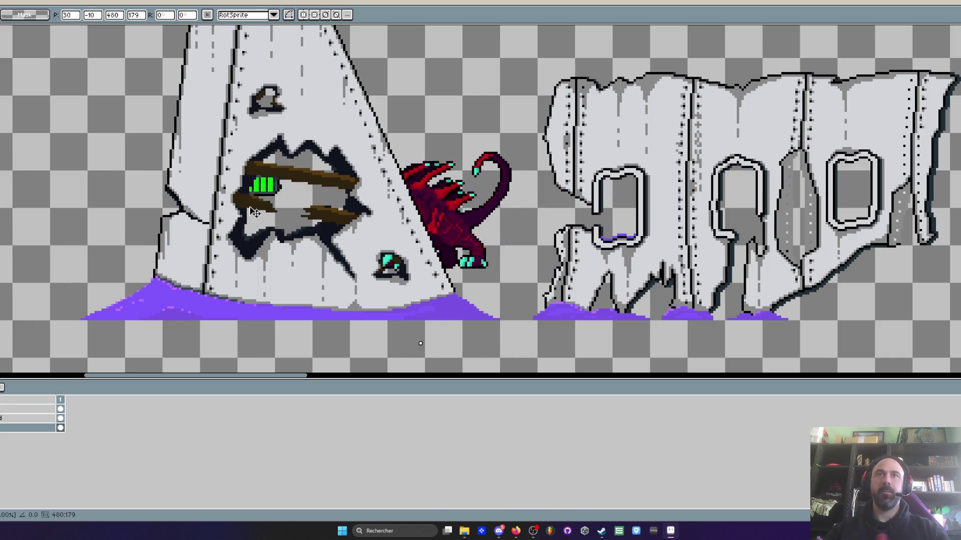
pyautogui.scroll(-3, 345, 208)
pyautogui.scroll(3, 214, 128)
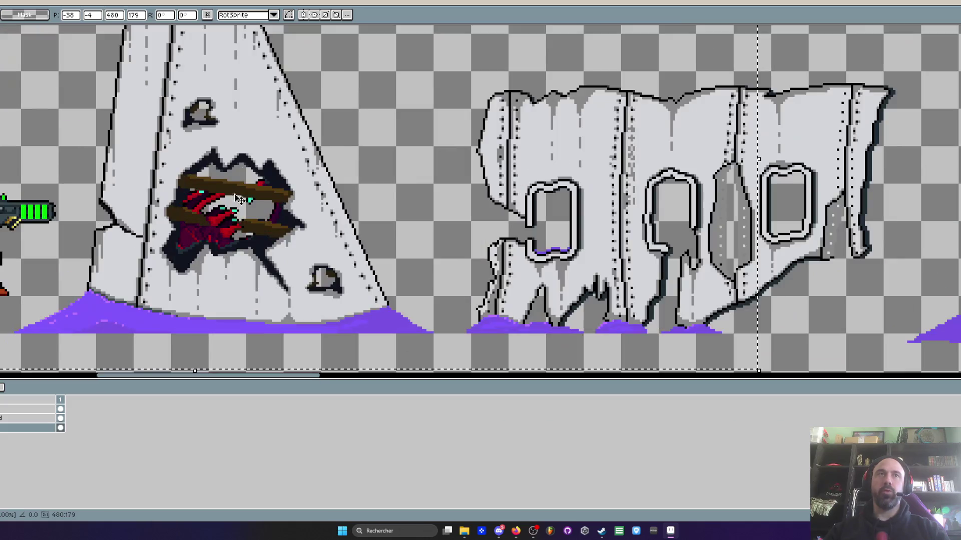
pyautogui.scroll(-2, 214, 127)
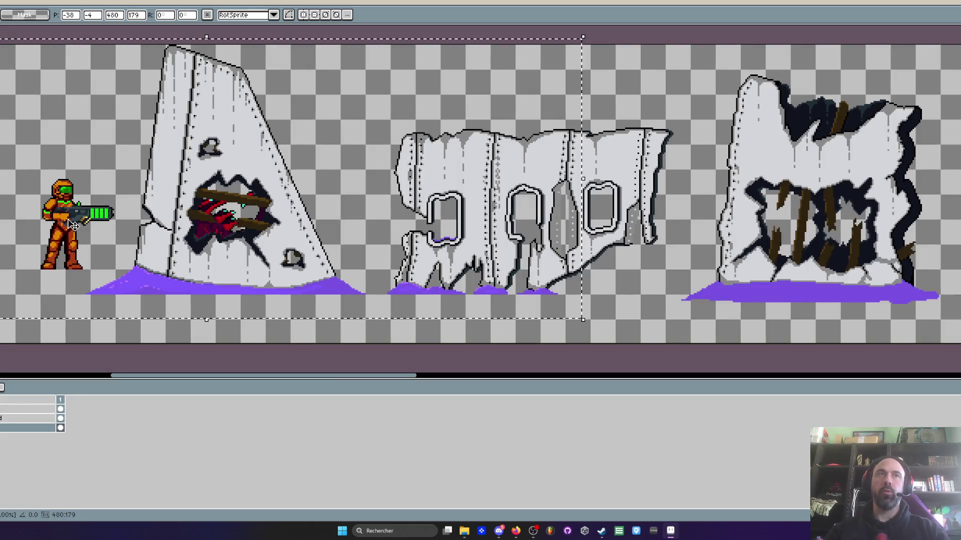
# - Drag the soldier and red creature sprites across the walls and drop them at the sheet's far left
pyautogui.moveTo(381, 250); pyautogui.dragTo(840, 227)
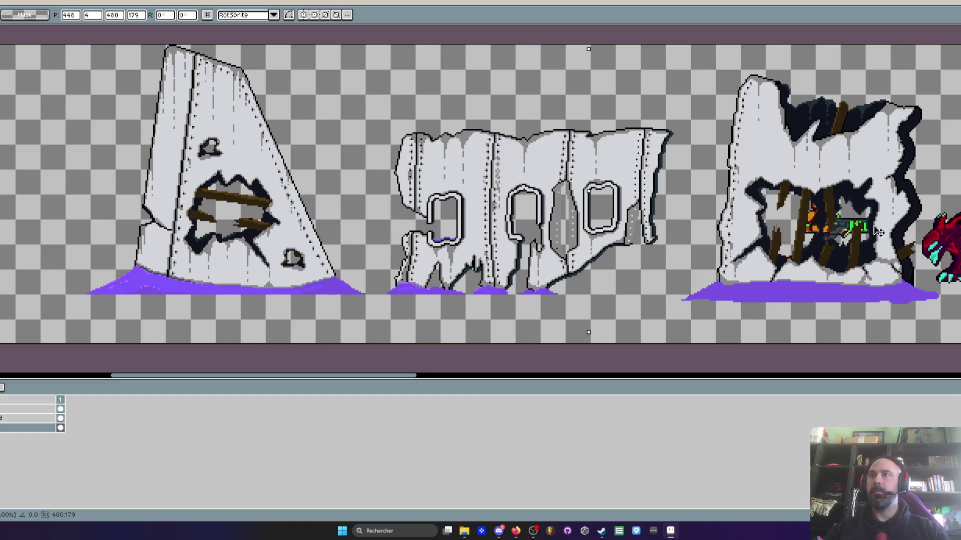
pyautogui.scroll(-1, 841, 227)
pyautogui.scroll(-1, 713, 225)
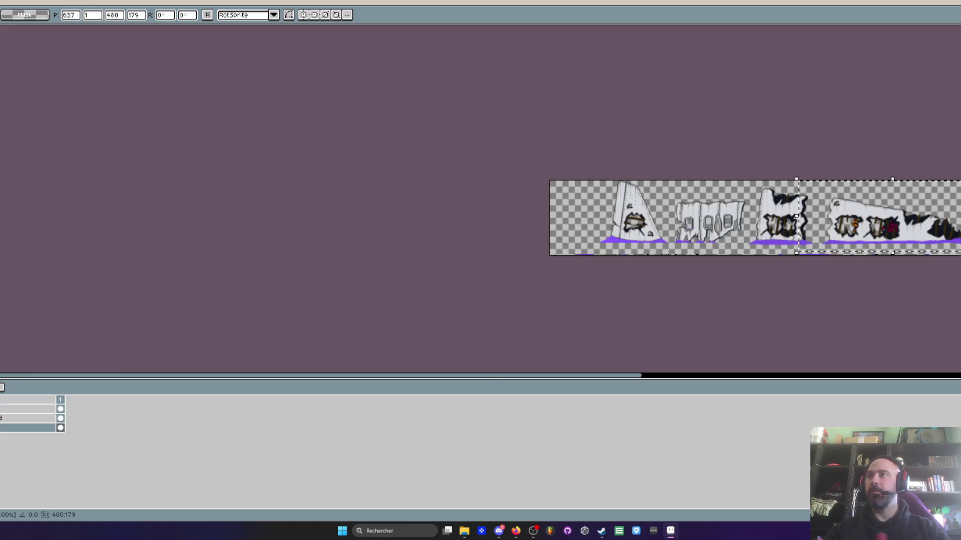
pyautogui.scroll(2, 527, 232)
pyautogui.moveTo(527, 233); pyautogui.dragTo(601, 238)
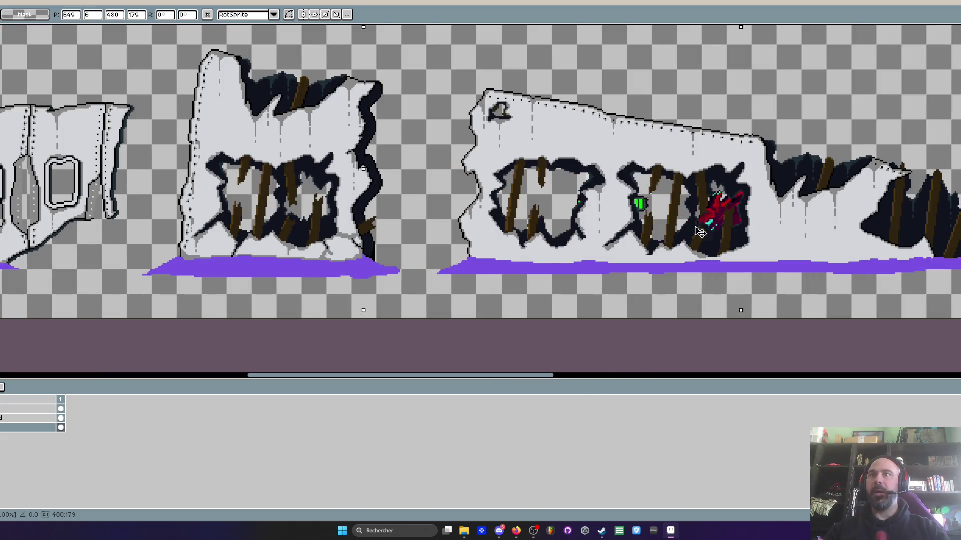
pyautogui.moveTo(670, 216); pyautogui.dragTo(952, 210)
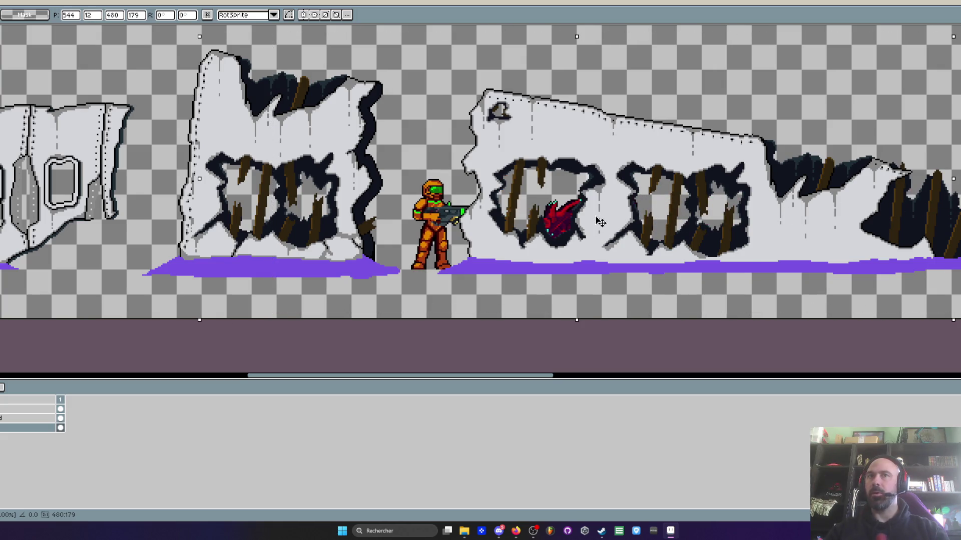
pyautogui.moveTo(937, 209); pyautogui.dragTo(870, 208)
pyautogui.scroll(-1, 870, 209)
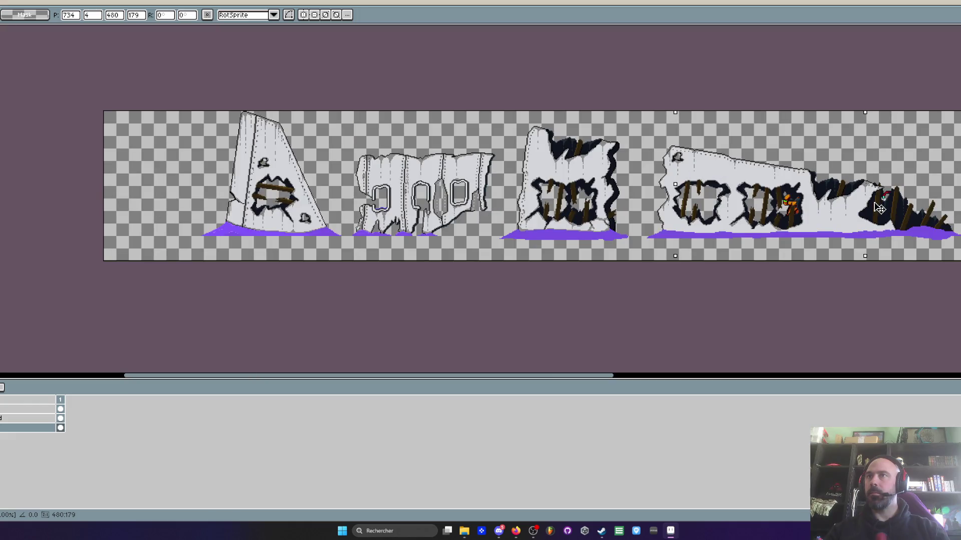
pyautogui.moveTo(878, 208); pyautogui.dragTo(213, 214)
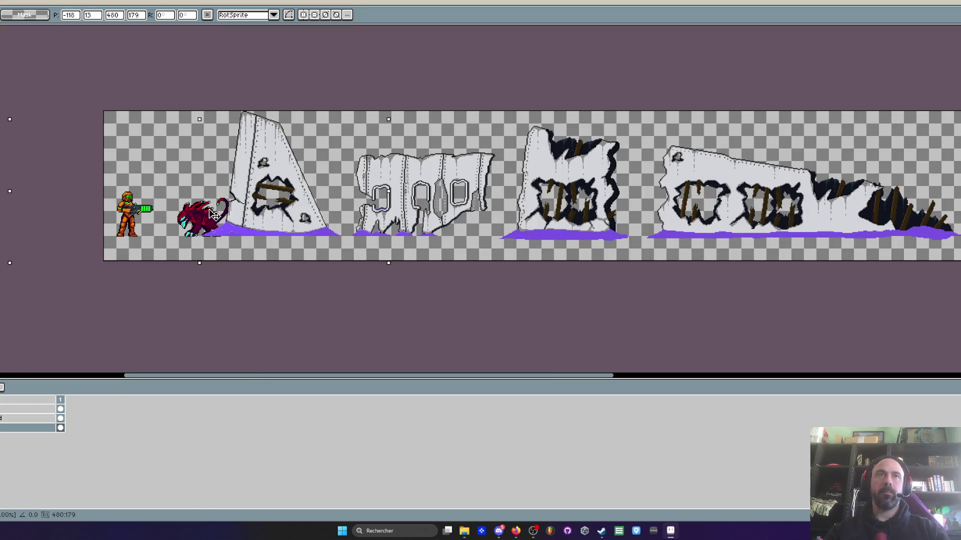
pyautogui.scroll(1, 214, 213)
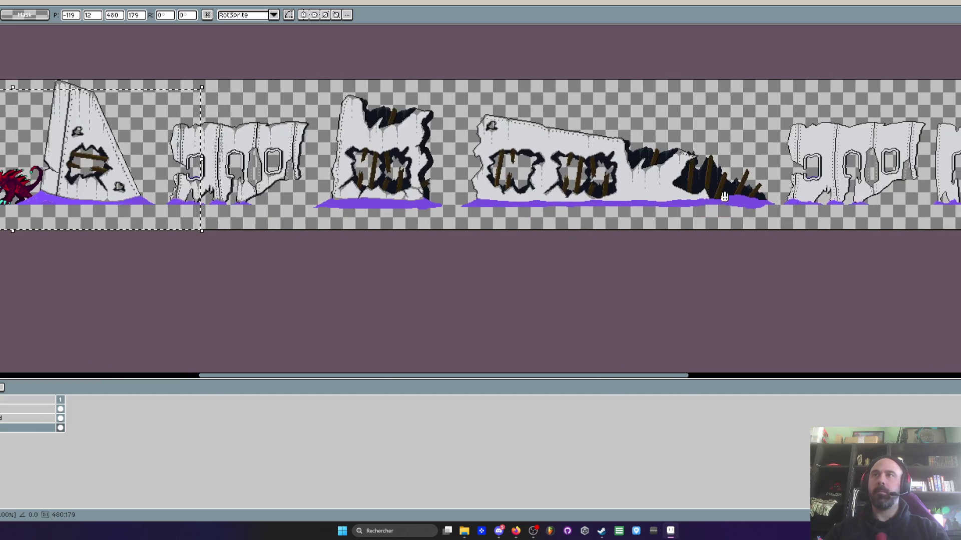
pyautogui.scroll(2, 89, 148)
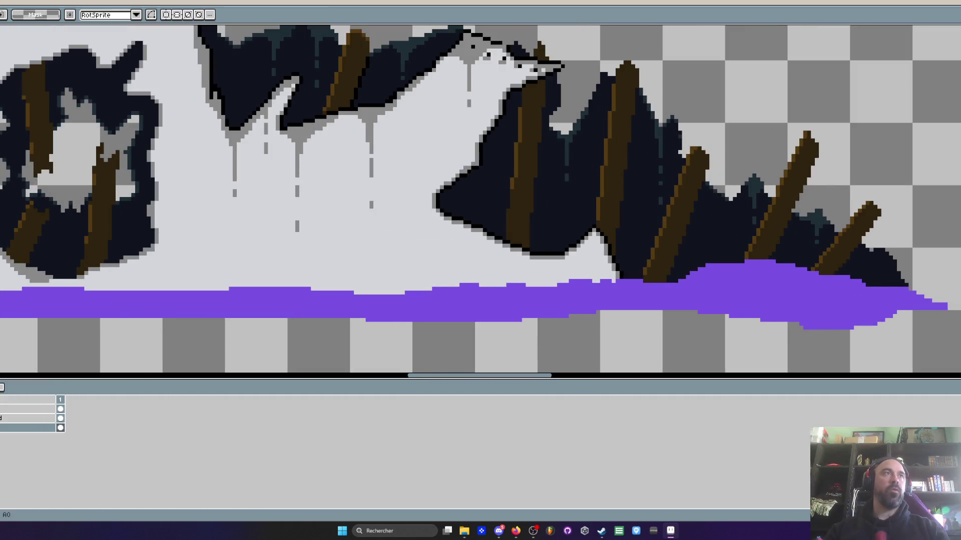
pyautogui.scroll(-1, 601, 174)
pyautogui.scroll(1, 365, 161)
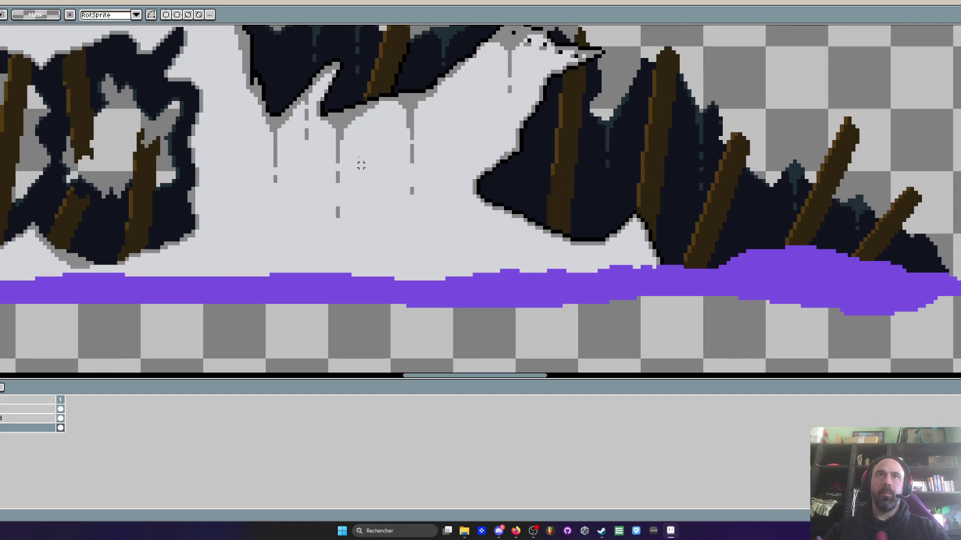
pyautogui.scroll(-1, 362, 164)
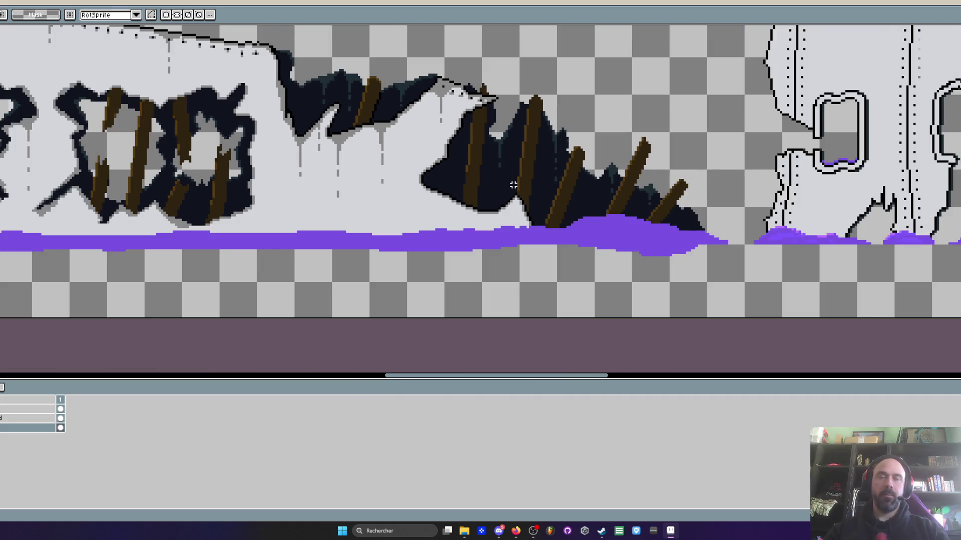
# - On the fill layer, flood the dark navy regions between the broken sticks with transparent colour
pyautogui.press('w')
pyautogui.click(30, 418)
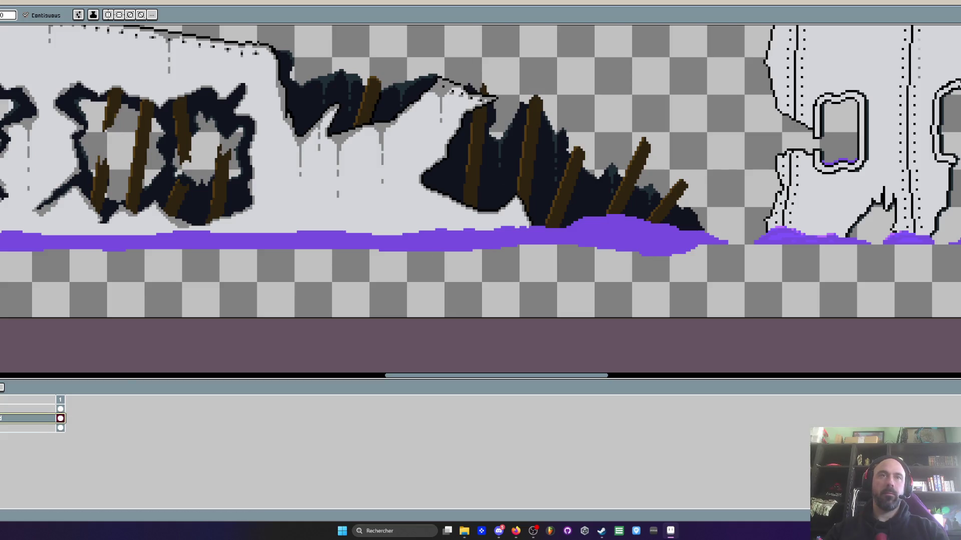
pyautogui.click(503, 165)
pyautogui.click(552, 173)
pyautogui.click(589, 199)
pyautogui.click(638, 203)
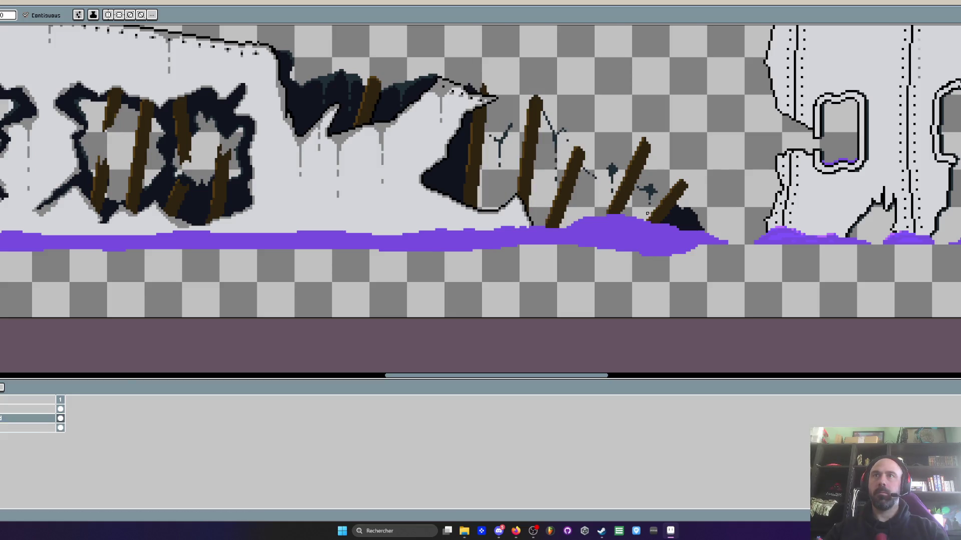
pyautogui.click(680, 217)
pyautogui.click(451, 165)
pyautogui.scroll(-2, 472, 203)
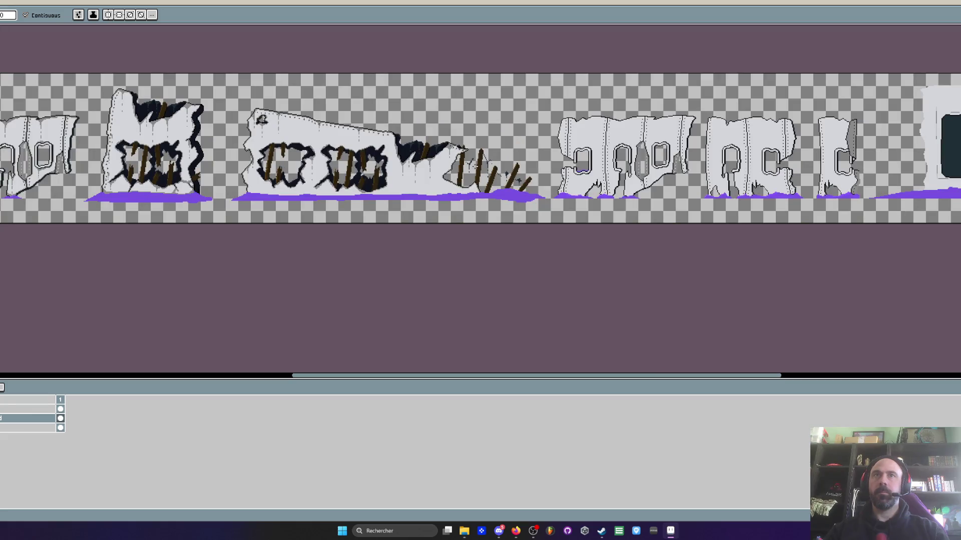
pyautogui.scroll(2, 378, 195)
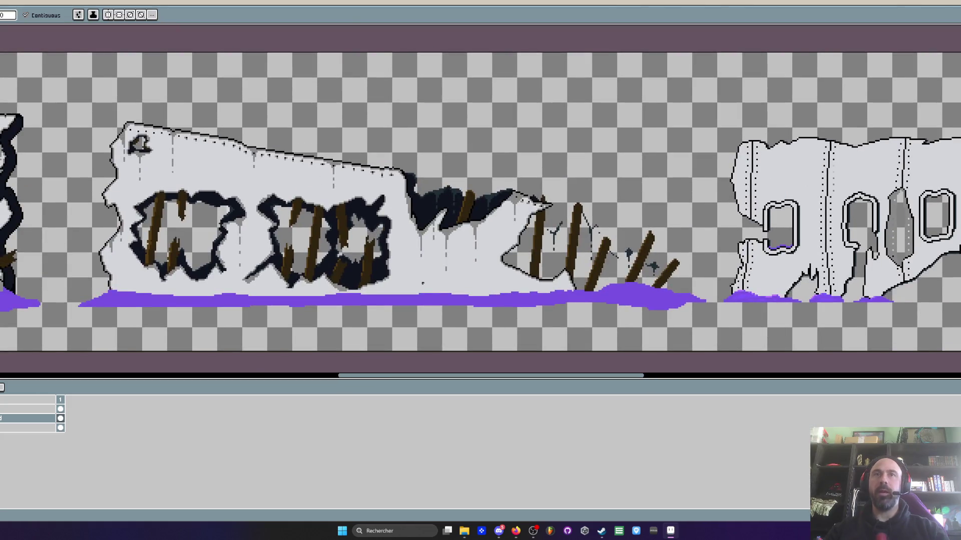
pyautogui.scroll(1, 423, 284)
pyautogui.scroll(-2, 488, 229)
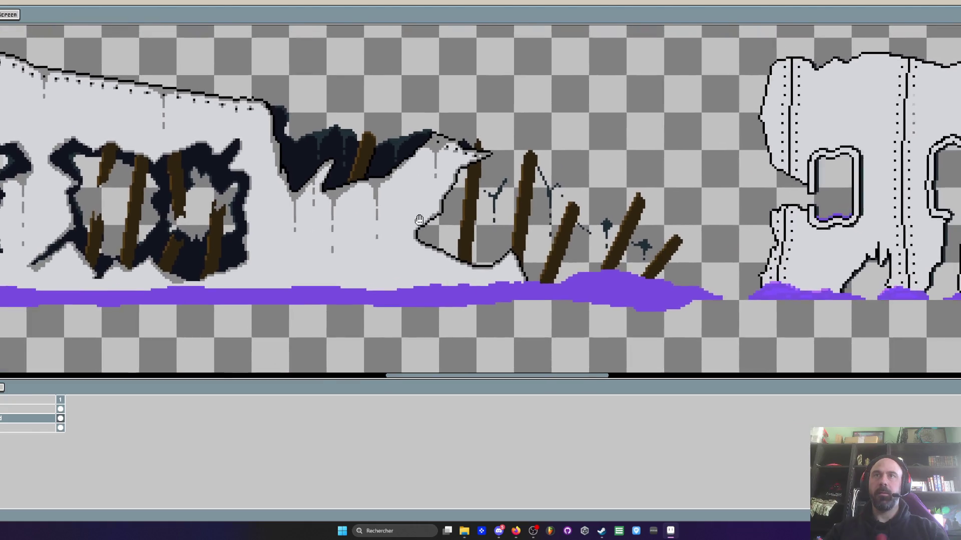
pyautogui.scroll(1, 496, 218)
pyautogui.scroll(1, 502, 208)
pyautogui.press('b')
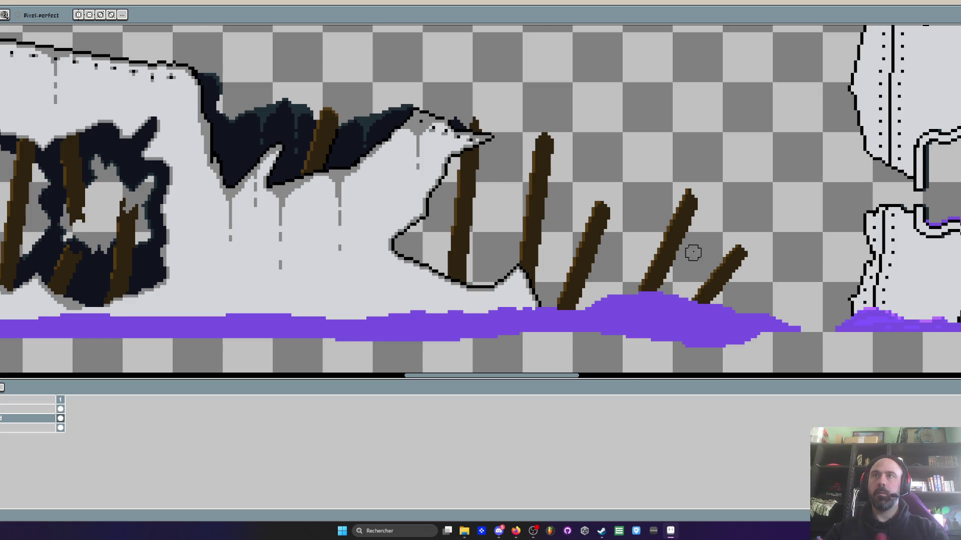
pyautogui.scroll(-5, 693, 253)
pyautogui.scroll(1, 552, 236)
pyautogui.scroll(1, 553, 236)
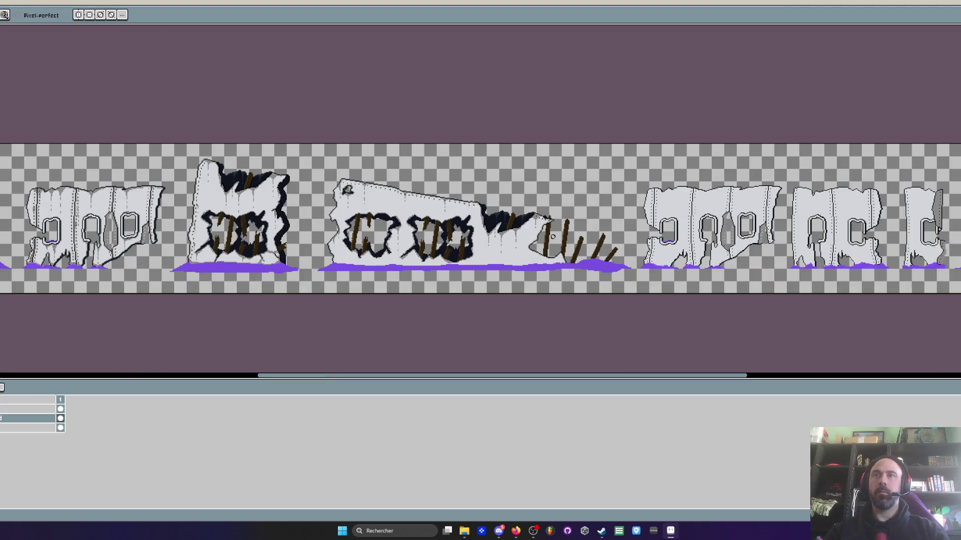
pyautogui.scroll(1, 553, 236)
pyautogui.scroll(1, 553, 236)
pyautogui.scroll(1, 575, 311)
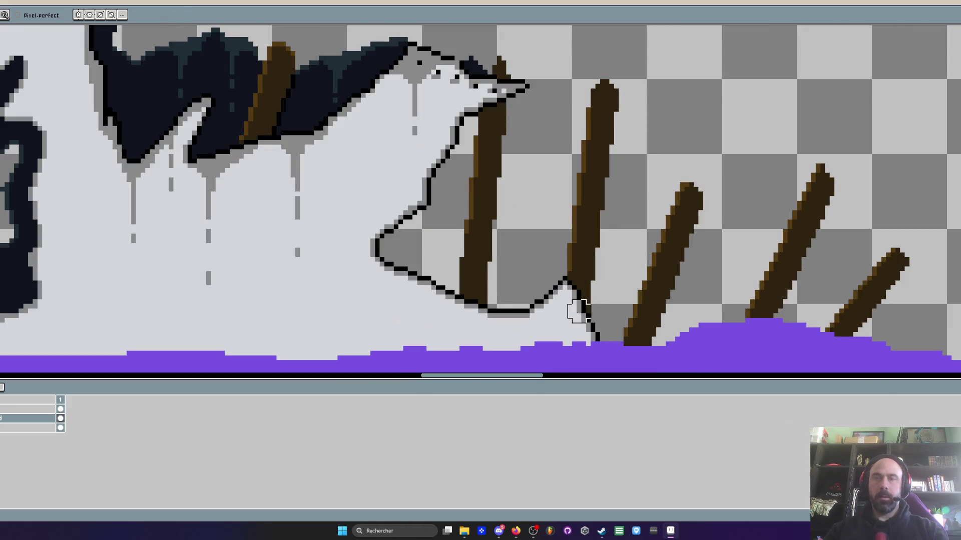
pyautogui.press('i')
pyautogui.scroll(1, 603, 337)
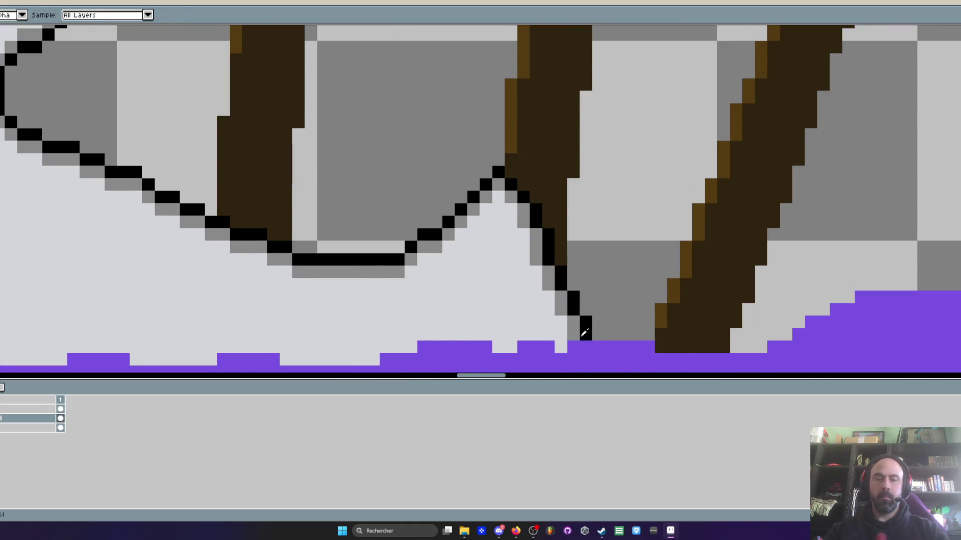
pyautogui.scroll(-2, 585, 331)
pyautogui.scroll(3, 582, 336)
pyautogui.scroll(1, 580, 338)
pyautogui.moveTo(581, 338); pyautogui.dragTo(692, 340)
pyautogui.moveTo(552, 331)
pyautogui.mouseDown()
pyautogui.moveTo(697, 343)
pyautogui.moveTo(547, 200)
pyautogui.moveTo(704, 224)
pyautogui.mouseUp()
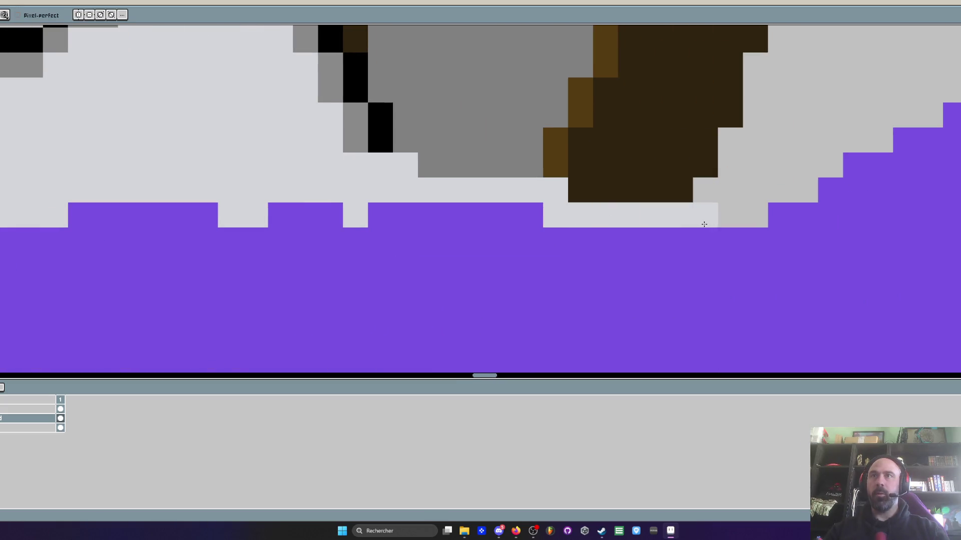
pyautogui.moveTo(435, 157); pyautogui.dragTo(746, 215)
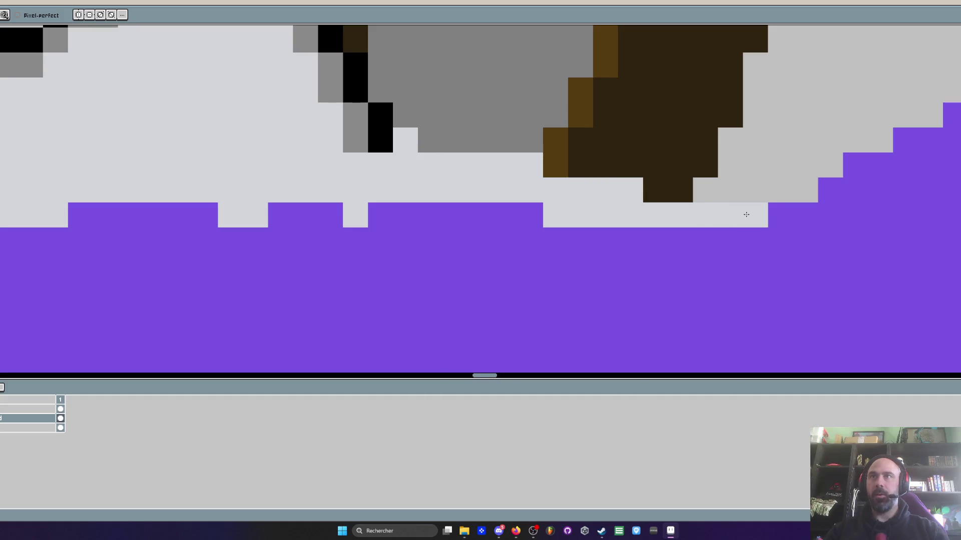
pyautogui.scroll(-2, 622, 240)
pyautogui.scroll(-2, 693, 250)
pyautogui.scroll(2, 627, 251)
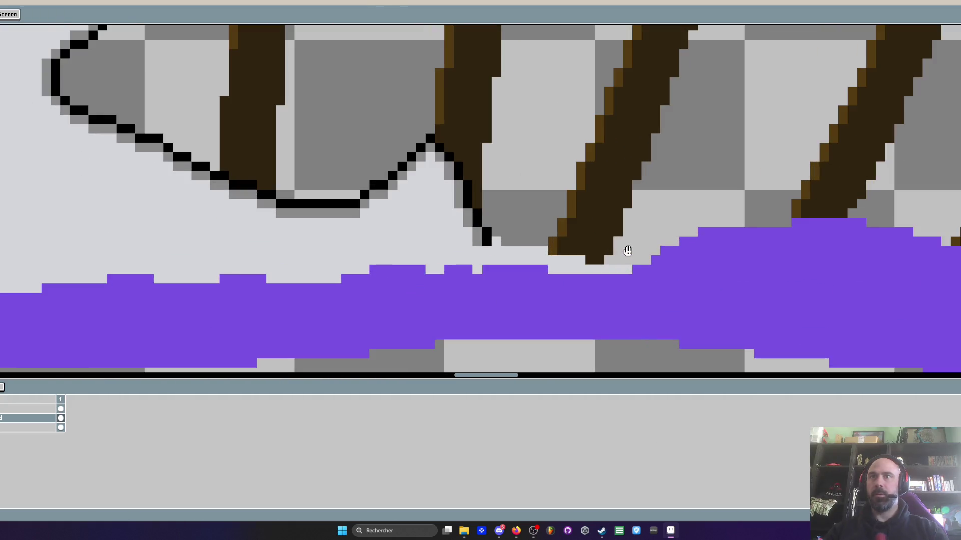
pyautogui.scroll(2, 627, 251)
pyautogui.moveTo(440, 225); pyautogui.dragTo(737, 286)
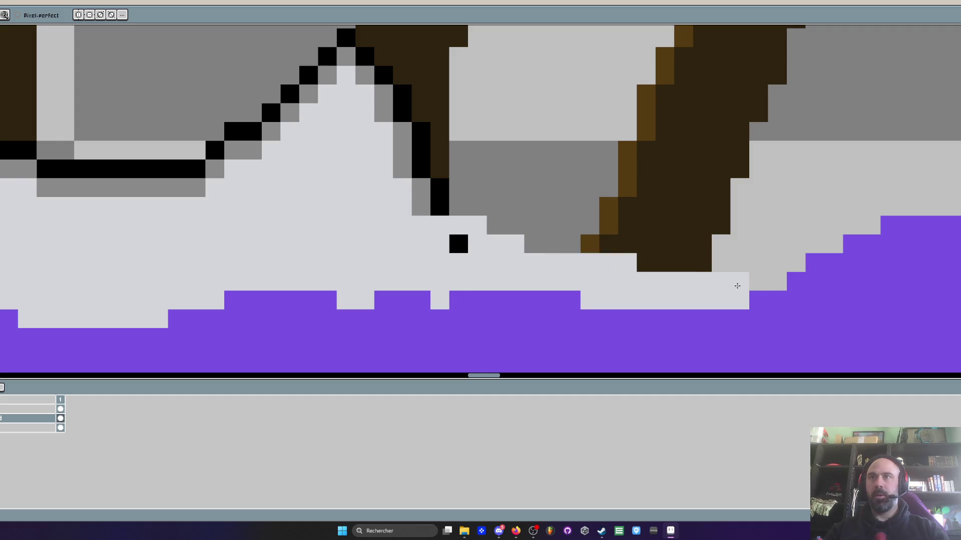
pyautogui.scroll(-2, 443, 238)
pyautogui.scroll(2, 435, 236)
pyautogui.click(424, 211)
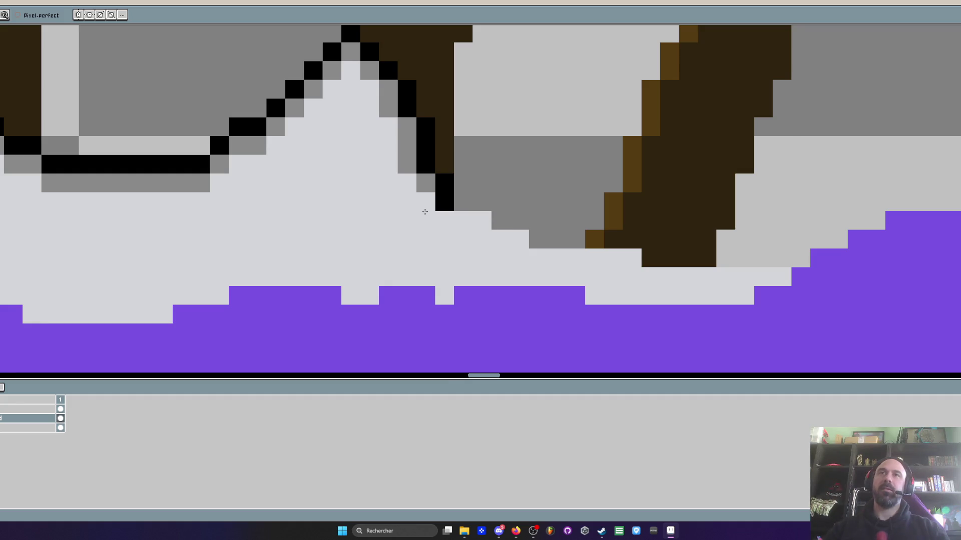
pyautogui.scroll(-2, 447, 204)
pyautogui.scroll(2, 447, 204)
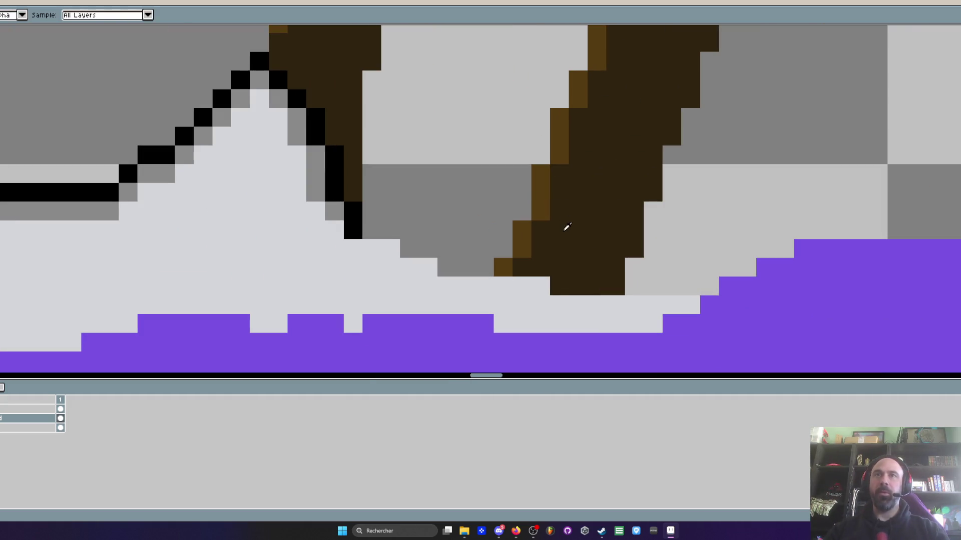
pyautogui.scroll(2, 357, 223)
pyautogui.moveTo(428, 264)
pyautogui.mouseDown()
pyautogui.moveTo(388, 249)
pyautogui.moveTo(541, 300)
pyautogui.mouseUp()
pyautogui.scroll(-2, 283, 273)
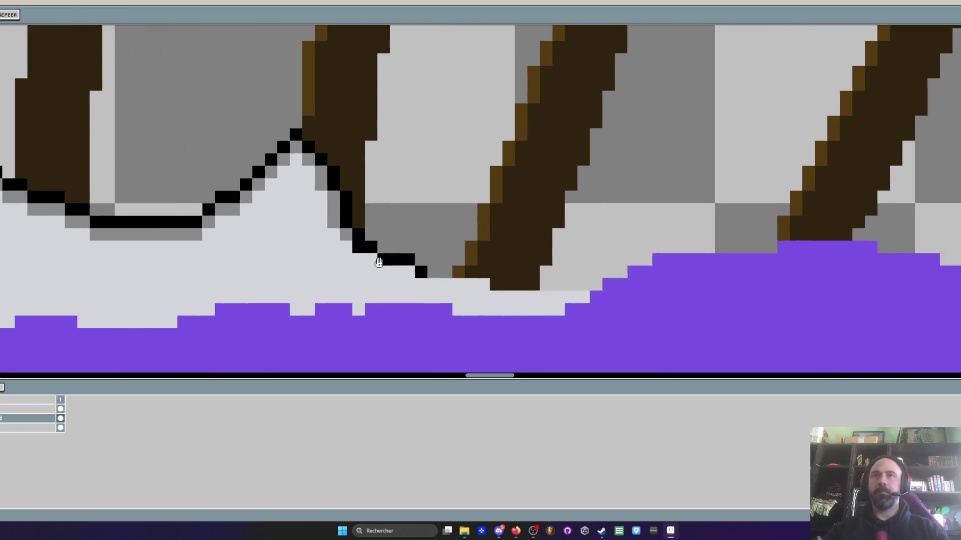
pyautogui.moveTo(272, 268)
pyautogui.mouseDown()
pyautogui.moveTo(415, 288)
pyautogui.moveTo(515, 286)
pyautogui.mouseUp()
pyautogui.scroll(-2, 515, 286)
pyautogui.scroll(2, 496, 248)
pyautogui.press('alt')
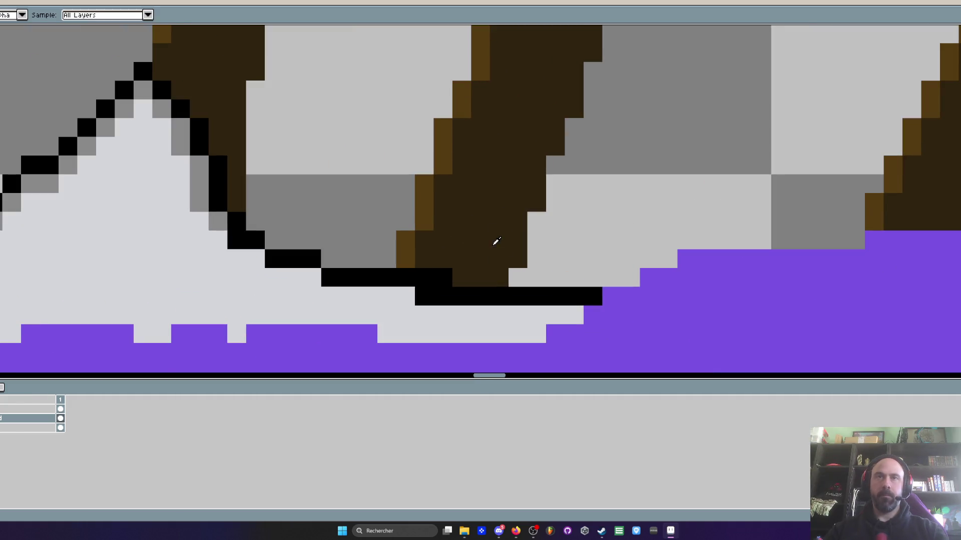
pyautogui.scroll(1, 481, 232)
pyautogui.scroll(-3, 397, 290)
pyautogui.scroll(-2, 447, 268)
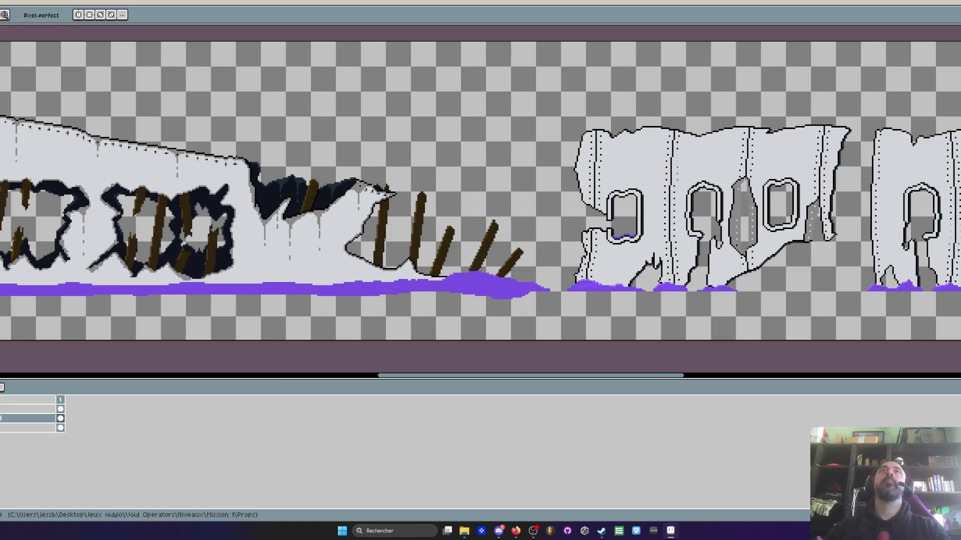
pyautogui.scroll(-2, 447, 268)
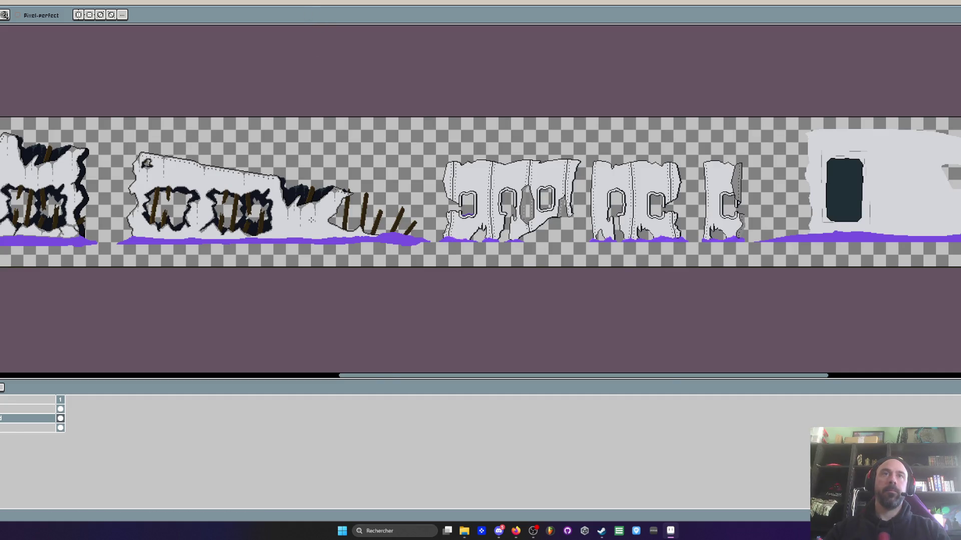
pyautogui.scroll(2, 286, 207)
pyautogui.scroll(1, 285, 204)
pyautogui.scroll(1, 297, 177)
pyautogui.scroll(-2, 298, 177)
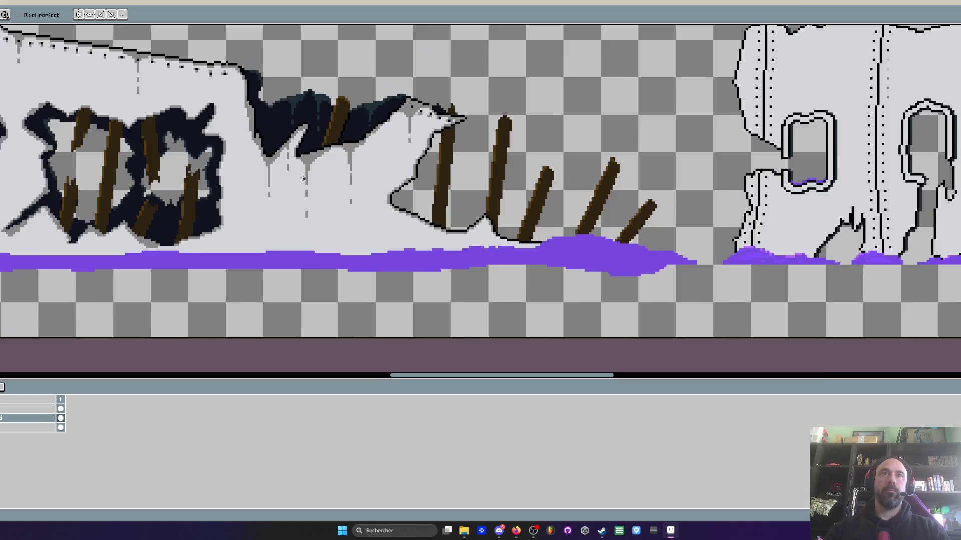
pyautogui.scroll(-2, 298, 177)
pyautogui.scroll(1, 360, 185)
pyautogui.moveTo(360, 184); pyautogui.dragTo(443, 187)
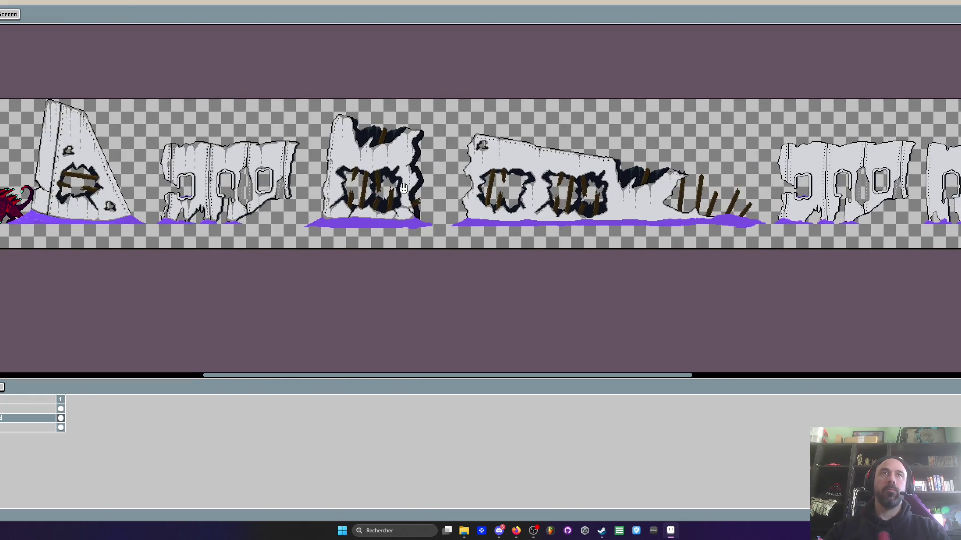
pyautogui.scroll(3, 80, 171)
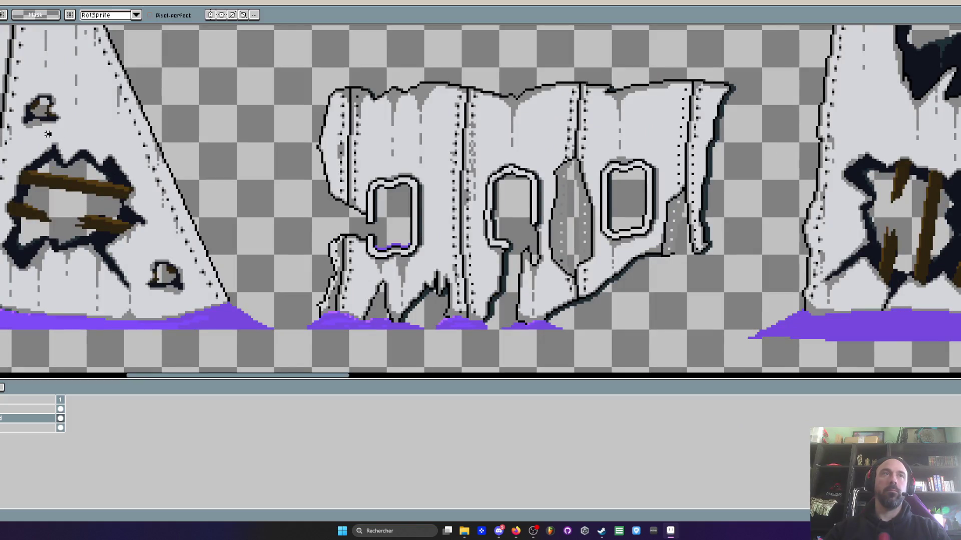
pyautogui.scroll(-3, 45, 151)
pyautogui.moveTo(612, 197); pyautogui.dragTo(334, 188)
pyautogui.scroll(3, 295, 188)
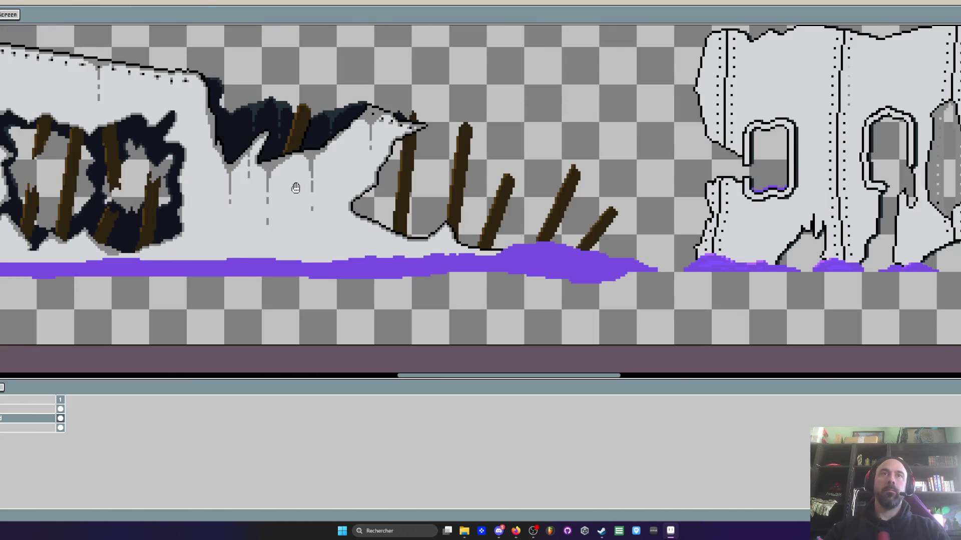
pyautogui.scroll(1, 272, 194)
pyautogui.scroll(1, 277, 193)
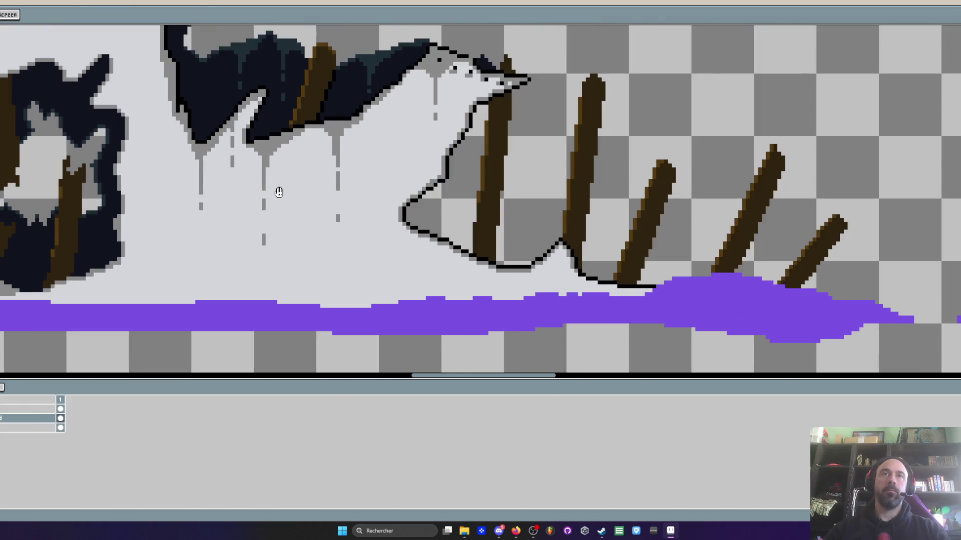
pyautogui.moveTo(278, 193); pyautogui.dragTo(345, 194)
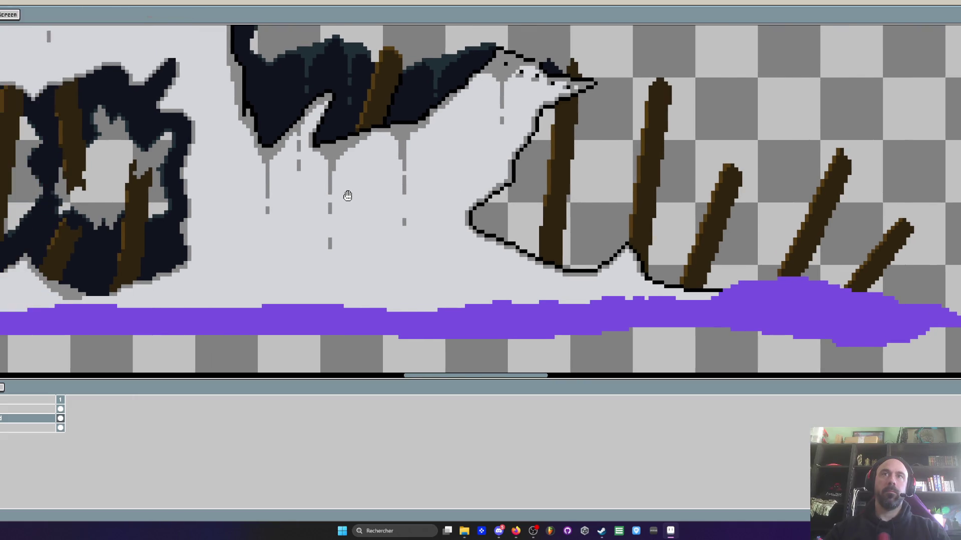
# - Sample the brown plank colour and extend the plank down across the hull
pyautogui.press('i')
pyautogui.click(653, 175)
pyautogui.press('b')
pyautogui.moveTo(356, 171)
pyautogui.mouseDown()
pyautogui.moveTo(370, 133)
pyautogui.moveTo(322, 284)
pyautogui.mouseUp()
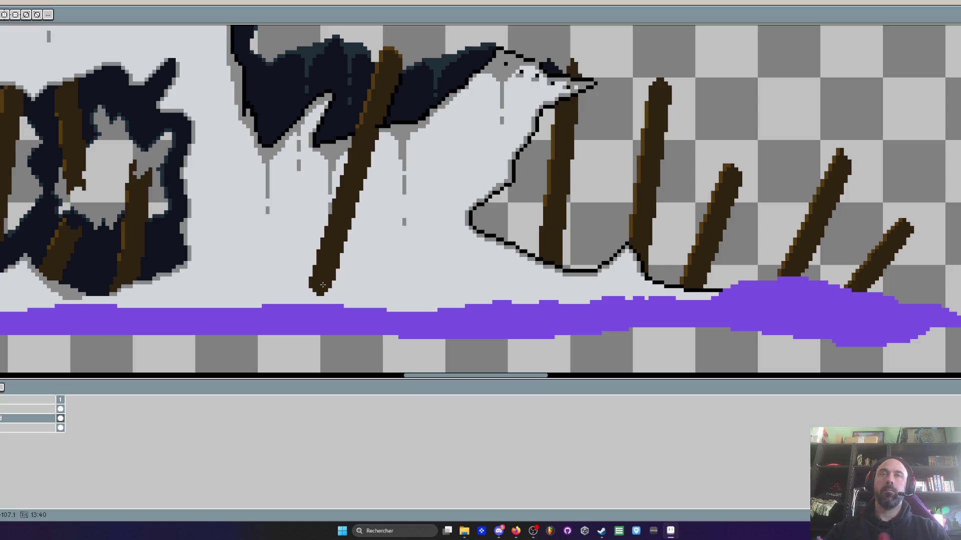
pyautogui.scroll(-1, 322, 285)
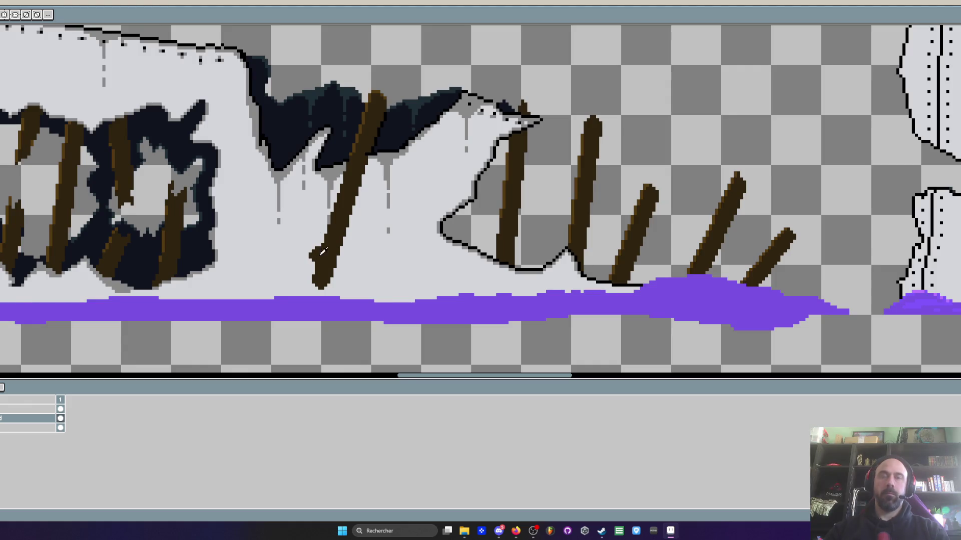
pyautogui.scroll(2, 285, 199)
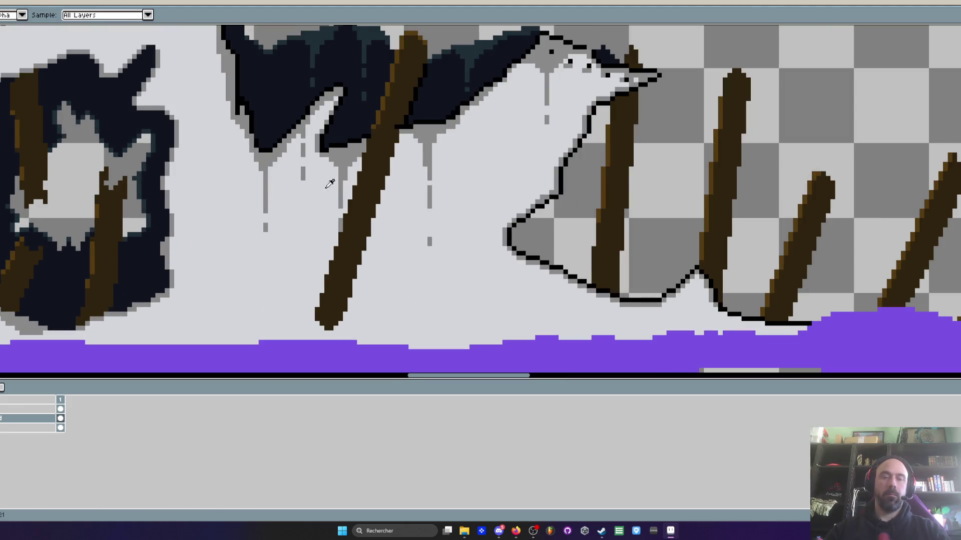
pyautogui.hotkey('ctrl', 'space')
pyautogui.press('Escape')
pyautogui.scroll(1, 346, 122)
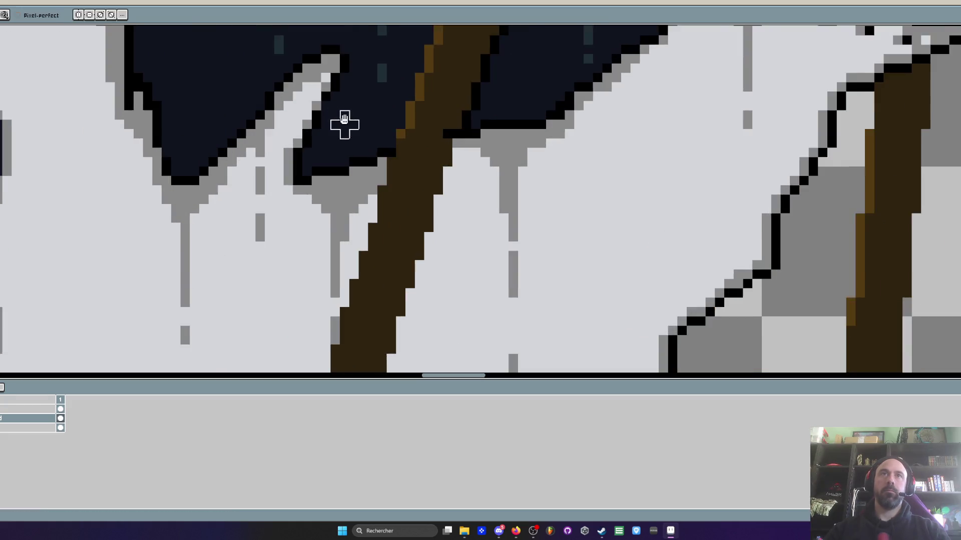
pyautogui.scroll(-2, 338, 135)
pyautogui.scroll(-1, 330, 150)
pyautogui.scroll(1, 316, 171)
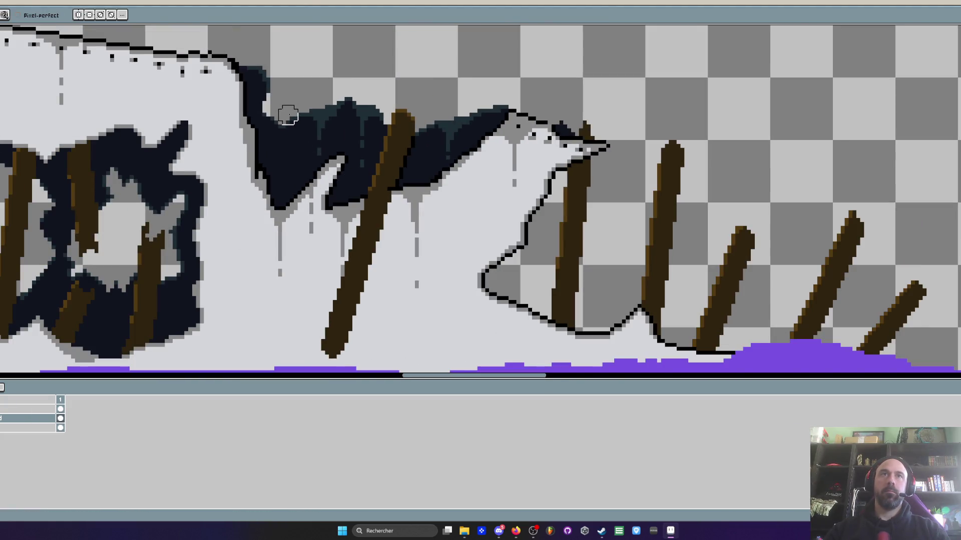
# - Erase vertical and diagonal strips of the dark tear to break it into jagged shards
pyautogui.moveTo(285, 113); pyautogui.dragTo(292, 338)
pyautogui.moveTo(311, 263); pyautogui.dragTo(368, 102)
pyautogui.moveTo(433, 111); pyautogui.dragTo(408, 322)
pyautogui.moveTo(406, 224); pyautogui.dragTo(483, 106)
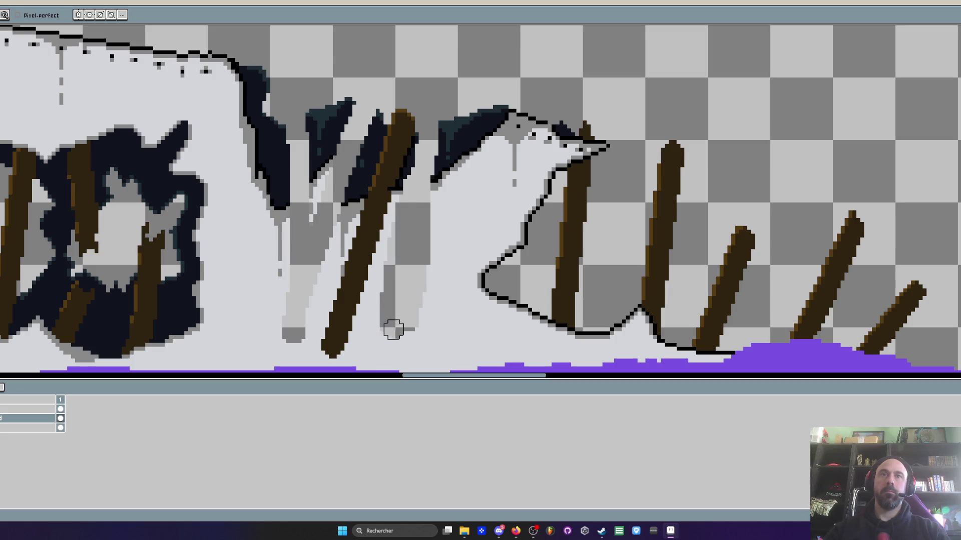
pyautogui.scroll(-2, 483, 107)
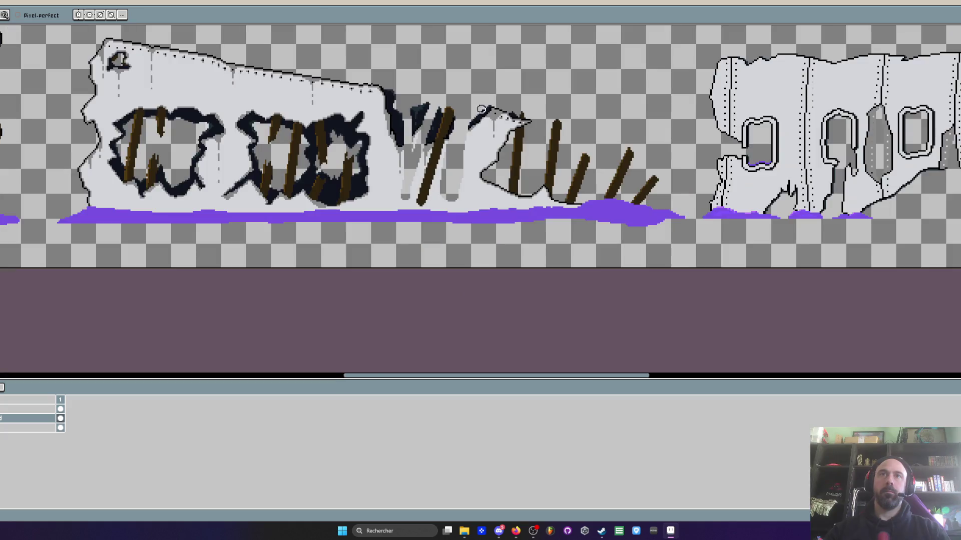
pyautogui.scroll(1, 466, 151)
pyautogui.scroll(1, 465, 150)
pyautogui.scroll(1, 466, 86)
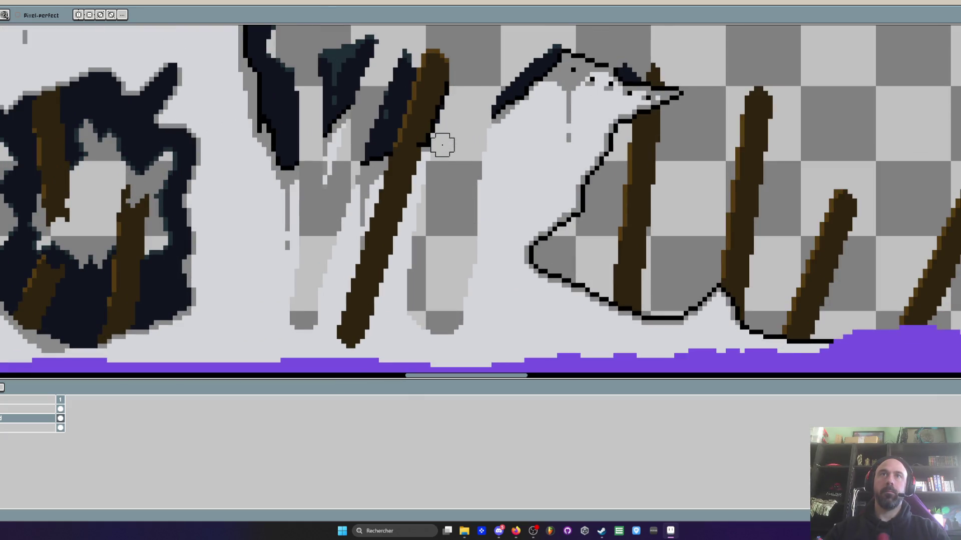
pyautogui.scroll(-1, 440, 172)
pyautogui.scroll(1, 451, 195)
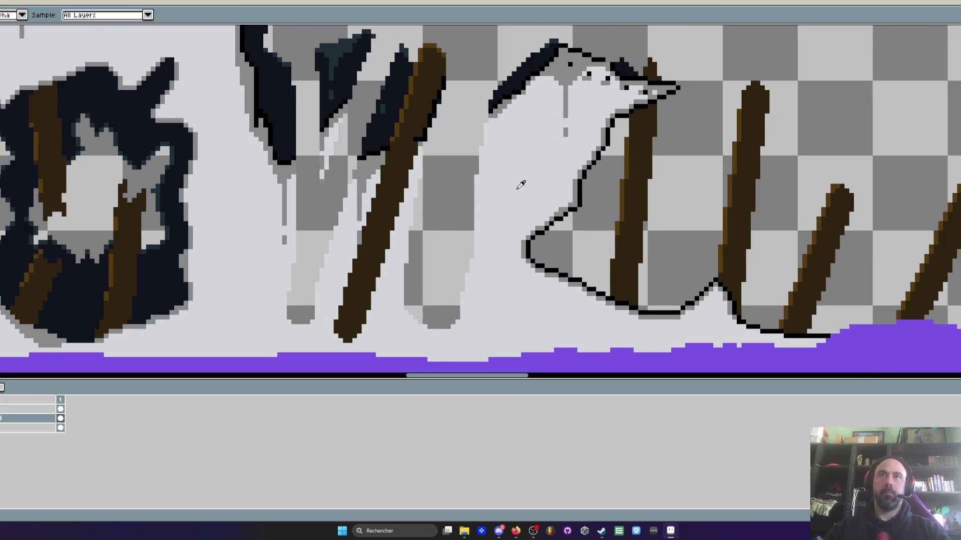
# - Try light grey over the gap, erase the dark blobs beside the plank, then undo the grey stroke
pyautogui.moveTo(483, 138); pyautogui.dragTo(449, 329)
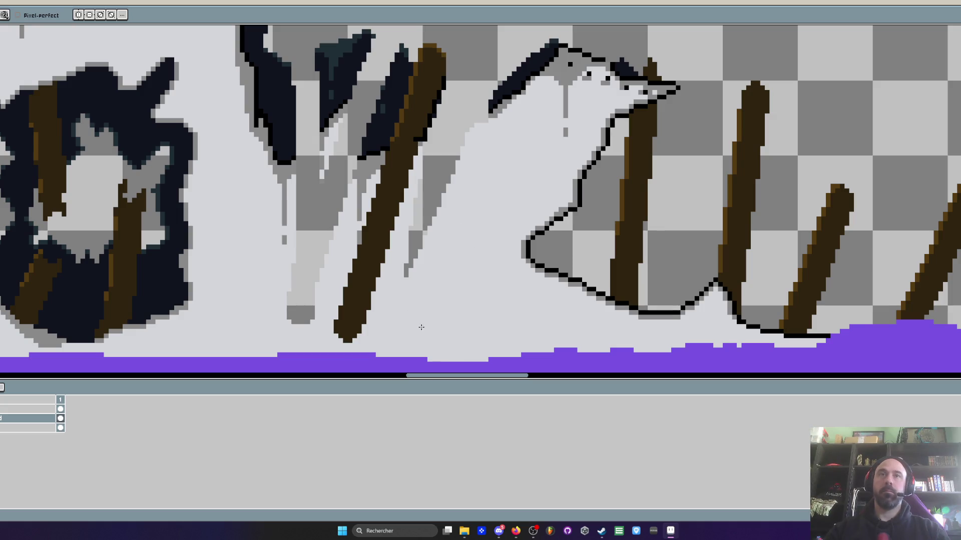
pyautogui.scroll(-1, 331, 325)
pyautogui.moveTo(330, 181); pyautogui.dragTo(339, 120)
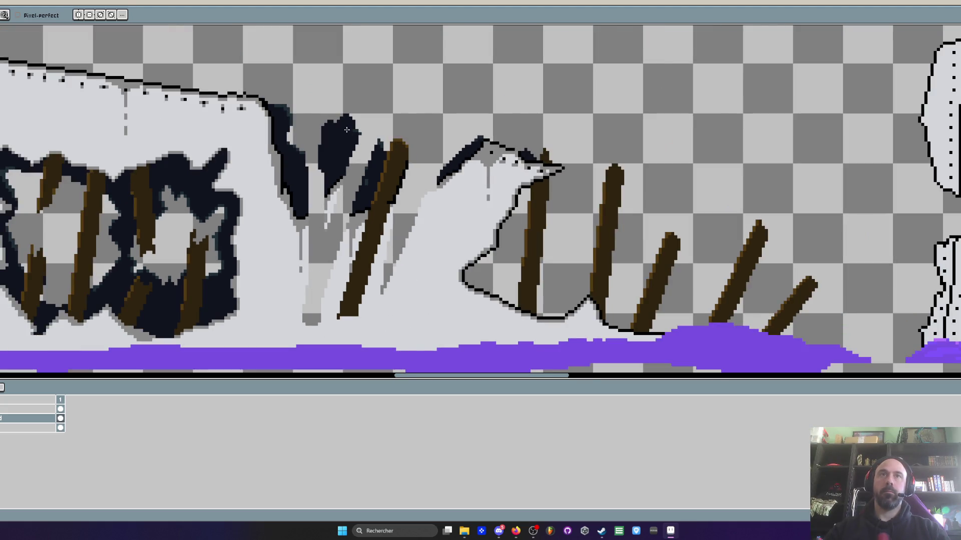
pyautogui.scroll(1, 278, 131)
pyautogui.scroll(1, 277, 131)
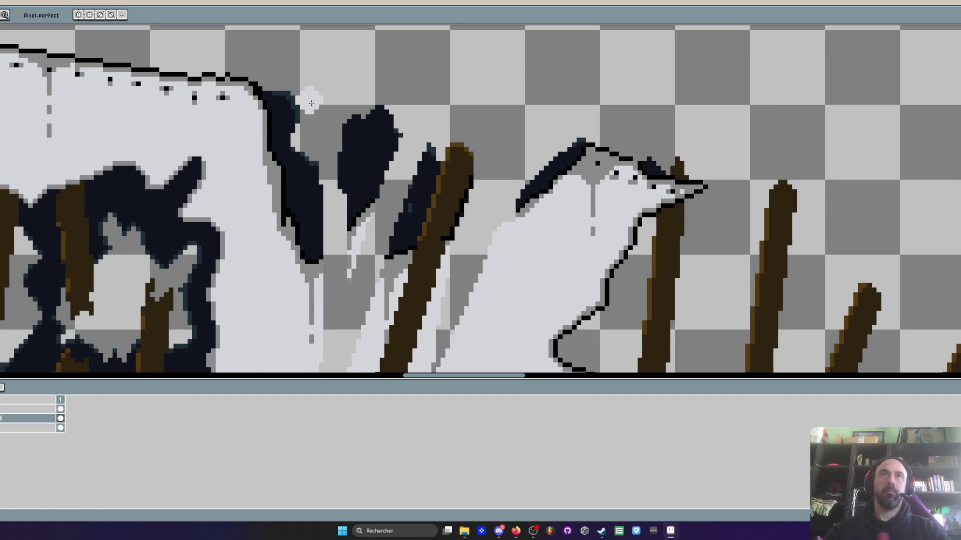
pyautogui.moveTo(349, 241)
pyautogui.mouseDown()
pyautogui.moveTo(373, 99)
pyautogui.moveTo(376, 210)
pyautogui.mouseUp()
pyautogui.moveTo(212, 308); pyautogui.dragTo(273, 152)
pyautogui.hotkey('ctrl', 'z')
# - Repaint grey shading along the plank, turning the dark edge and navy pixels grey
pyautogui.moveTo(375, 98)
pyautogui.mouseDown()
pyautogui.moveTo(356, 192)
pyautogui.moveTo(365, 262)
pyautogui.moveTo(351, 120)
pyautogui.moveTo(379, 102)
pyautogui.mouseUp()
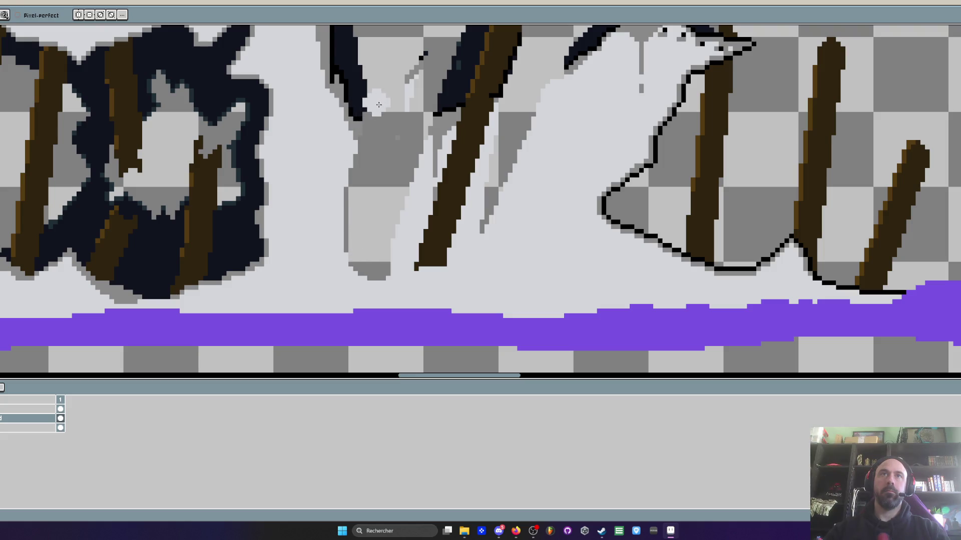
pyautogui.moveTo(416, 57)
pyautogui.mouseDown()
pyautogui.moveTo(444, 82)
pyautogui.moveTo(398, 274)
pyautogui.mouseUp()
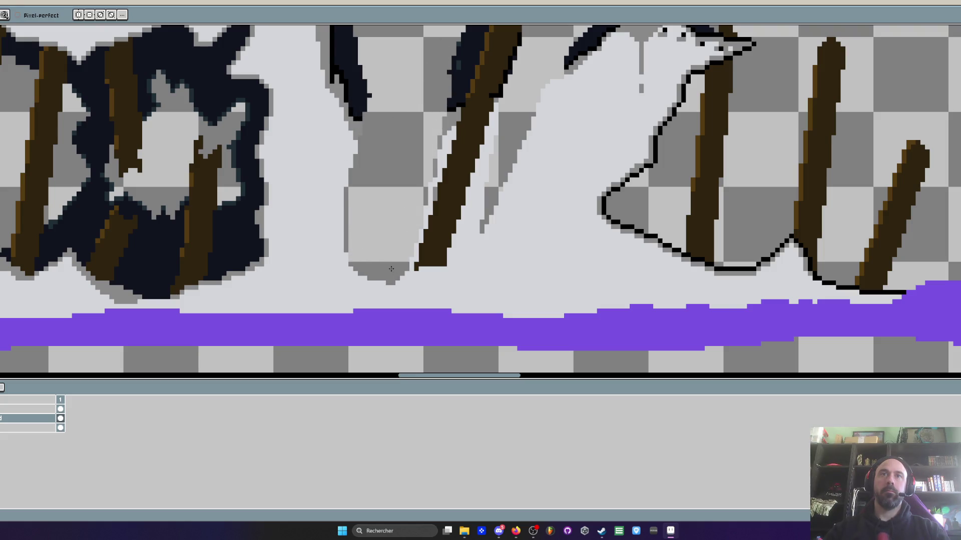
pyautogui.scroll(-1, 406, 189)
pyautogui.scroll(1, 436, 128)
pyautogui.moveTo(451, 70); pyautogui.dragTo(413, 248)
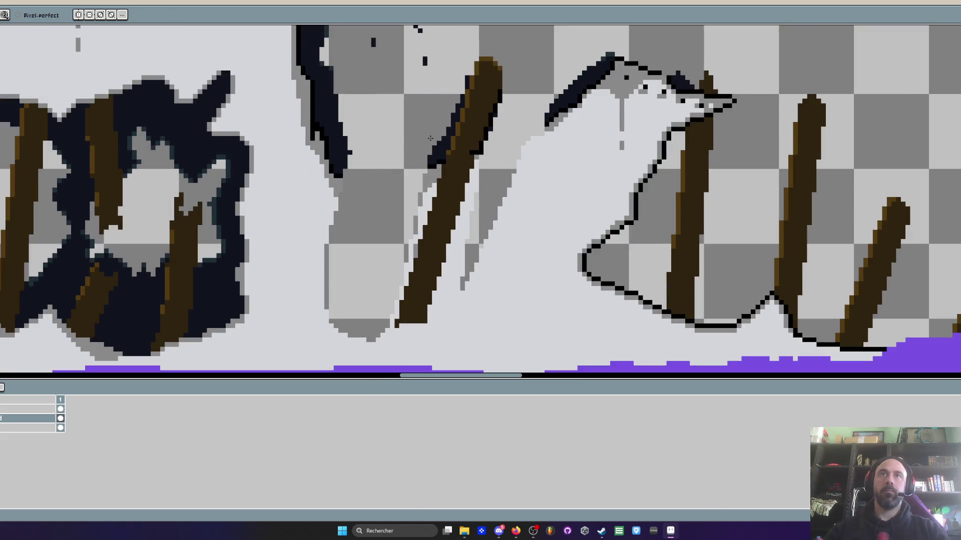
pyautogui.scroll(2, 414, 165)
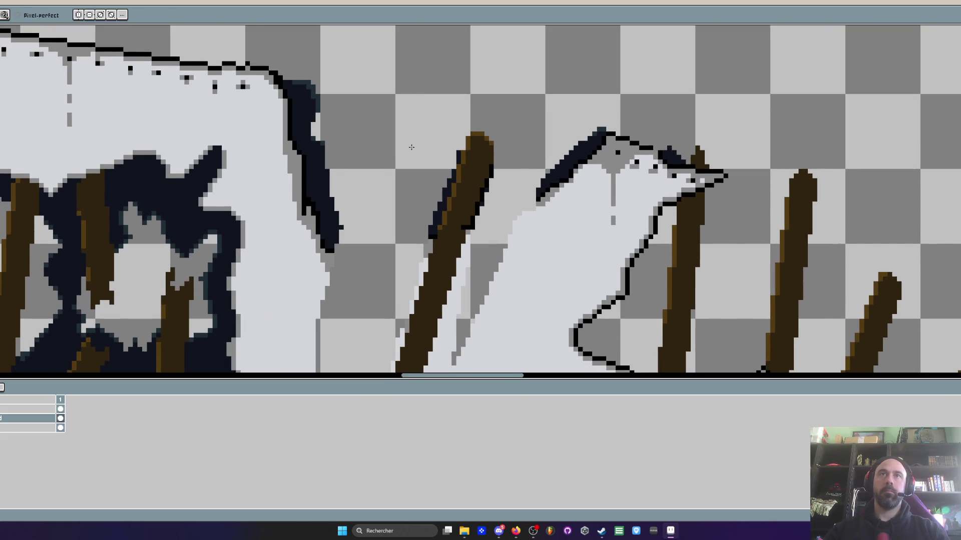
pyautogui.scroll(-1, 411, 148)
pyautogui.scroll(2, 496, 178)
pyautogui.scroll(-2, 496, 178)
pyautogui.moveTo(465, 207)
pyautogui.mouseDown()
pyautogui.moveTo(456, 124)
pyautogui.moveTo(377, 235)
pyautogui.moveTo(379, 169)
pyautogui.moveTo(410, 130)
pyautogui.mouseUp()
pyautogui.scroll(3, 484, 164)
pyautogui.scroll(-1, 481, 166)
pyautogui.scroll(-1, 421, 128)
pyautogui.scroll(1, 467, 117)
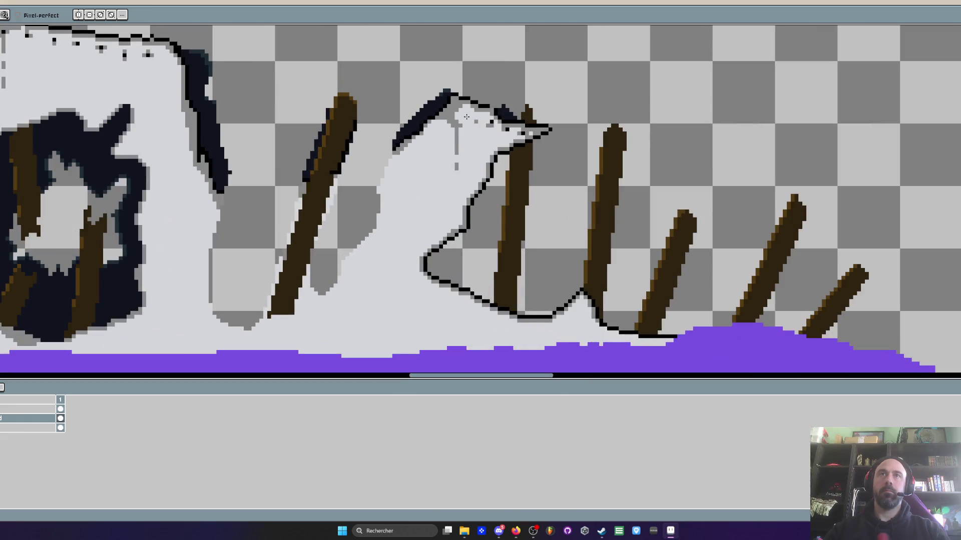
pyautogui.scroll(-1, 466, 116)
pyautogui.scroll(-1, 466, 116)
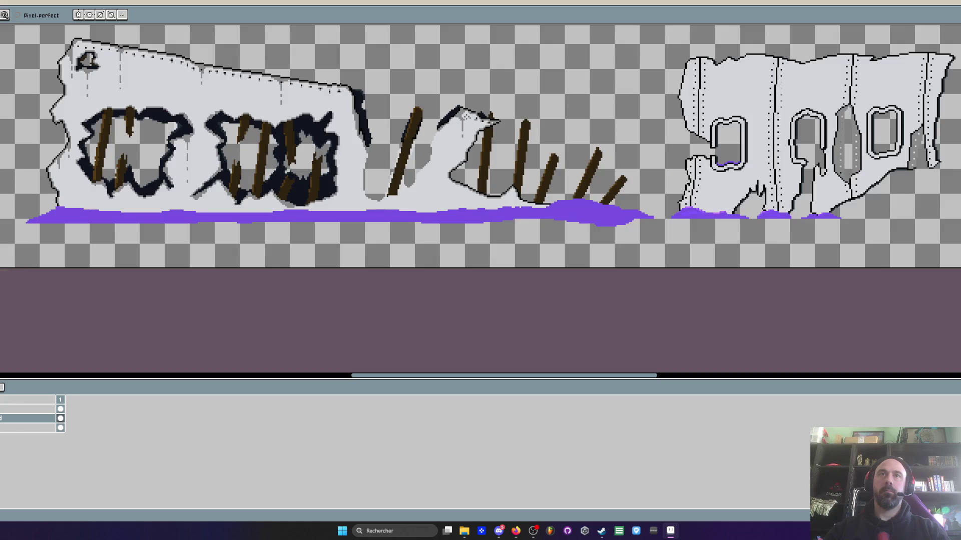
pyautogui.scroll(-1, 370, 156)
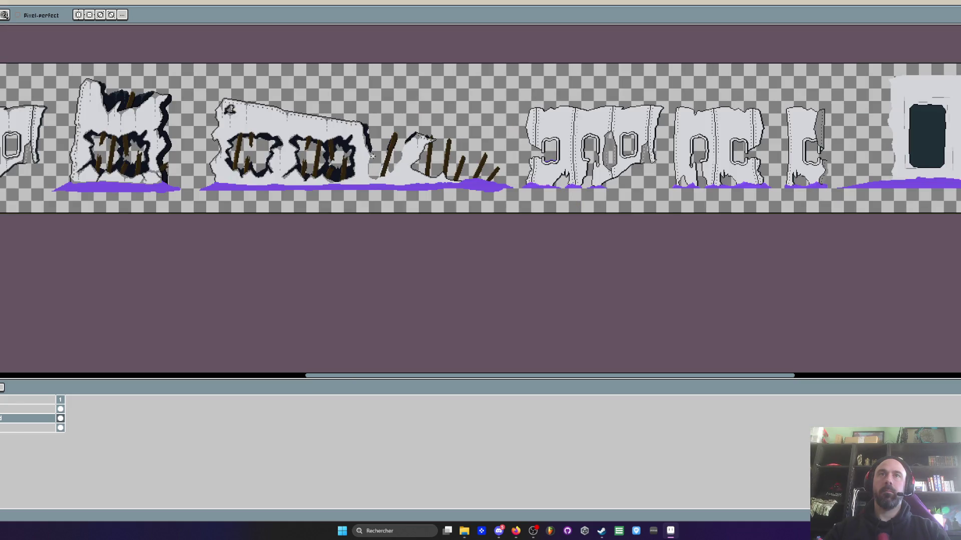
pyautogui.scroll(2, 392, 176)
pyautogui.scroll(2, 402, 182)
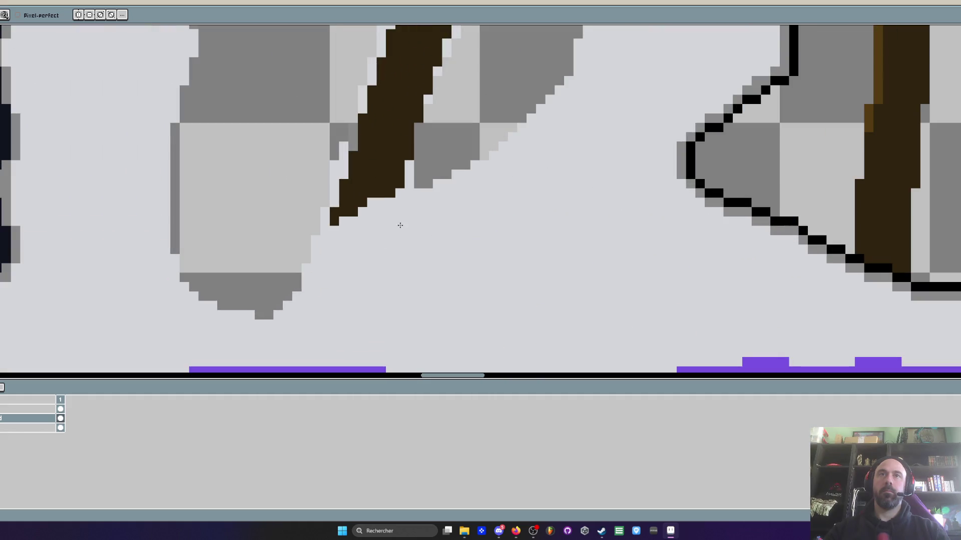
pyautogui.scroll(-2, 341, 287)
pyautogui.scroll(-1, 339, 279)
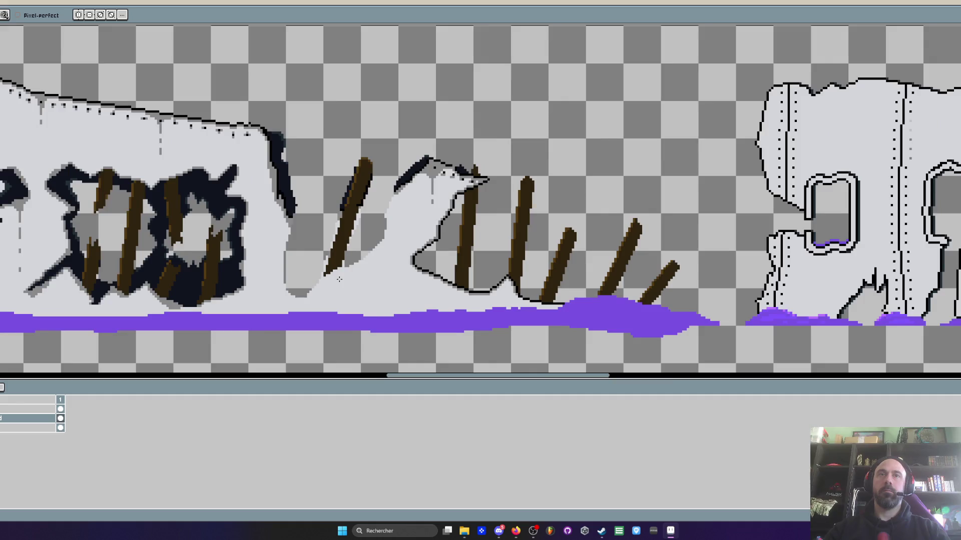
pyautogui.scroll(-1, 375, 248)
pyautogui.scroll(-1, 419, 212)
# - Marquee-select the wall sprites and slide them left to close the gap in the strip
pyautogui.press('b')
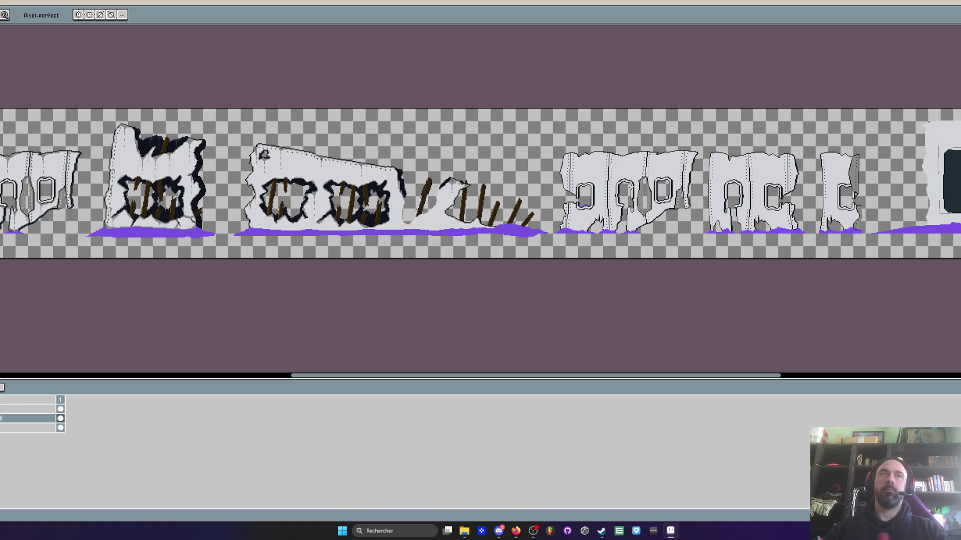
pyautogui.press('m')
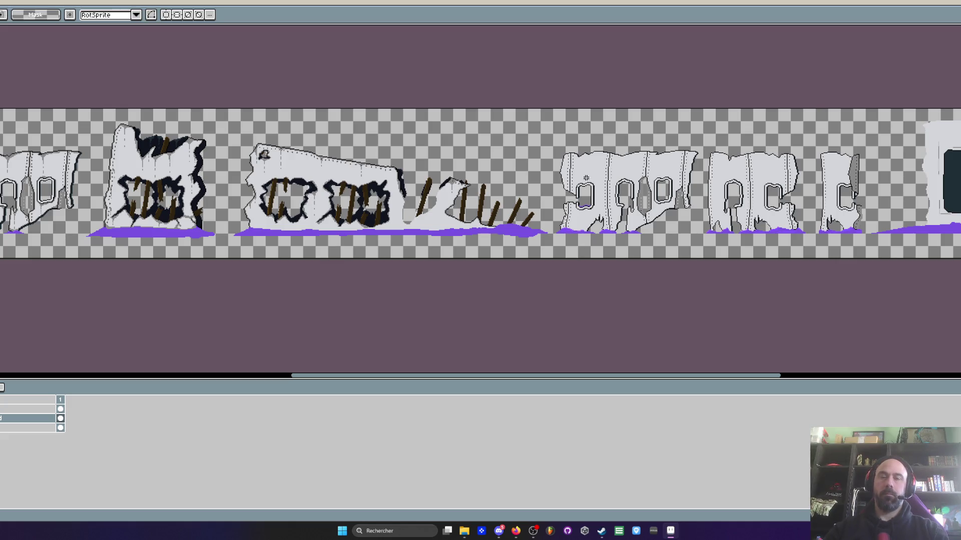
pyautogui.moveTo(553, 135); pyautogui.dragTo(699, 250)
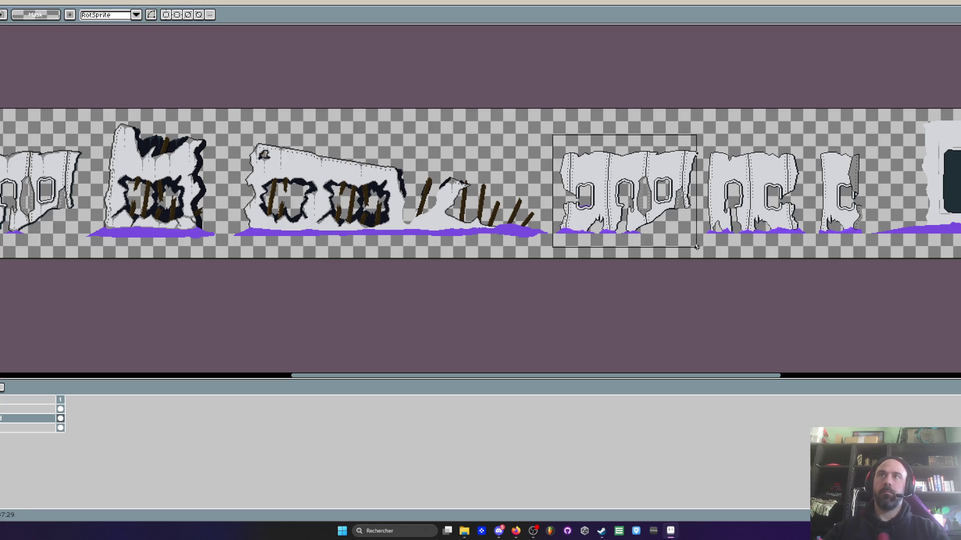
pyautogui.press('Delete')
pyautogui.scroll(-1, 700, 250)
pyautogui.moveTo(655, 152); pyautogui.dragTo(957, 225)
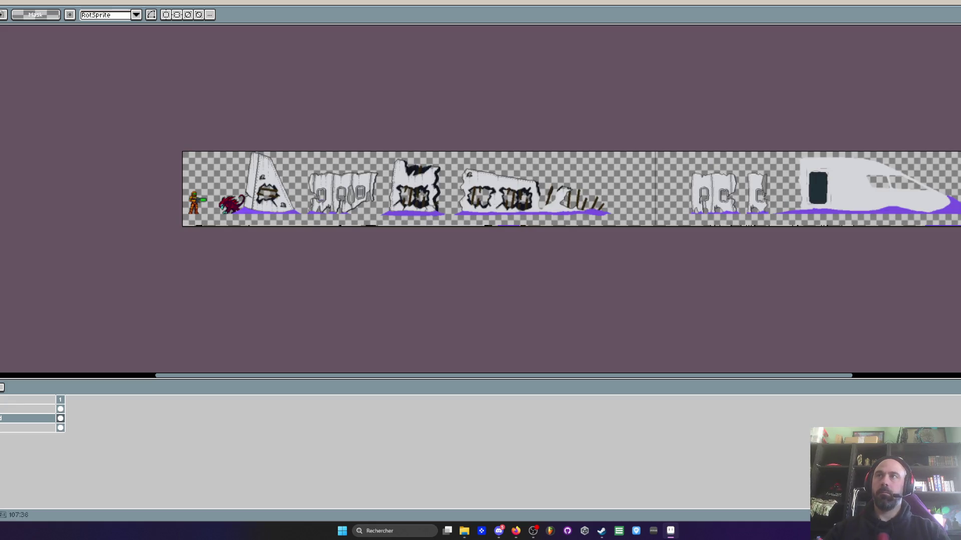
pyautogui.scroll(1, 743, 186)
pyautogui.scroll(1, 744, 187)
pyautogui.moveTo(732, 255); pyautogui.dragTo(454, 256)
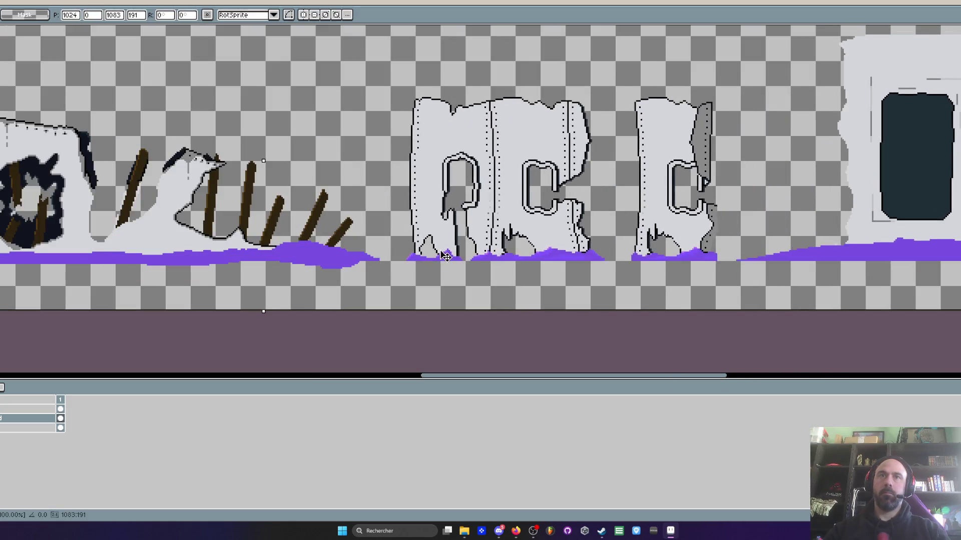
pyautogui.scroll(-2, 454, 256)
pyautogui.scroll(1, 473, 145)
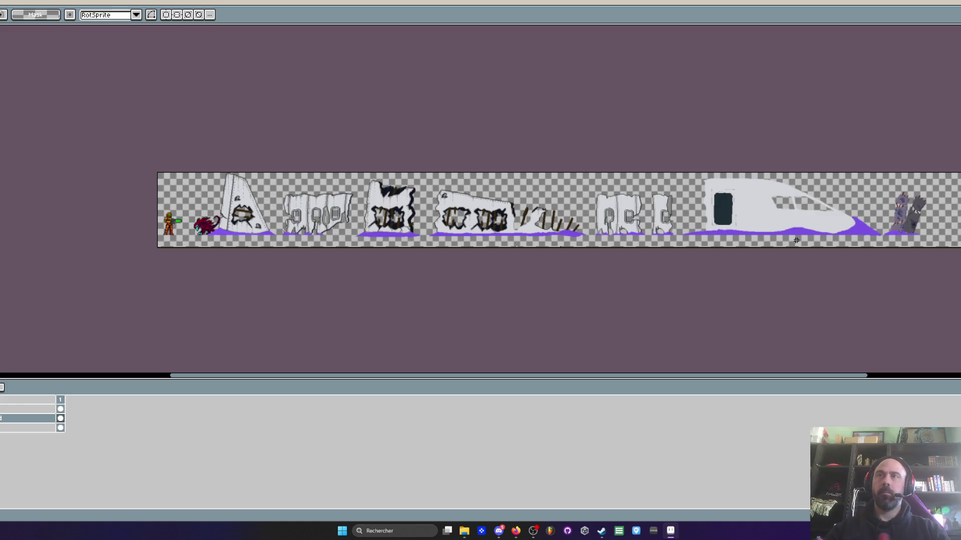
pyautogui.scroll(2, 851, 236)
pyautogui.scroll(-1, 913, 214)
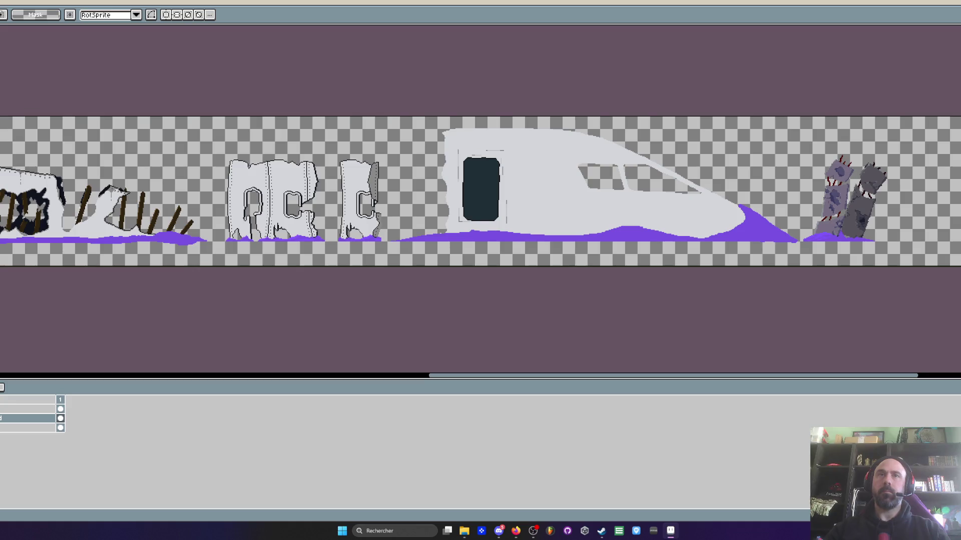
pyautogui.scroll(1, 487, 192)
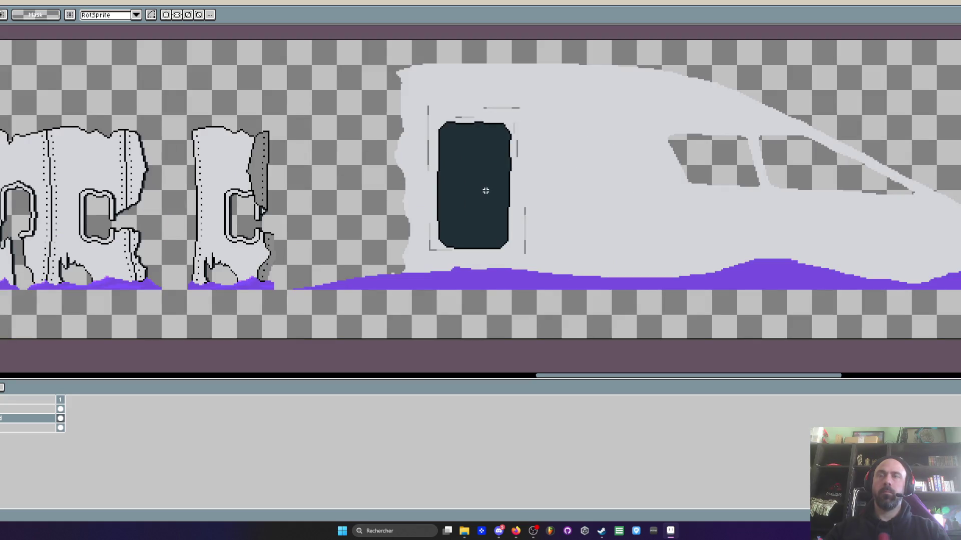
pyautogui.moveTo(486, 191); pyautogui.dragTo(465, 188)
pyautogui.hscroll(-1, 443, 189)
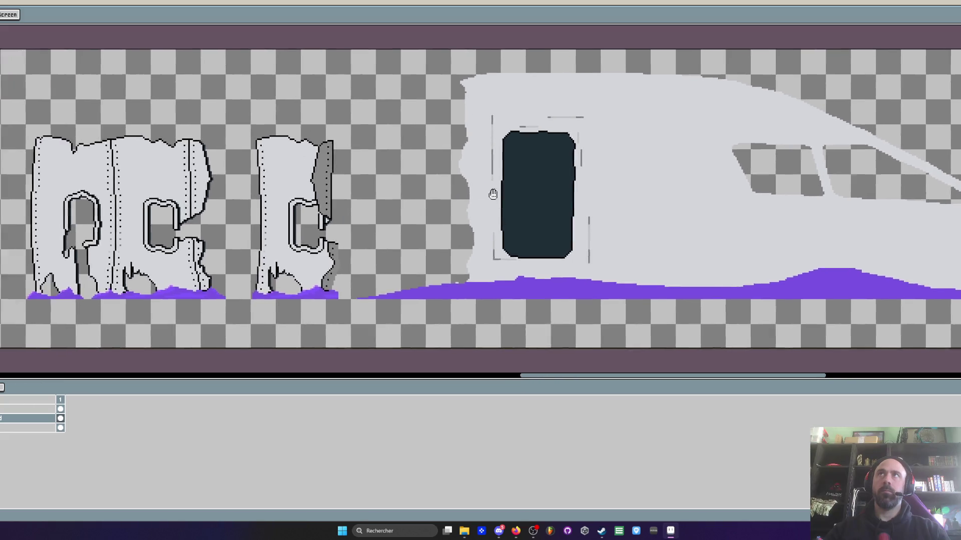
pyautogui.hscroll(-3, 473, 192)
pyautogui.hscroll(-3, 503, 195)
pyautogui.hscroll(-3, 536, 200)
pyautogui.scroll(-1, 539, 200)
pyautogui.hscroll(-3, 484, 199)
pyautogui.scroll(1, 476, 196)
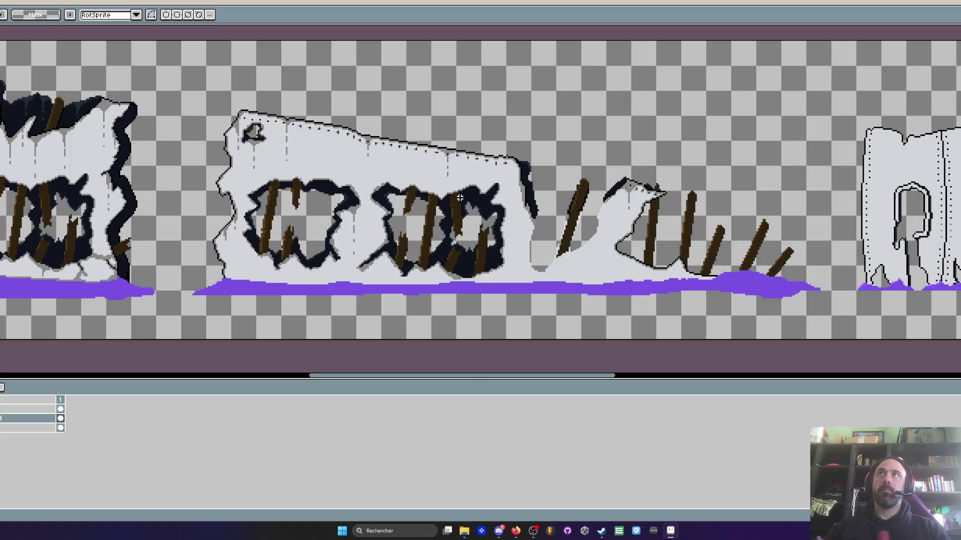
pyautogui.scroll(-1, 460, 197)
pyautogui.scroll(1, 461, 198)
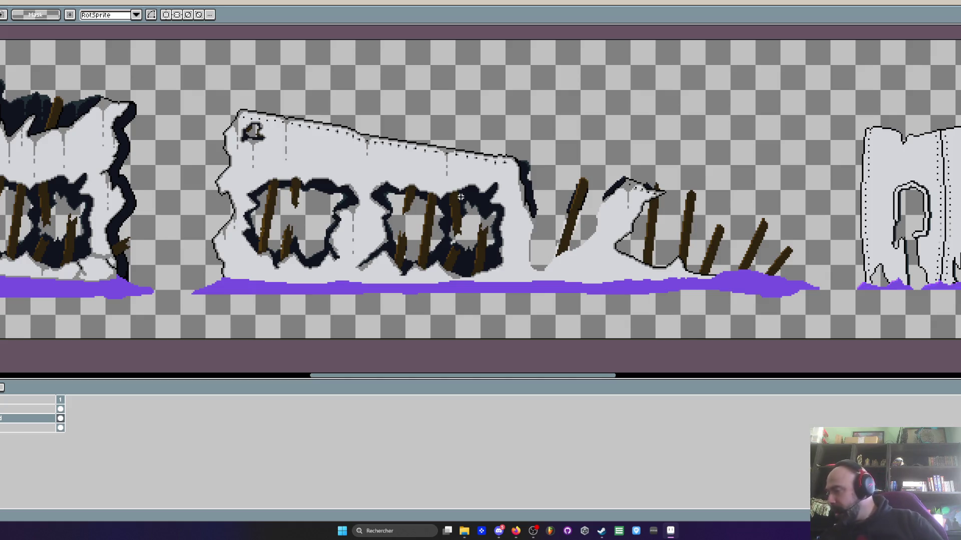
pyautogui.scroll(-3, 460, 195)
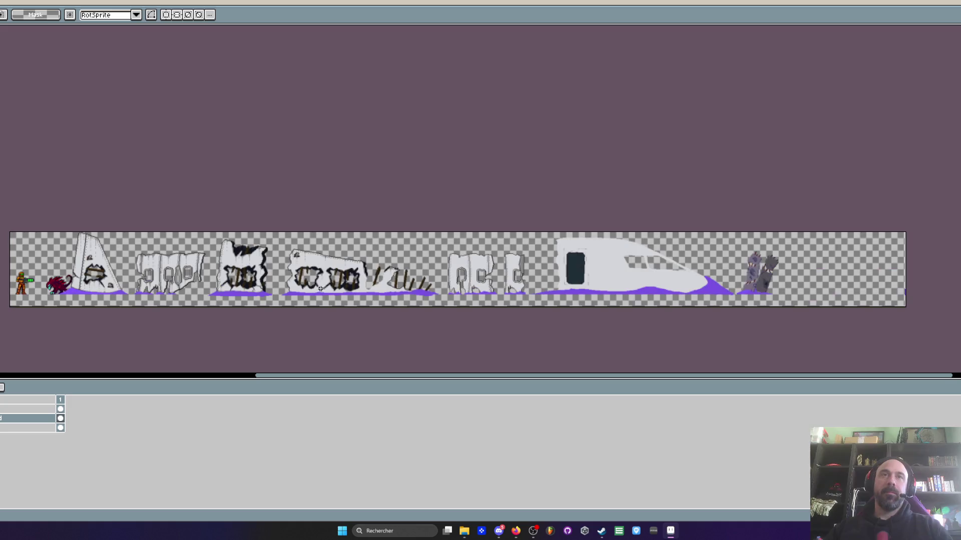
pyautogui.scroll(4, 365, 229)
pyautogui.scroll(-1, 363, 222)
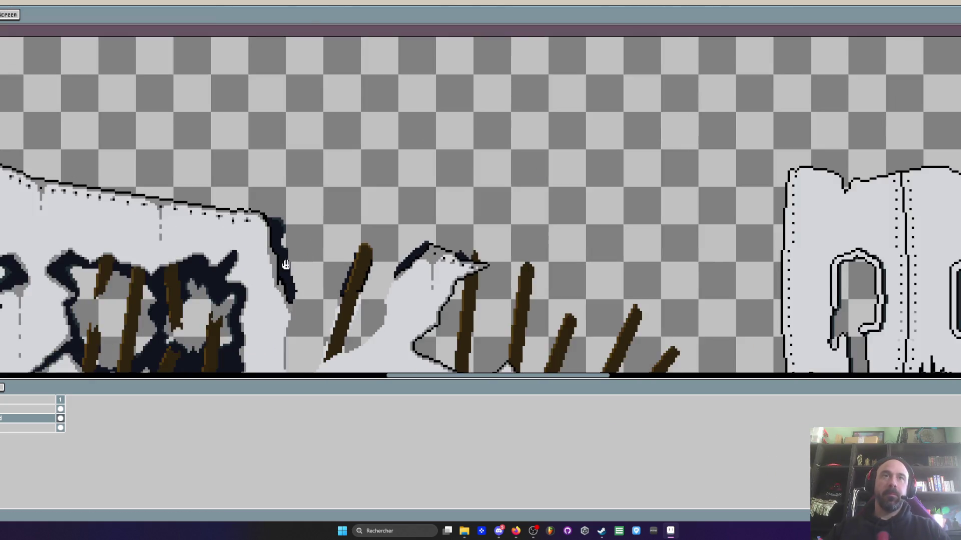
pyautogui.scroll(3, 253, 176)
pyautogui.scroll(2, 265, 187)
pyautogui.scroll(-2, 264, 187)
# - Paint a dark navy stroke down the hull edge, then cover stray navy pixels with light grey
pyautogui.press('i')
pyautogui.scroll(2, 263, 187)
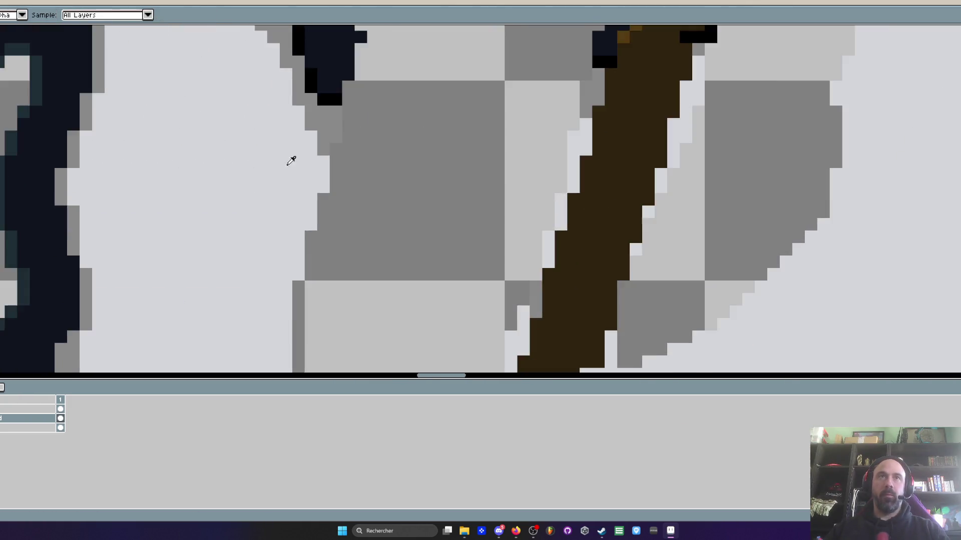
pyautogui.scroll(-2, 290, 158)
pyautogui.scroll(1, 298, 122)
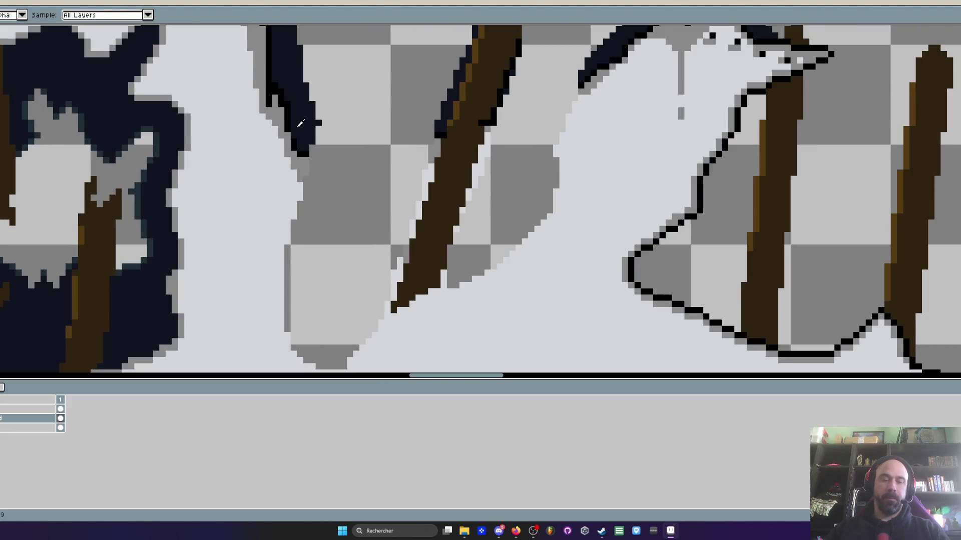
pyautogui.press('b')
pyautogui.moveTo(290, 124); pyautogui.dragTo(301, 332)
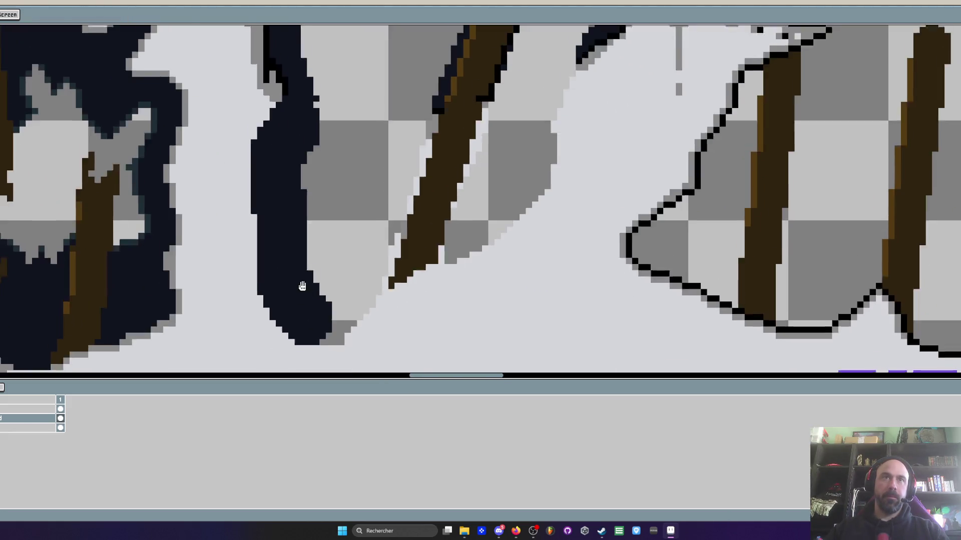
pyautogui.scroll(-3, 302, 332)
pyautogui.scroll(2, 251, 203)
pyautogui.scroll(1, 251, 203)
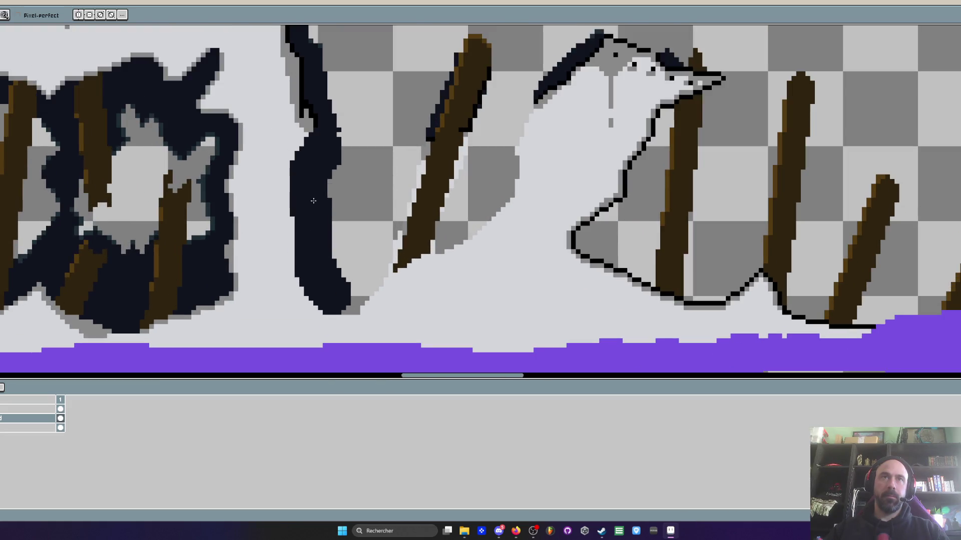
pyautogui.moveTo(312, 181); pyautogui.dragTo(335, 186)
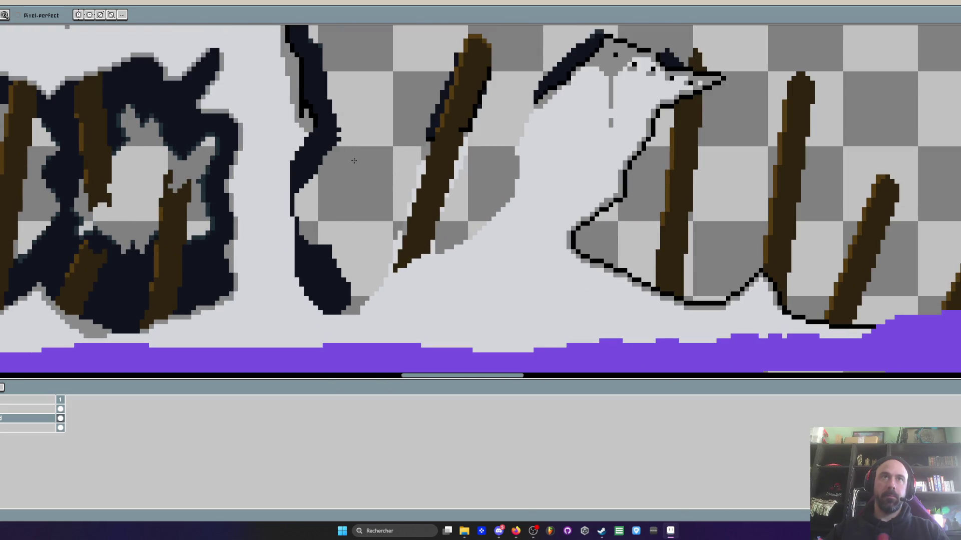
pyautogui.scroll(1, 199, 216)
pyautogui.scroll(1, 224, 194)
pyautogui.moveTo(223, 194); pyautogui.dragTo(248, 239)
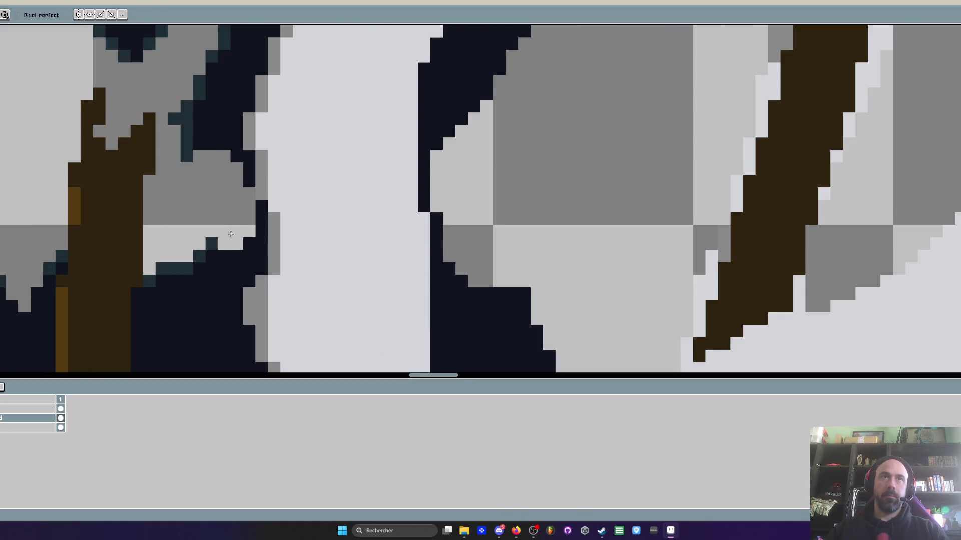
pyautogui.moveTo(225, 187); pyautogui.dragTo(253, 223)
pyautogui.click(200, 257)
pyautogui.moveTo(188, 157); pyautogui.dragTo(189, 140)
pyautogui.scroll(-2, 190, 140)
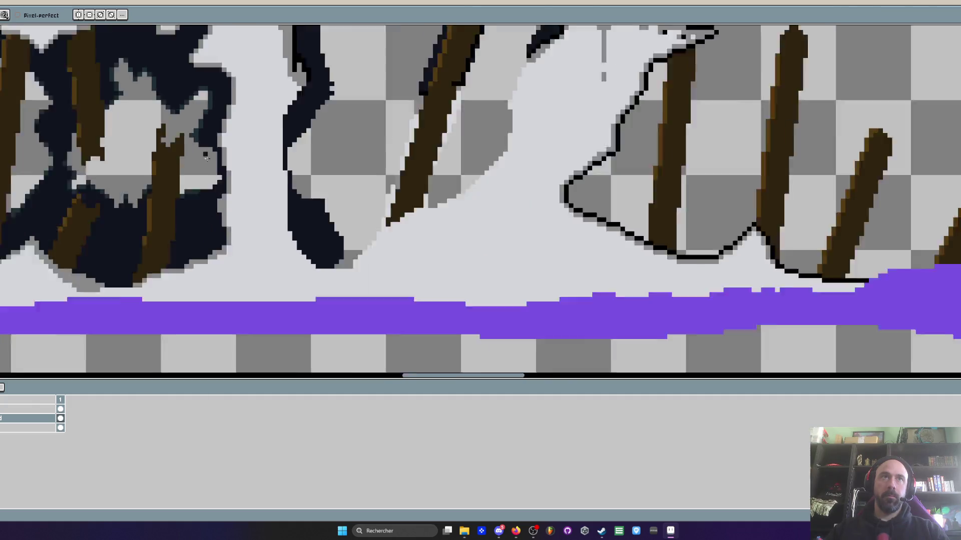
pyautogui.scroll(1, 202, 143)
pyautogui.scroll(-1, 194, 137)
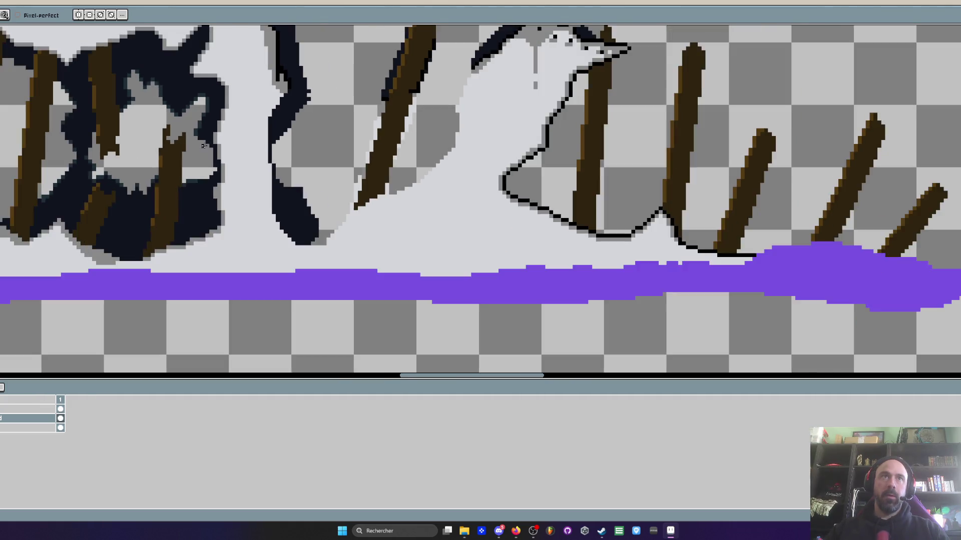
pyautogui.scroll(3, 200, 157)
pyautogui.scroll(2, 199, 176)
# - Resample a colour and extend the dark outline up into the grey area by the first stick
pyautogui.press('i')
pyautogui.scroll(-2, 203, 274)
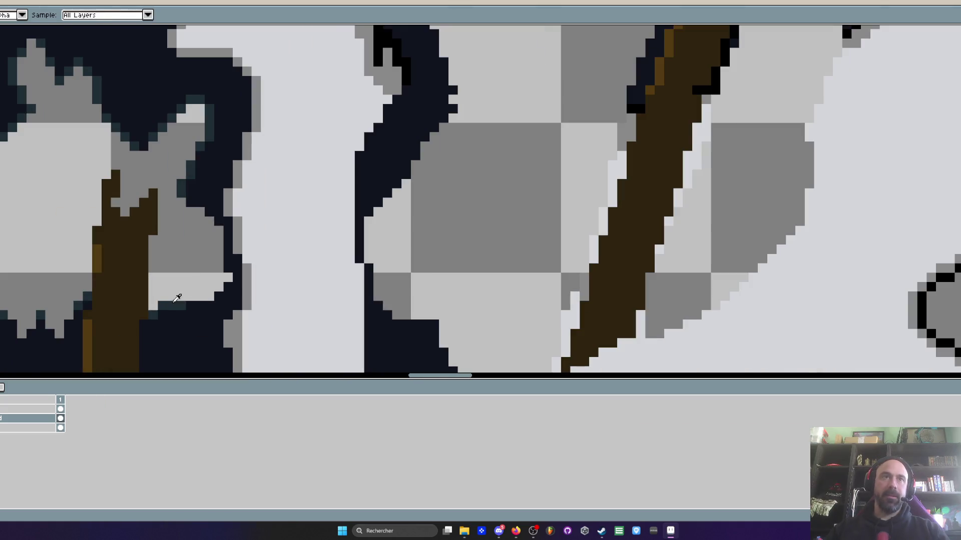
pyautogui.scroll(2, 180, 297)
pyautogui.press('b')
pyautogui.scroll(1, 215, 313)
pyautogui.scroll(-3, 215, 313)
pyautogui.scroll(-1, 276, 115)
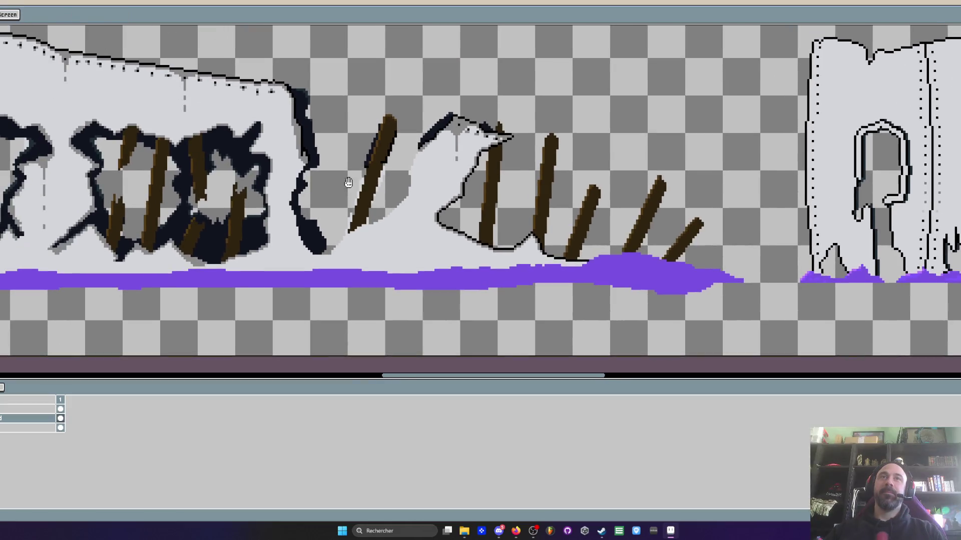
pyautogui.scroll(3, 324, 180)
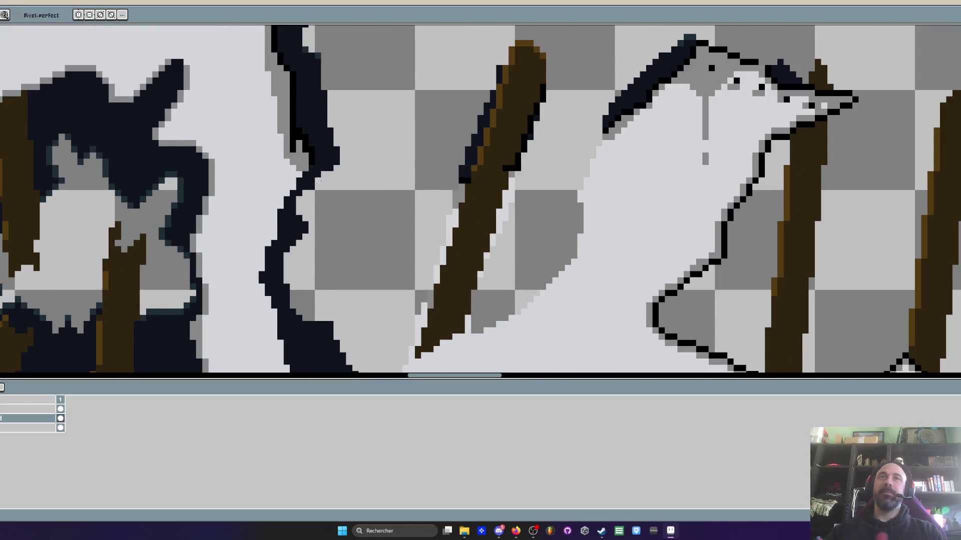
pyautogui.scroll(-1, 317, 180)
pyautogui.scroll(2, 335, 173)
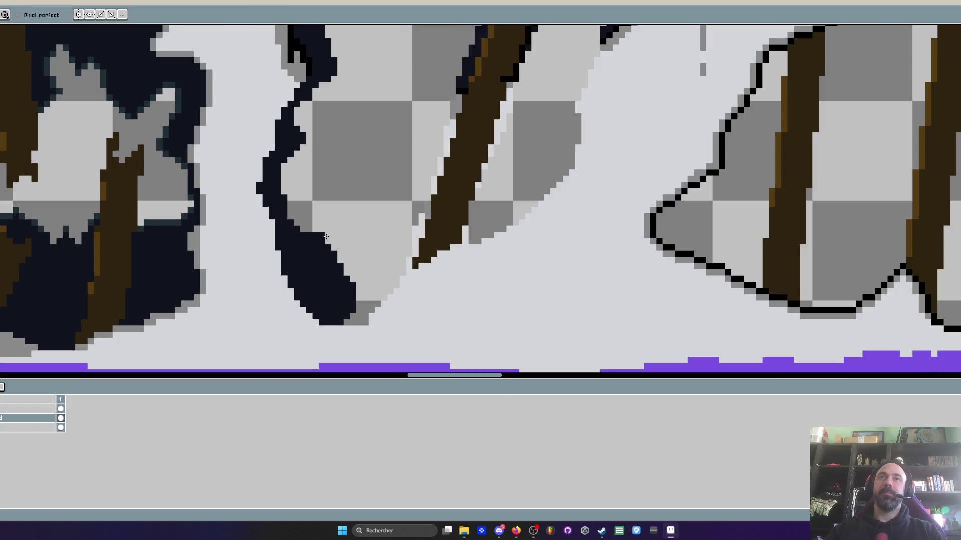
pyautogui.scroll(2, 360, 308)
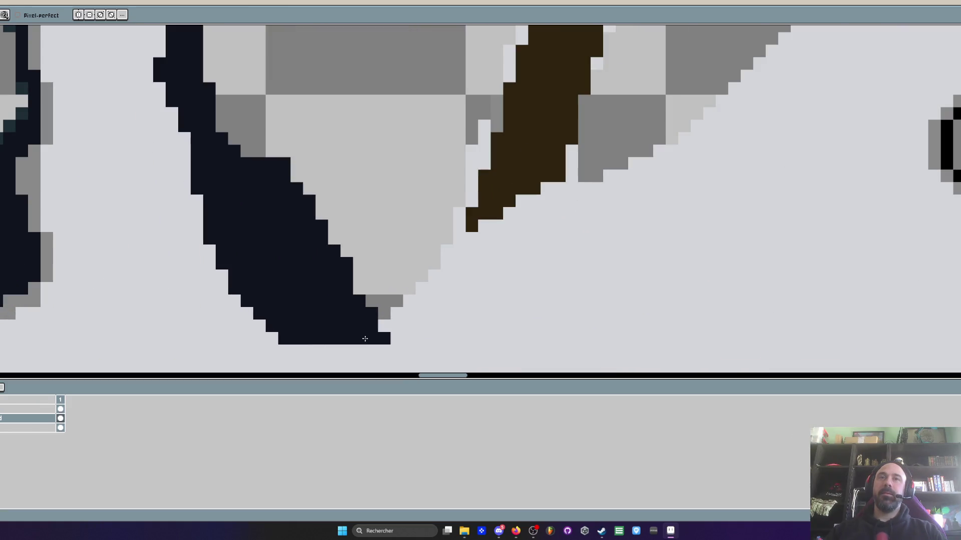
pyautogui.scroll(-2, 402, 328)
pyautogui.scroll(1, 389, 320)
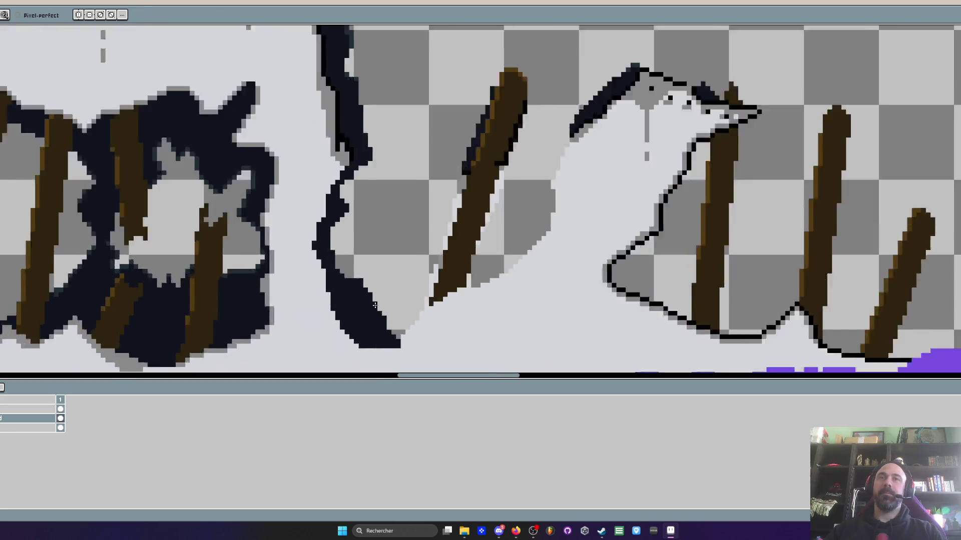
pyautogui.scroll(1, 368, 293)
pyautogui.moveTo(357, 266); pyautogui.dragTo(356, 271)
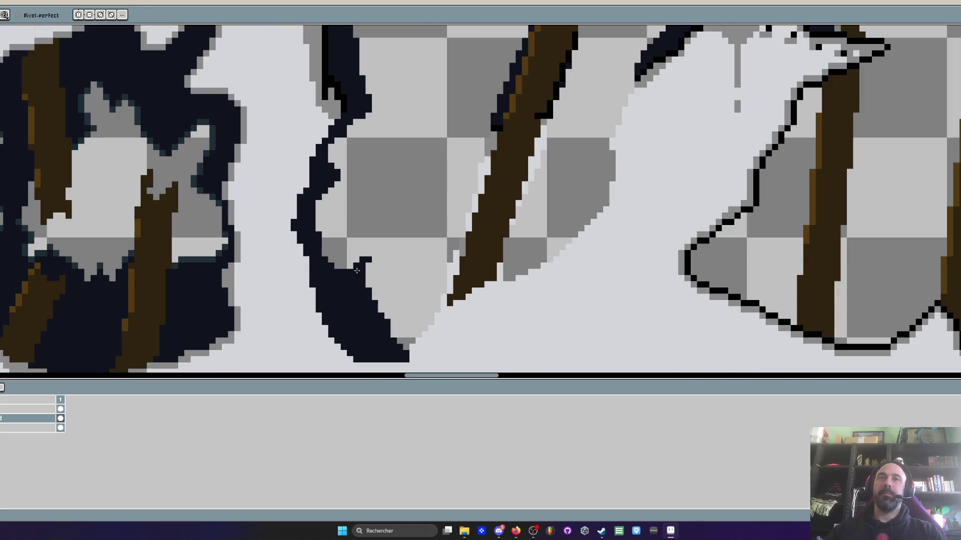
pyautogui.scroll(-2, 367, 293)
pyautogui.moveTo(421, 256); pyautogui.dragTo(401, 222)
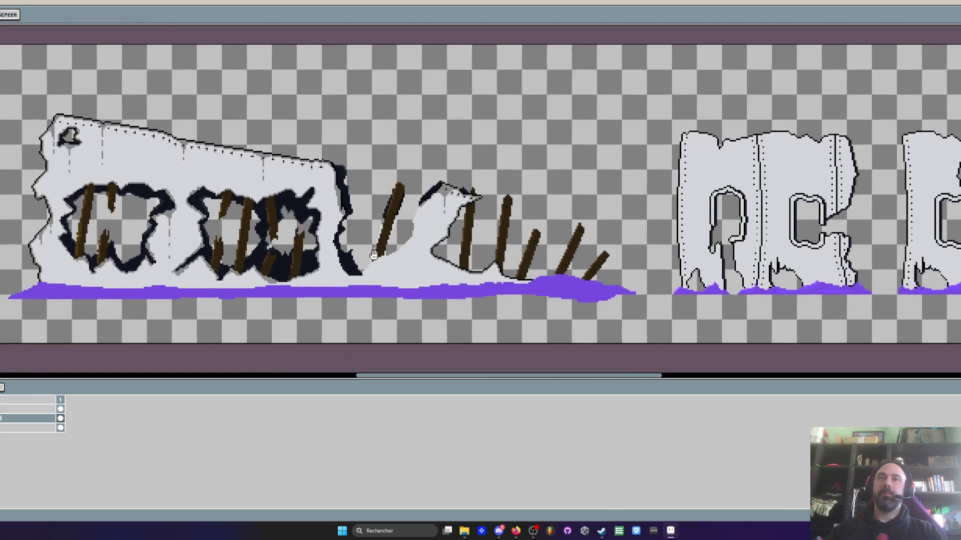
pyautogui.scroll(2, 411, 234)
pyautogui.scroll(2, 412, 235)
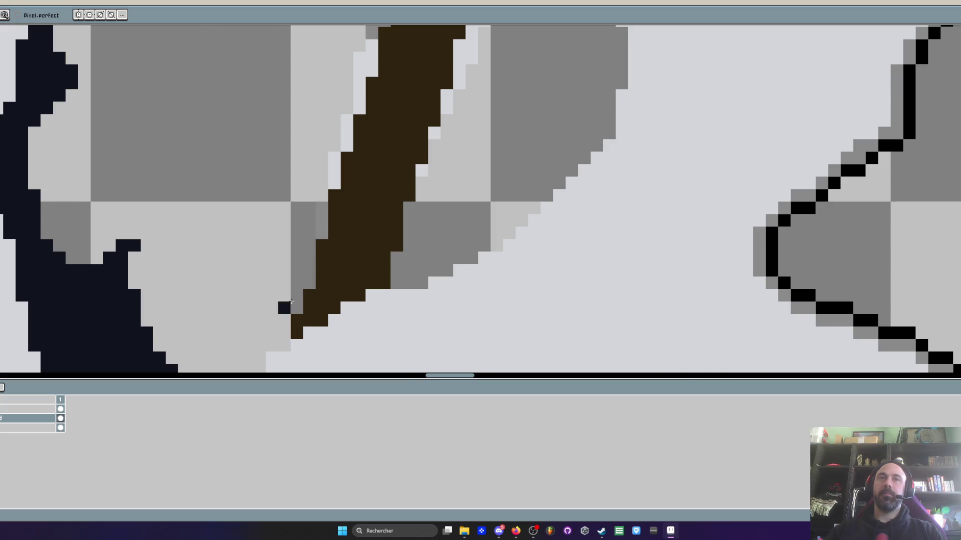
pyautogui.scroll(-2, 291, 300)
pyautogui.scroll(2, 315, 203)
# - Fix the highlight pixels on the brown stick's left and right edges
pyautogui.moveTo(322, 296); pyautogui.dragTo(365, 155)
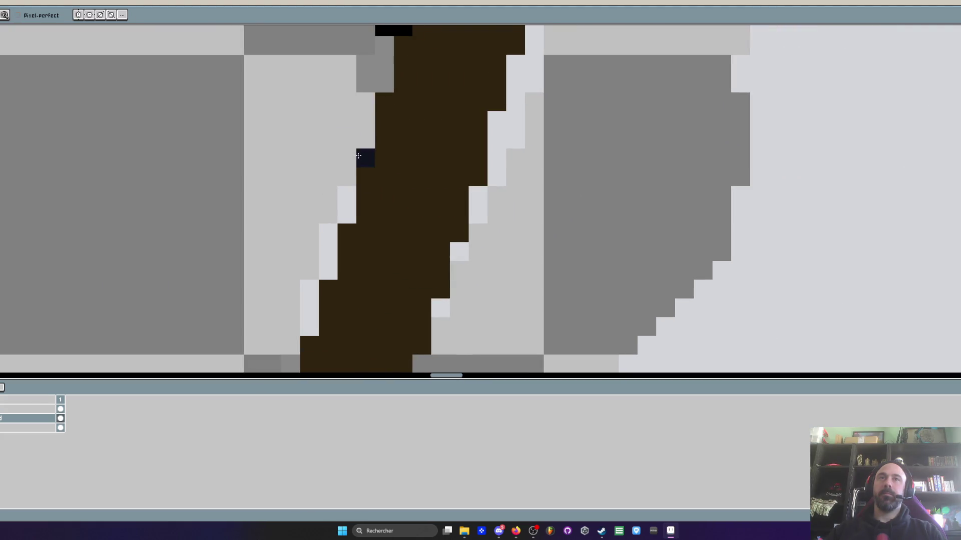
pyautogui.moveTo(328, 229); pyautogui.dragTo(310, 330)
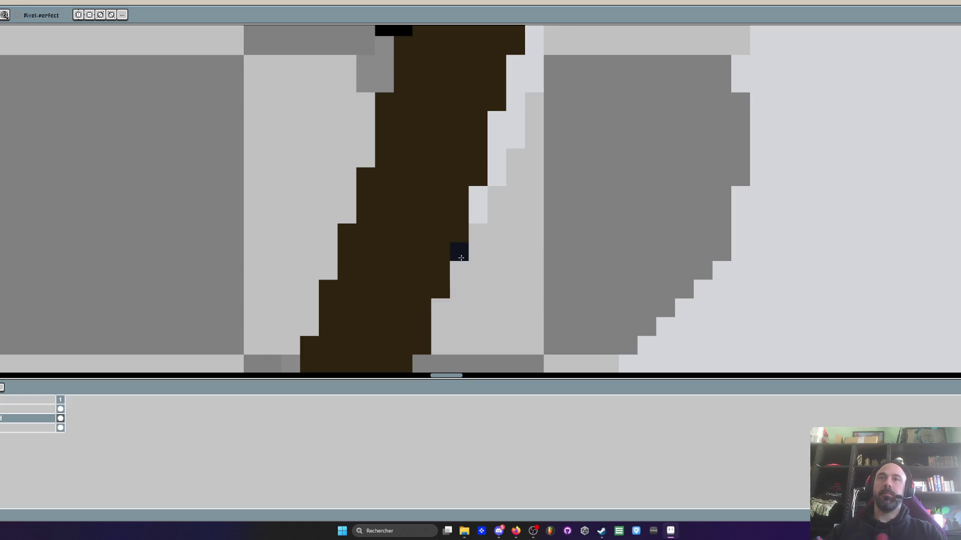
pyautogui.moveTo(499, 176)
pyautogui.mouseDown()
pyautogui.moveTo(516, 138)
pyautogui.moveTo(458, 229)
pyautogui.moveTo(475, 155)
pyautogui.mouseUp()
pyautogui.click(479, 214)
pyautogui.scroll(-2, 471, 220)
pyautogui.scroll(1, 470, 221)
pyautogui.scroll(1, 388, 120)
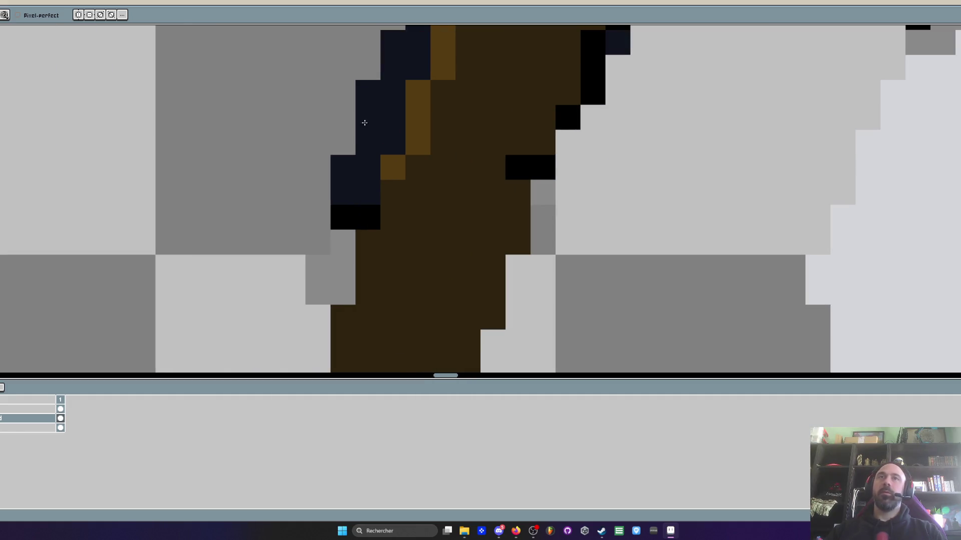
# - Repaint the dark navy pixels beside the stick in grey
pyautogui.moveTo(367, 167); pyautogui.dragTo(367, 218)
pyautogui.click(331, 279)
pyautogui.click(342, 218)
pyautogui.scroll(-2, 342, 217)
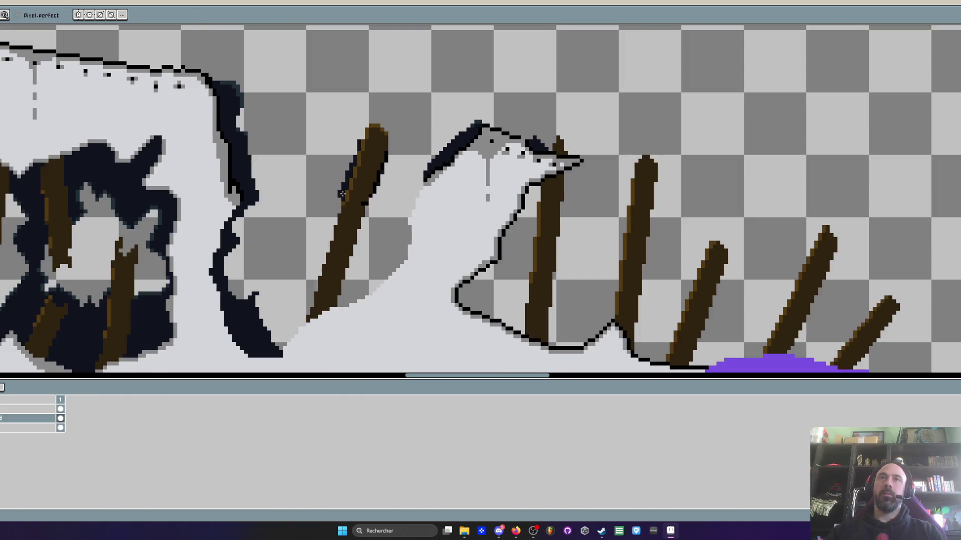
pyautogui.scroll(2, 364, 139)
pyautogui.moveTo(364, 138)
pyautogui.mouseDown()
pyautogui.moveTo(388, 225)
pyautogui.moveTo(416, 108)
pyautogui.mouseUp()
pyautogui.moveTo(397, 148)
pyautogui.mouseDown()
pyautogui.moveTo(360, 280)
pyautogui.moveTo(324, 323)
pyautogui.moveTo(342, 353)
pyautogui.mouseUp()
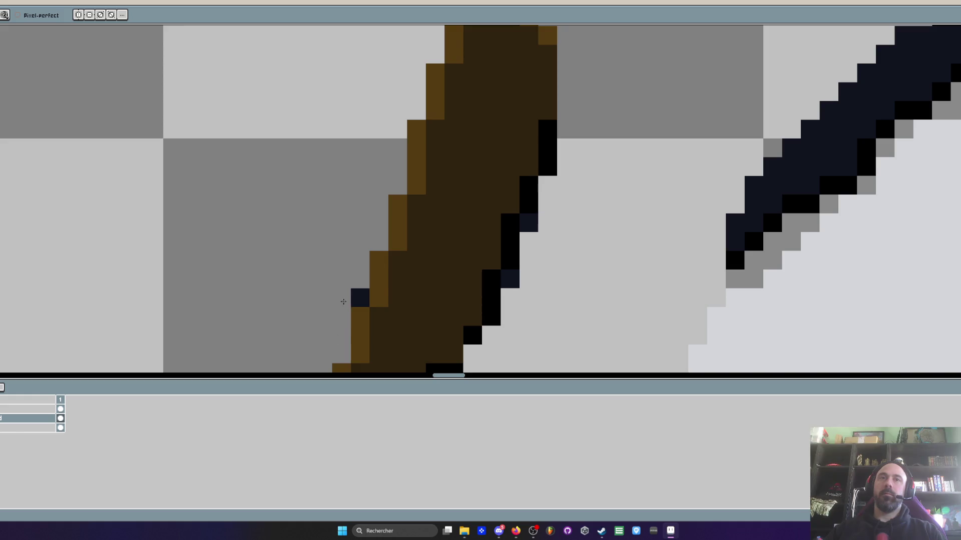
pyautogui.click(360, 298)
pyautogui.scroll(-2, 369, 247)
pyautogui.scroll(2, 368, 247)
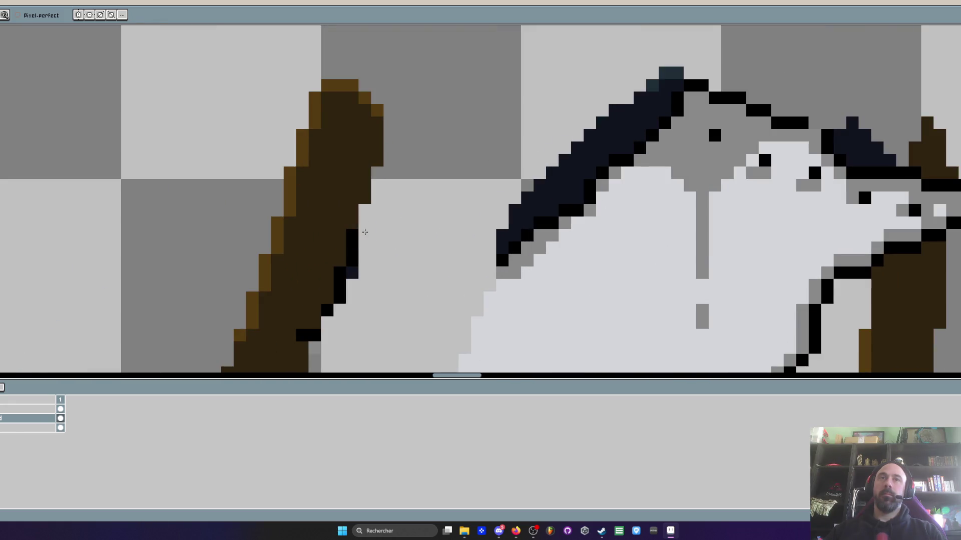
pyautogui.moveTo(349, 234)
pyautogui.mouseDown()
pyautogui.moveTo(327, 325)
pyautogui.moveTo(315, 229)
pyautogui.mouseUp()
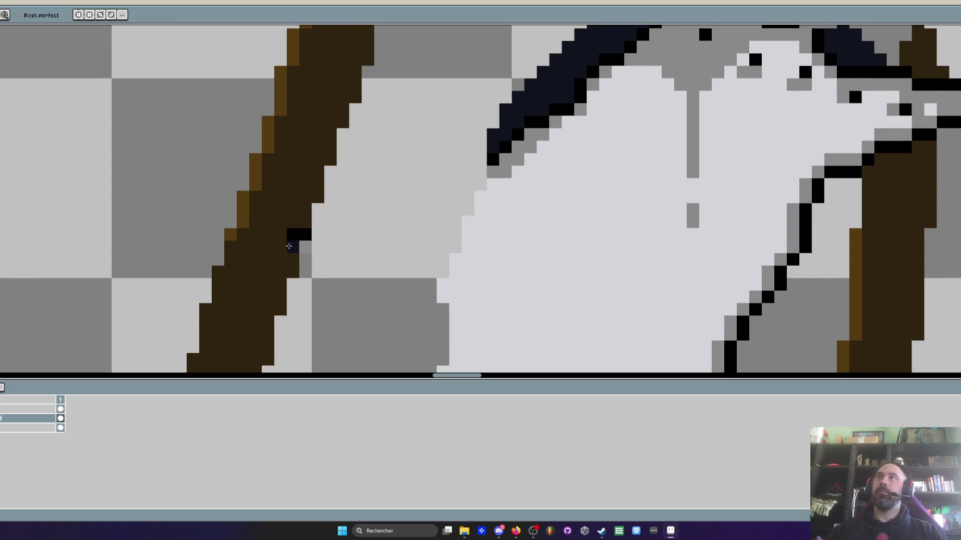
pyautogui.scroll(-1, 289, 247)
pyautogui.scroll(2, 273, 251)
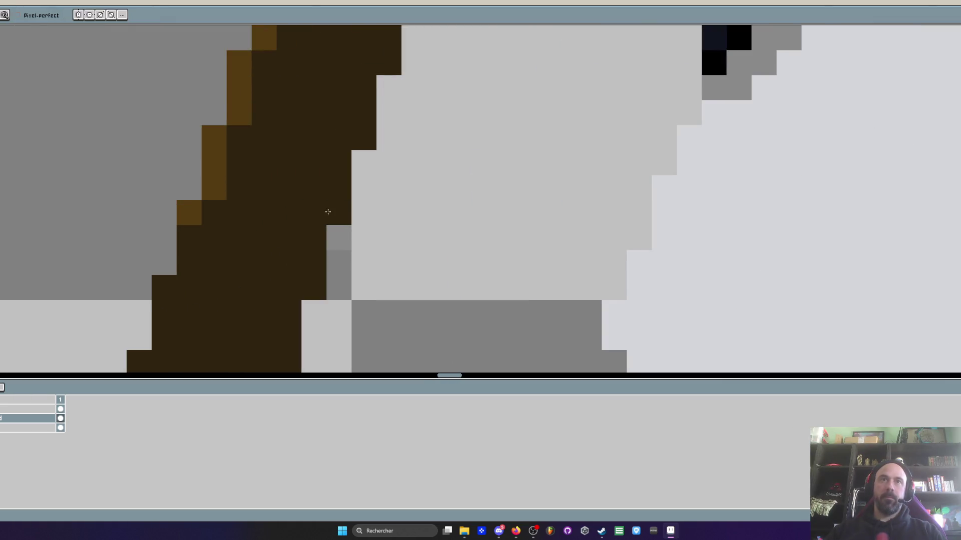
pyautogui.scroll(-4, 326, 213)
pyautogui.scroll(-1, 336, 227)
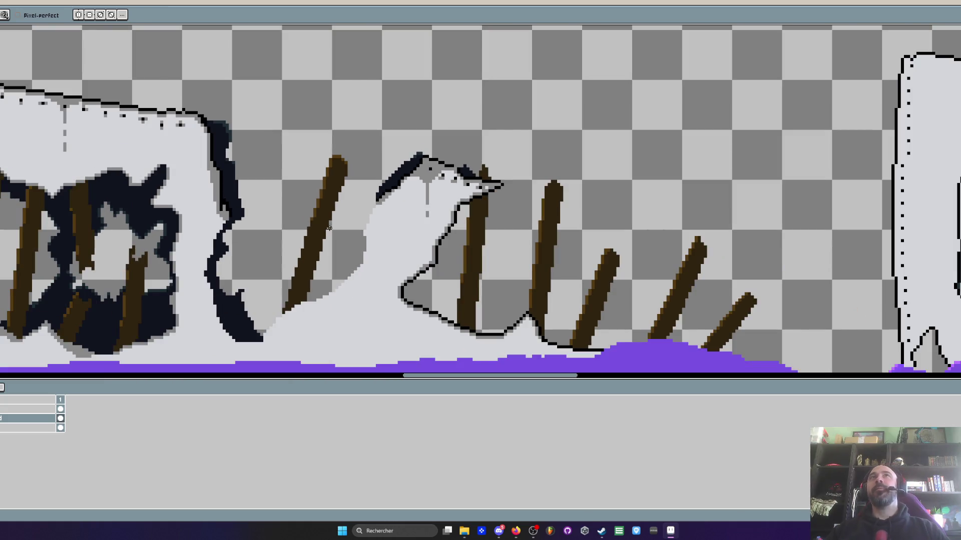
pyautogui.scroll(-2, 326, 192)
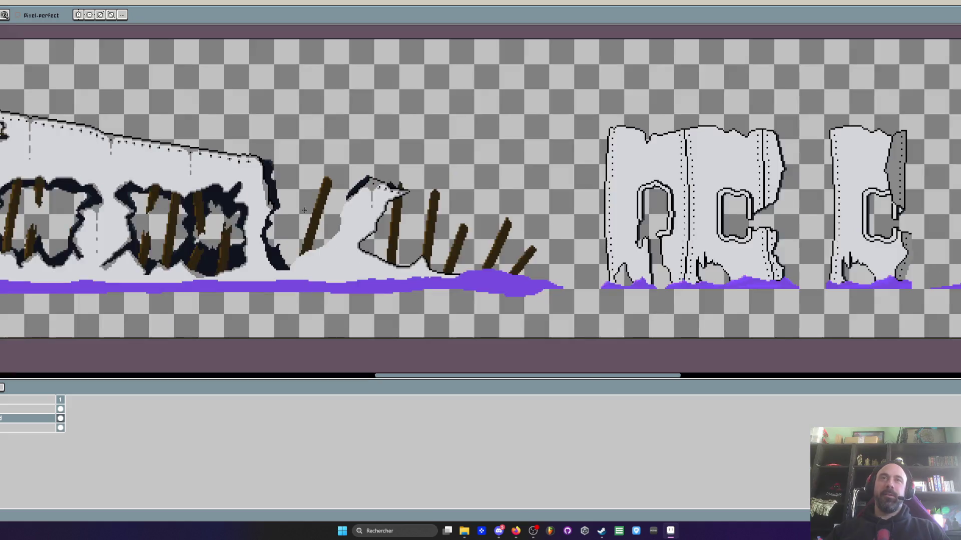
pyautogui.scroll(3, 244, 210)
pyautogui.scroll(2, 242, 209)
pyautogui.scroll(-2, 226, 214)
pyautogui.scroll(3, 195, 222)
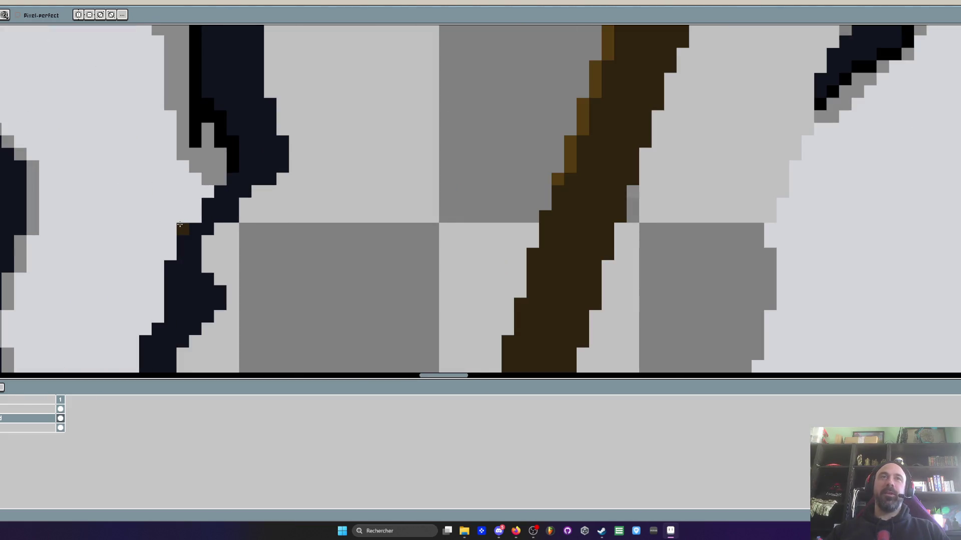
pyautogui.scroll(-2, 180, 224)
pyautogui.scroll(-1, 180, 225)
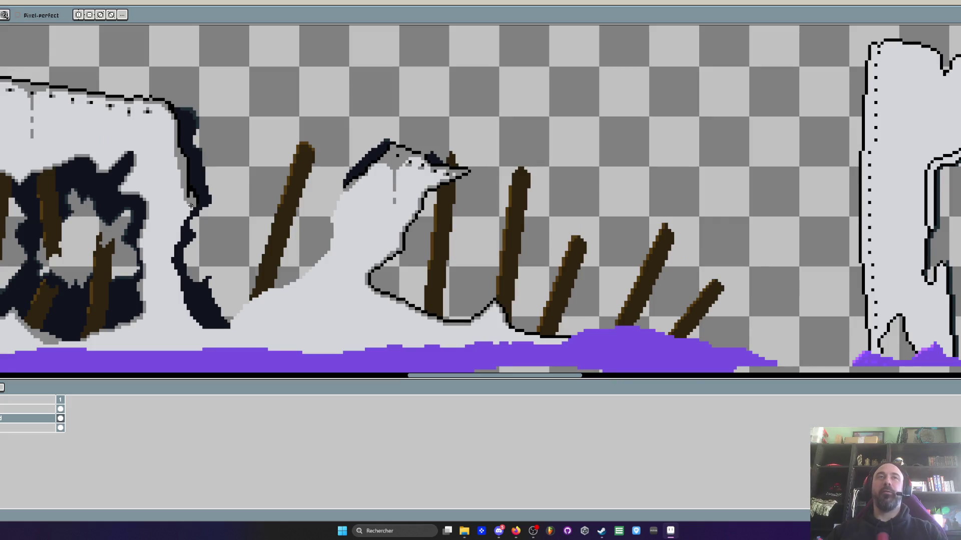
pyautogui.scroll(-2, 263, 214)
pyautogui.scroll(1, 380, 201)
# - Sample the black outline colour with the eyedropper and return to the pencil
pyautogui.press('space')
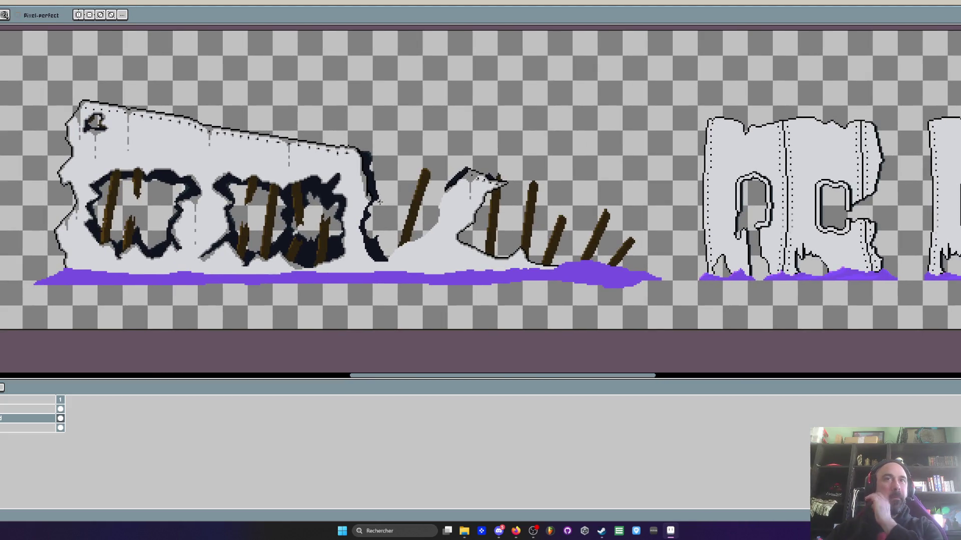
pyautogui.scroll(2, 419, 188)
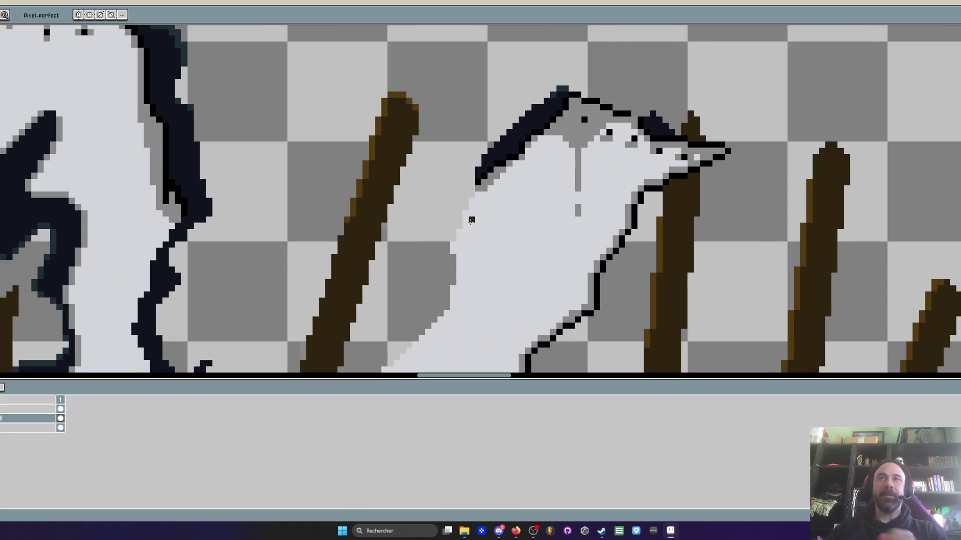
pyautogui.press('i')
pyautogui.scroll(2, 488, 175)
pyautogui.scroll(-2, 452, 119)
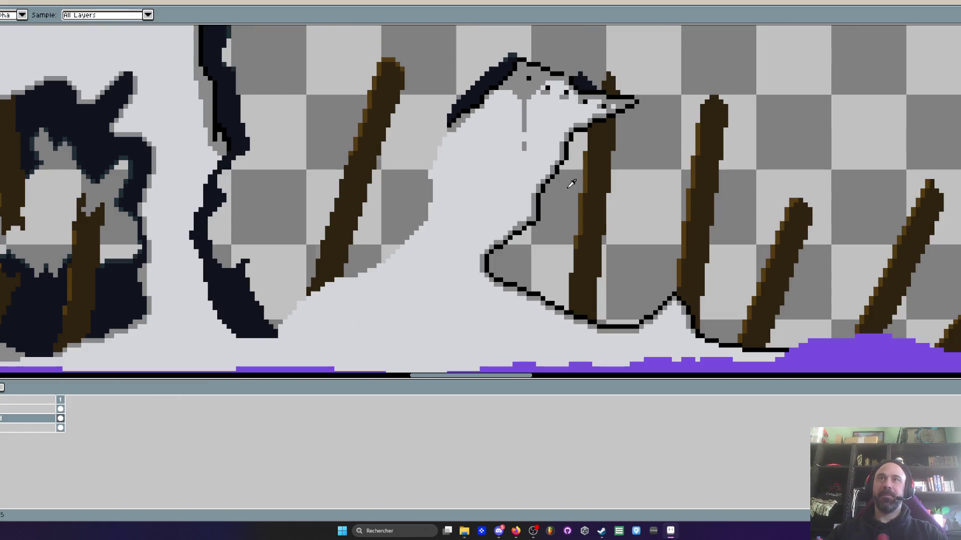
pyautogui.scroll(2, 361, 200)
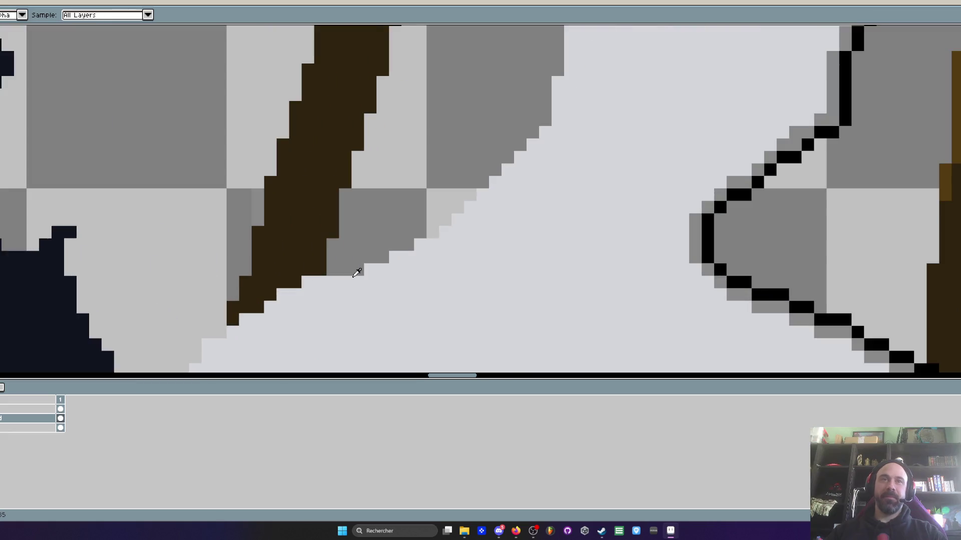
pyautogui.press('b')
pyautogui.scroll(1, 462, 146)
pyautogui.scroll(1, 357, 183)
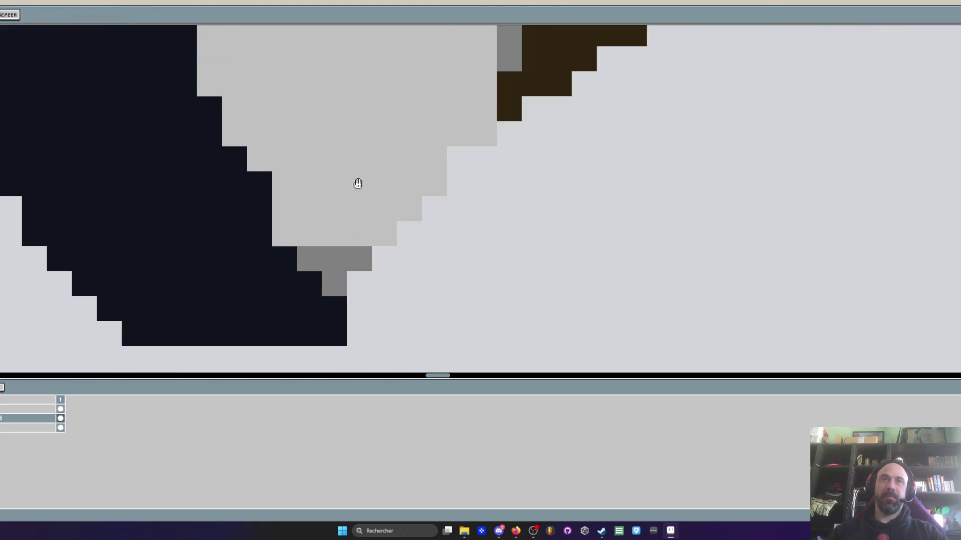
# - Draw a black staircase outline from the stick base diagonally up the neck's left edge
pyautogui.click(336, 284)
pyautogui.click(334, 333)
pyautogui.moveTo(359, 283); pyautogui.dragTo(460, 159)
pyautogui.scroll(-1, 460, 159)
pyautogui.scroll(1, 443, 211)
pyautogui.moveTo(441, 209); pyautogui.dragTo(593, 109)
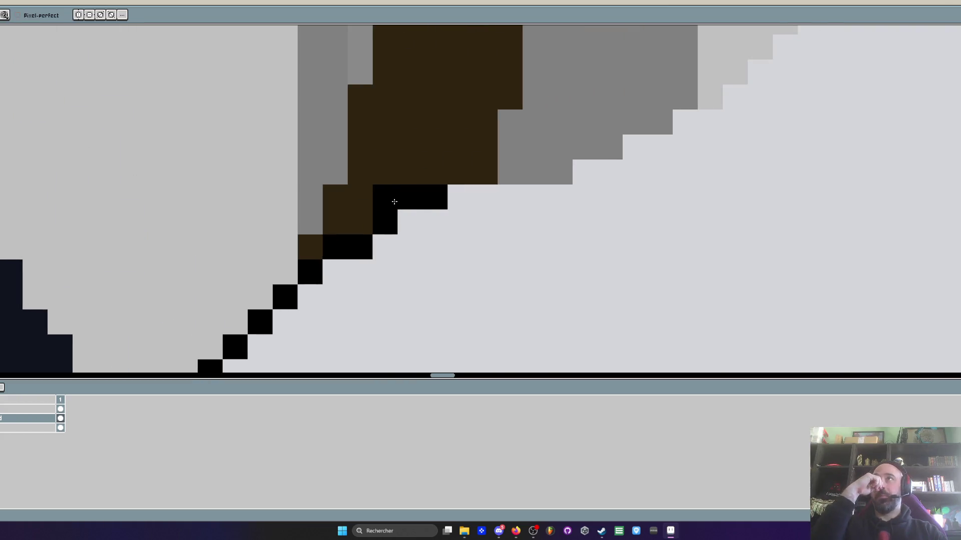
pyautogui.moveTo(394, 201); pyautogui.dragTo(542, 175)
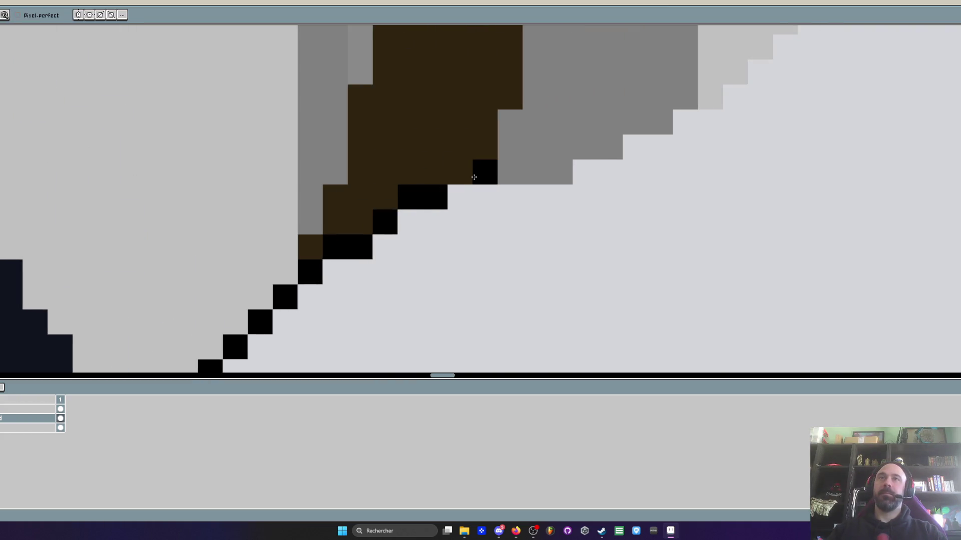
pyautogui.moveTo(496, 226)
pyautogui.mouseDown()
pyautogui.moveTo(588, 177)
pyautogui.moveTo(492, 248)
pyautogui.moveTo(614, 154)
pyautogui.mouseUp()
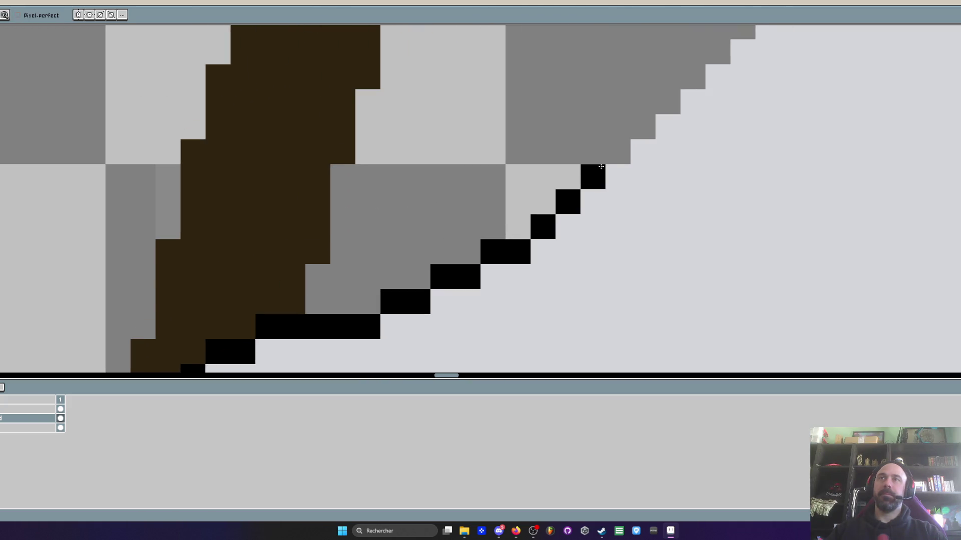
pyautogui.moveTo(549, 180); pyautogui.dragTo(524, 194)
pyautogui.scroll(-2, 523, 194)
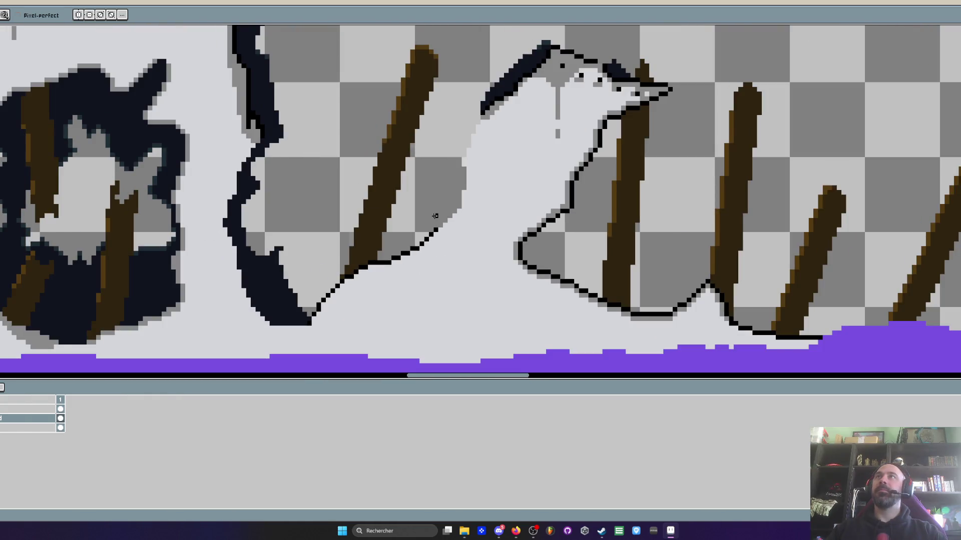
pyautogui.scroll(2, 458, 164)
pyautogui.scroll(1, 457, 165)
# - Run the black outline back down-left along the neck toward the stick
pyautogui.moveTo(473, 77)
pyautogui.mouseDown()
pyautogui.moveTo(435, 134)
pyautogui.moveTo(397, 246)
pyautogui.moveTo(406, 125)
pyautogui.moveTo(414, 226)
pyautogui.moveTo(403, 279)
pyautogui.moveTo(406, 158)
pyautogui.mouseUp()
pyautogui.click(418, 147)
pyautogui.moveTo(405, 194); pyautogui.dragTo(348, 250)
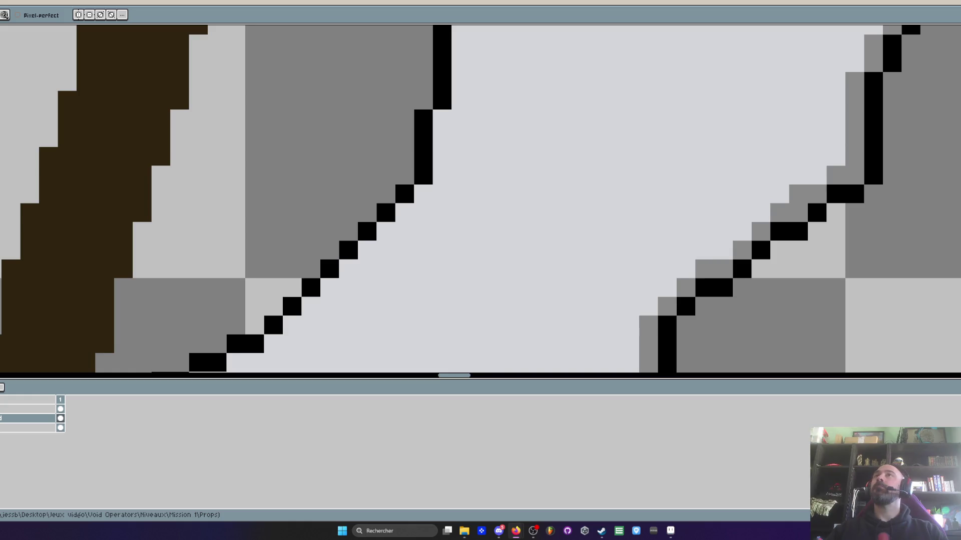
pyautogui.scroll(-3, 348, 95)
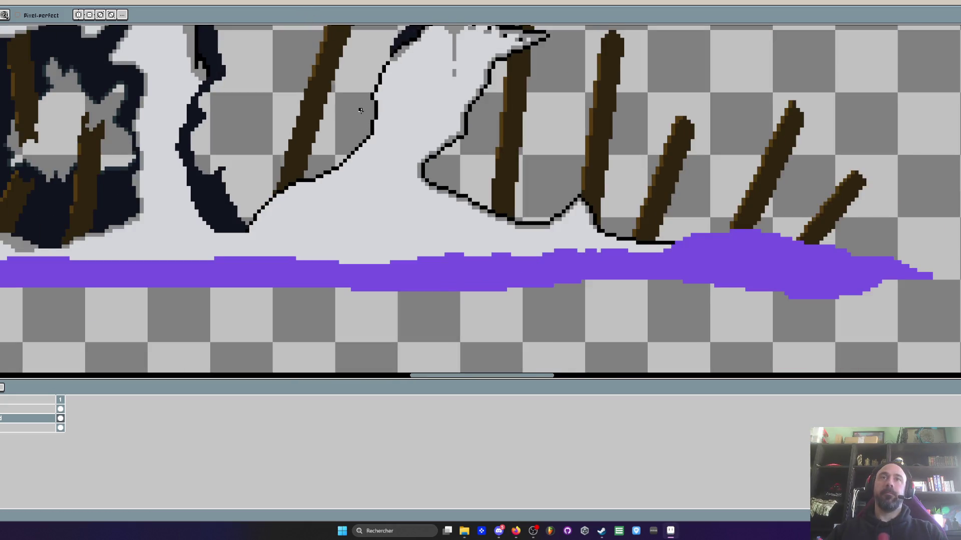
pyautogui.scroll(1, 390, 108)
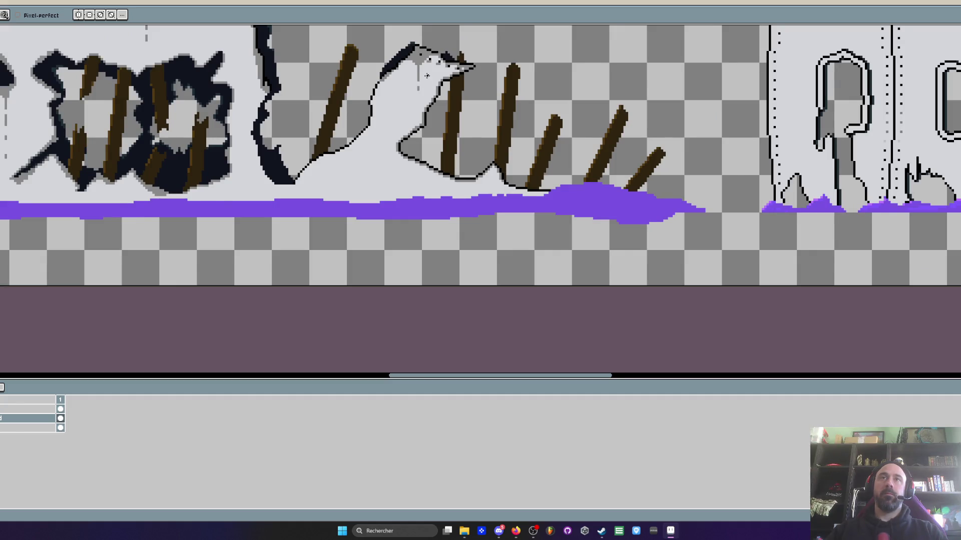
pyautogui.scroll(1, 426, 75)
pyautogui.scroll(1, 438, 66)
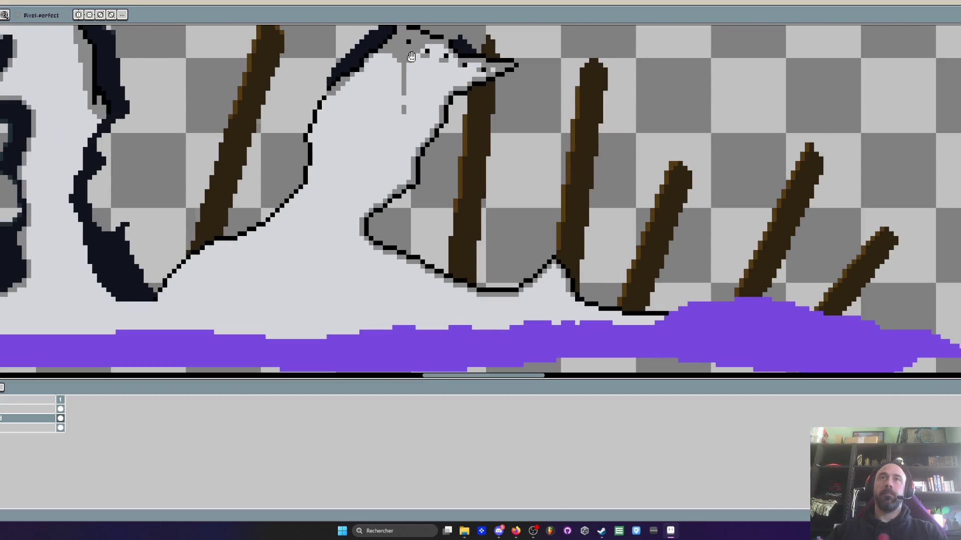
pyautogui.scroll(1, 420, 72)
pyautogui.scroll(1, 379, 90)
# - Lasso the bird's head and turn it into a movable cutout to lower it onto the neck
pyautogui.moveTo(375, 88)
pyautogui.mouseDown()
pyautogui.moveTo(477, 251)
pyautogui.moveTo(526, 199)
pyautogui.moveTo(612, 166)
pyautogui.moveTo(533, 154)
pyautogui.moveTo(444, 114)
pyautogui.moveTo(425, 204)
pyautogui.mouseUp()
pyautogui.scroll(-2, 445, 115)
pyautogui.press('v')
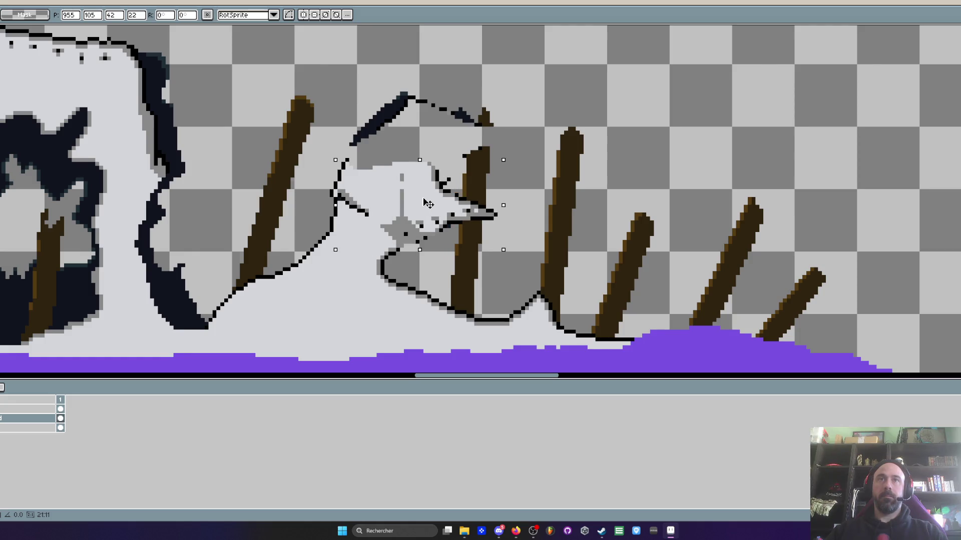
# - Sample black and draw a black line down-right across the bird's chest
pyautogui.press('i')
pyautogui.scroll(1, 425, 203)
pyautogui.scroll(2, 376, 218)
pyautogui.scroll(-2, 344, 226)
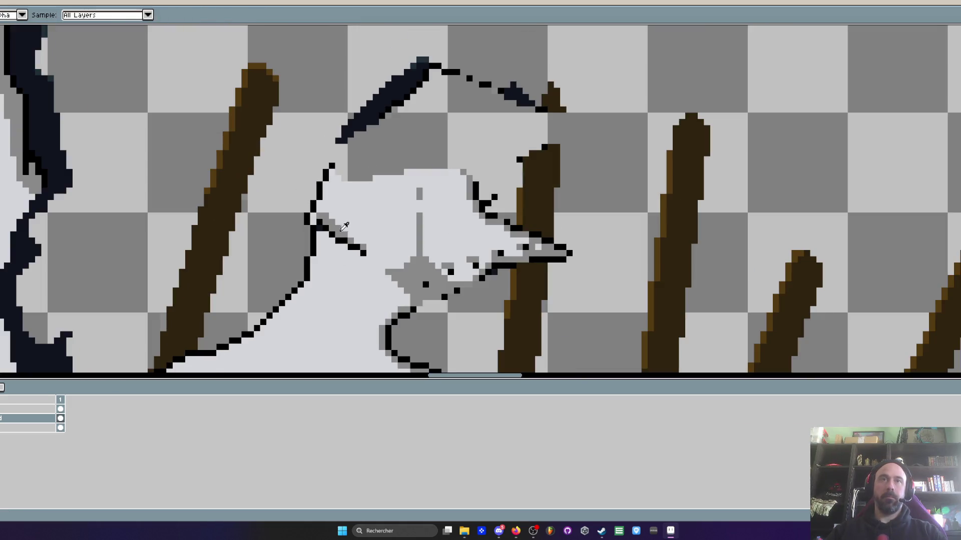
pyautogui.press('space')
pyautogui.moveTo(345, 225); pyautogui.dragTo(373, 185)
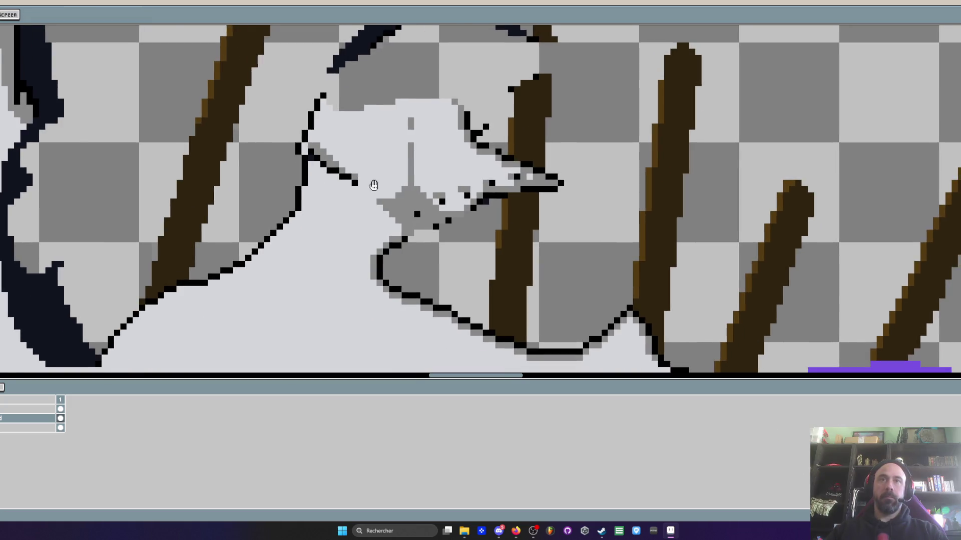
pyautogui.scroll(1, 374, 185)
pyautogui.press('b')
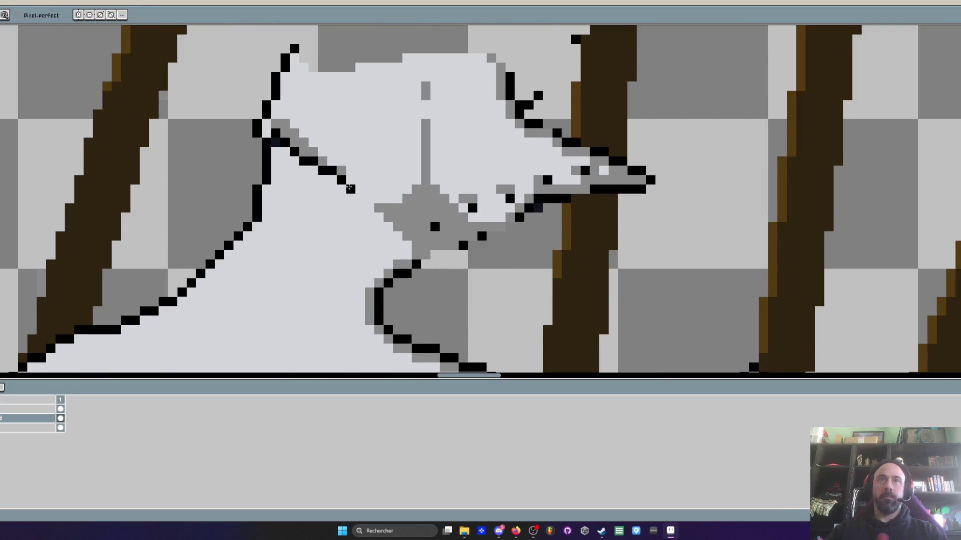
pyautogui.moveTo(359, 199)
pyautogui.mouseDown()
pyautogui.moveTo(408, 247)
pyautogui.moveTo(504, 233)
pyautogui.mouseUp()
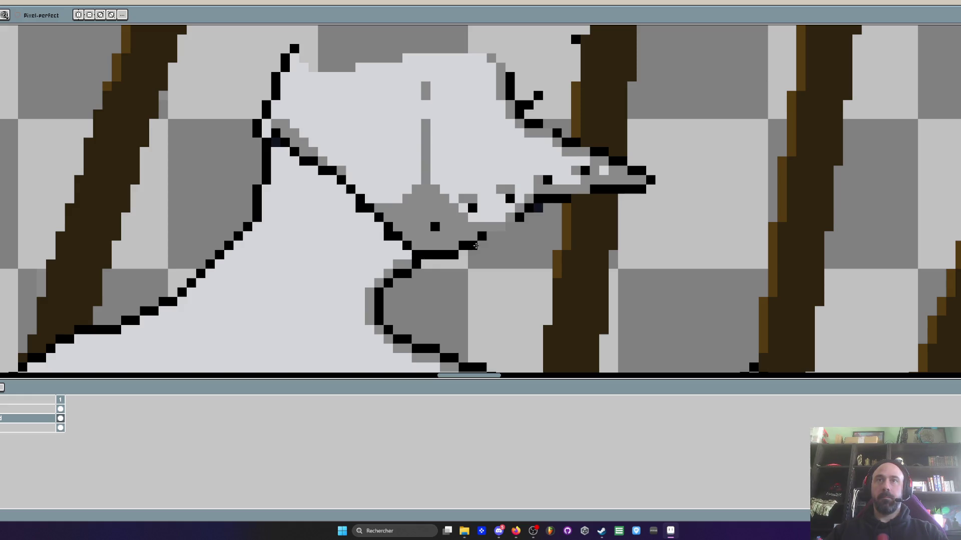
pyautogui.scroll(-2, 546, 190)
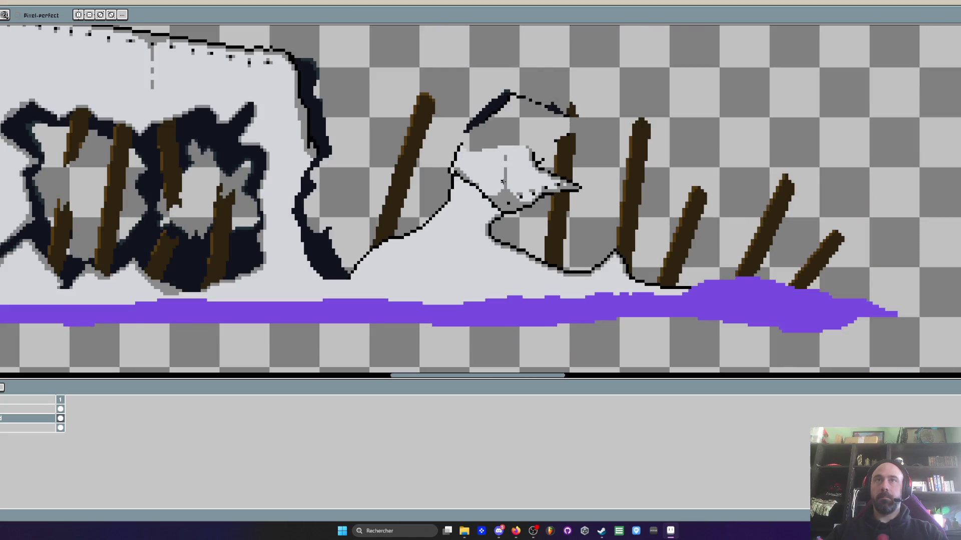
pyautogui.scroll(1, 502, 182)
pyautogui.scroll(1, 473, 155)
pyautogui.scroll(1, 445, 135)
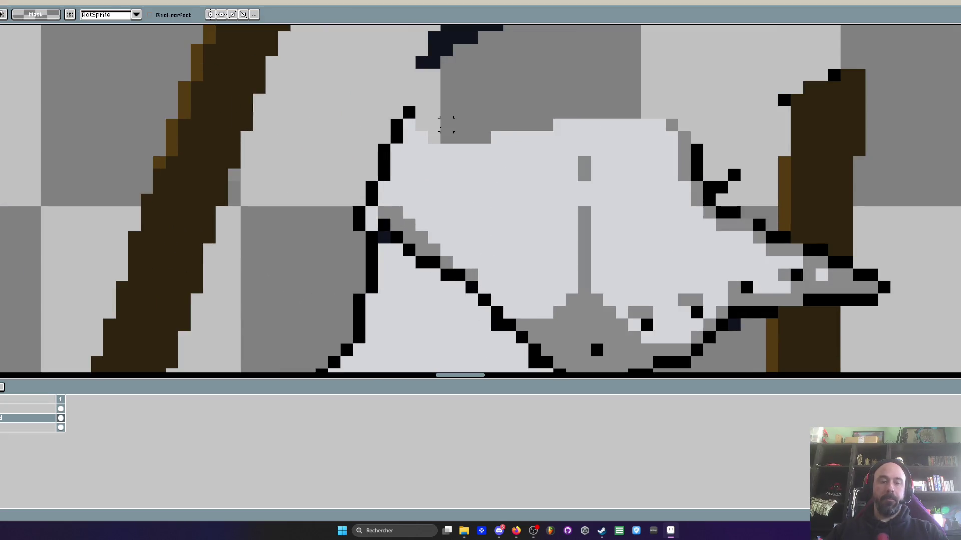
# - Erase the old outline at the head's top-left and redraw it in black
pyautogui.press('e')
pyautogui.moveTo(409, 111)
pyautogui.mouseDown()
pyautogui.moveTo(406, 138)
pyautogui.moveTo(364, 201)
pyautogui.moveTo(361, 229)
pyautogui.moveTo(372, 229)
pyautogui.mouseUp()
pyautogui.press('b')
pyautogui.moveTo(371, 188); pyautogui.dragTo(394, 147)
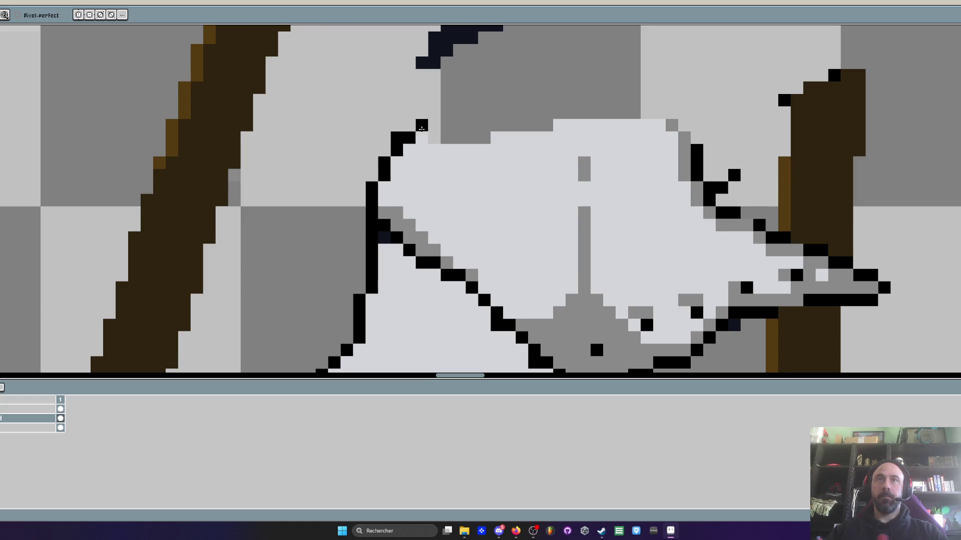
pyautogui.scroll(-1, 398, 142)
pyautogui.scroll(-1, 409, 124)
pyautogui.scroll(1, 452, 141)
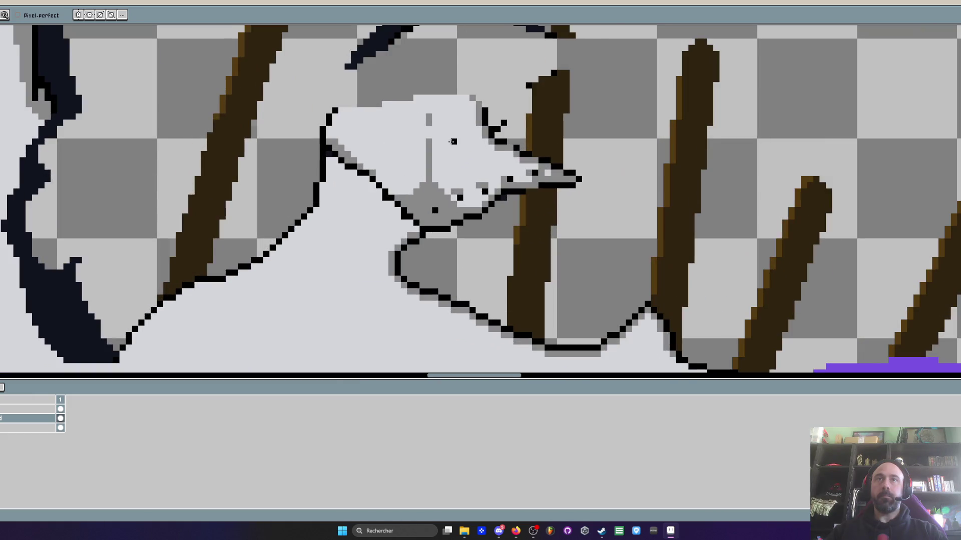
pyautogui.scroll(1, 444, 207)
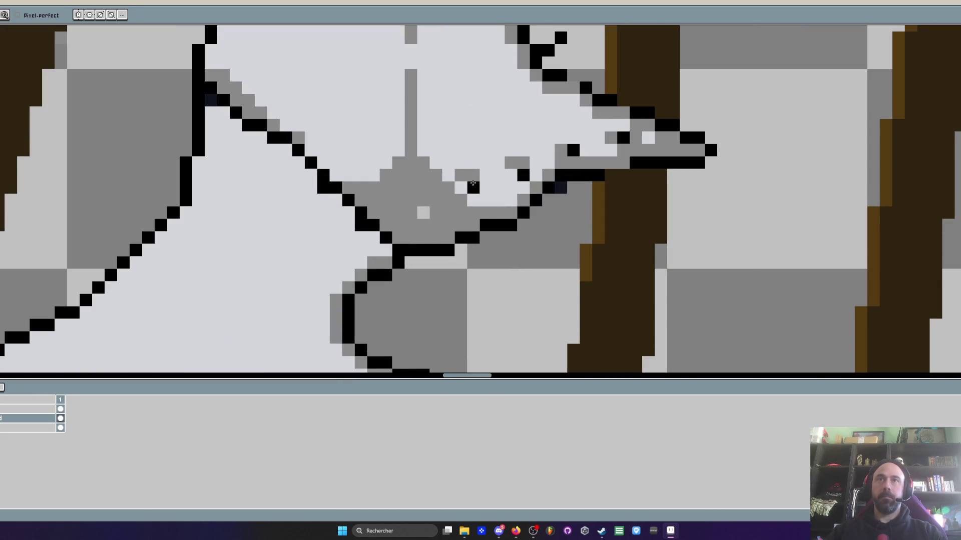
pyautogui.scroll(-1, 573, 148)
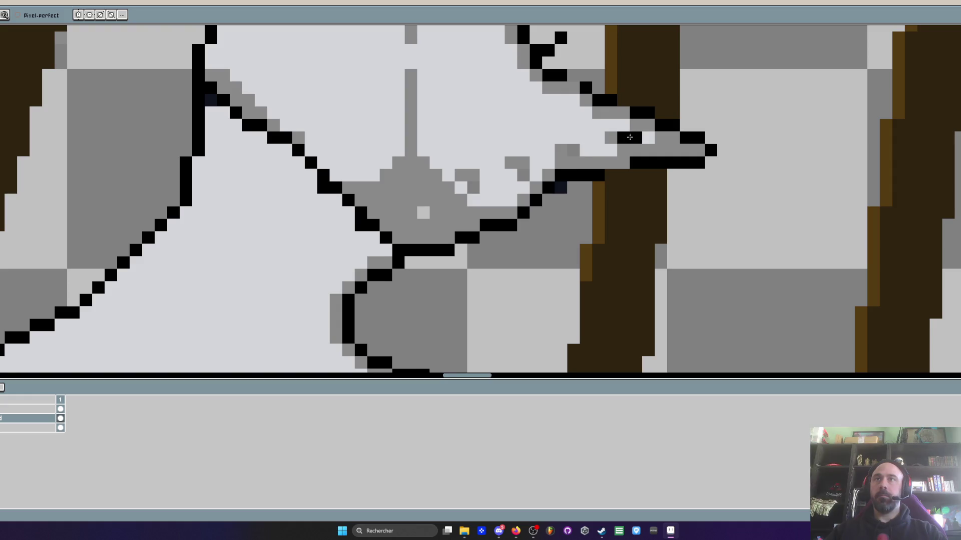
pyautogui.scroll(-1, 570, 128)
pyautogui.scroll(2, 538, 121)
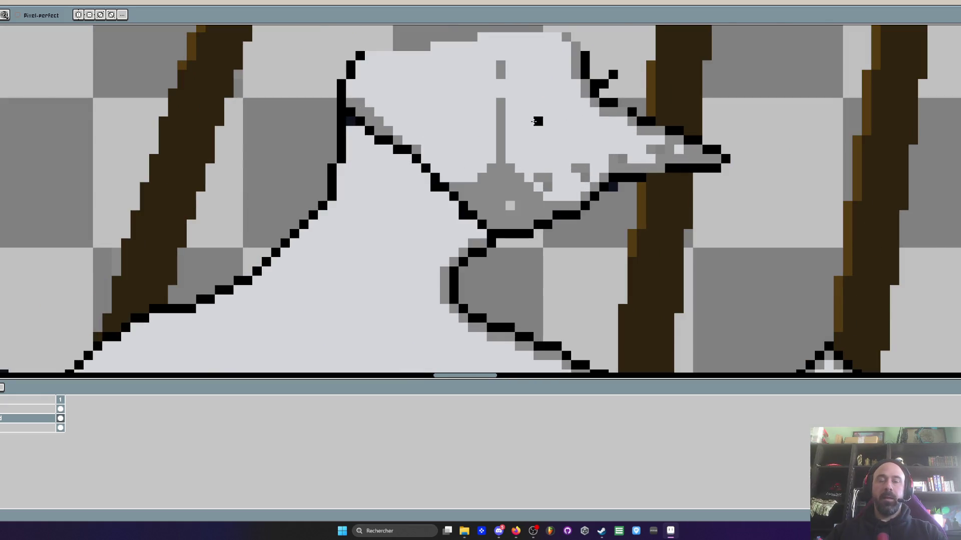
pyautogui.scroll(-1, 538, 122)
pyautogui.scroll(1, 520, 128)
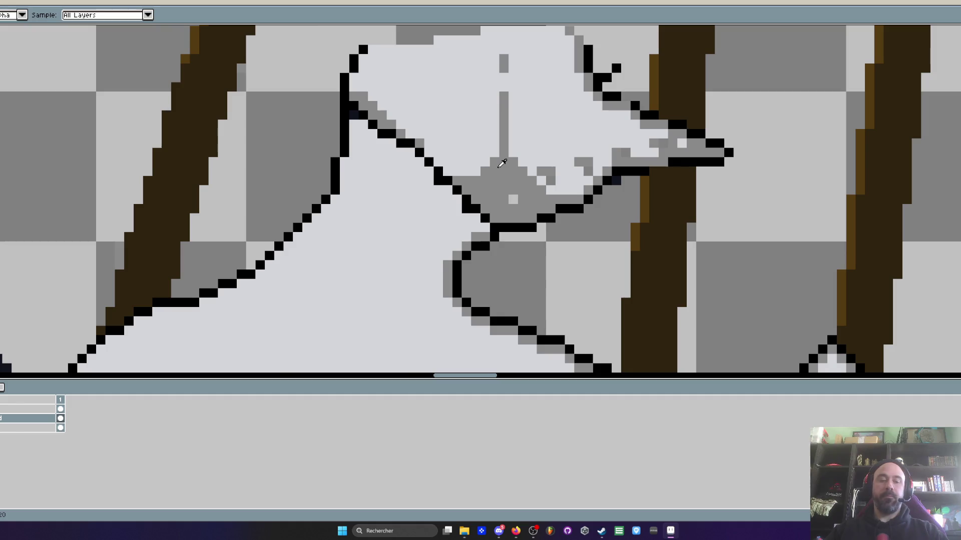
pyautogui.scroll(-1, 503, 163)
pyautogui.scroll(-2, 473, 119)
pyautogui.scroll(2, 474, 119)
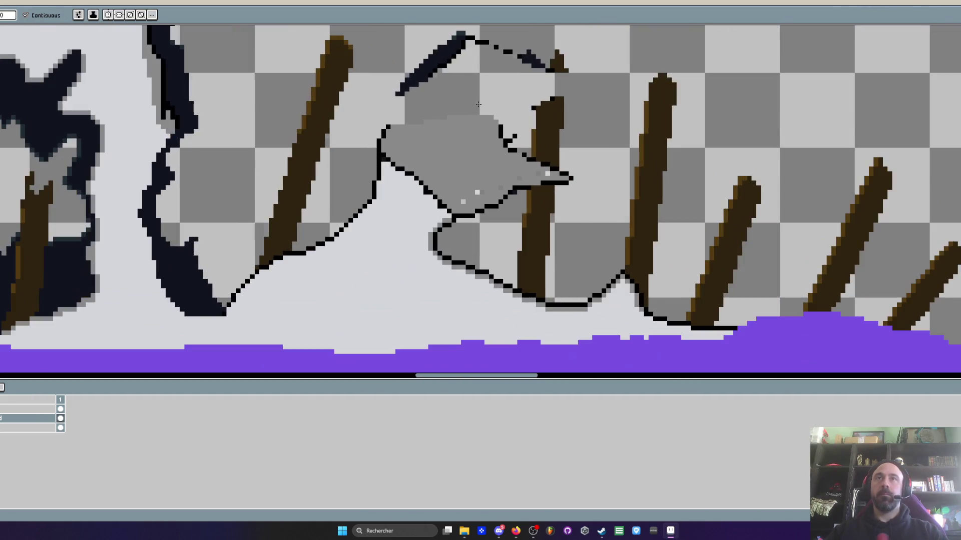
pyautogui.press('b')
pyautogui.scroll(-1, 478, 104)
pyautogui.scroll(2, 483, 104)
pyautogui.scroll(2, 498, 123)
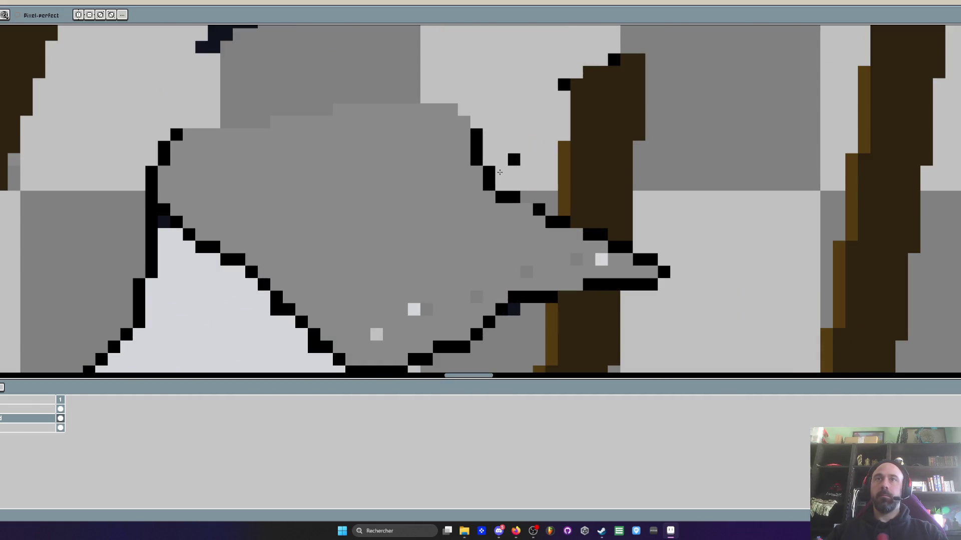
pyautogui.scroll(-2, 508, 148)
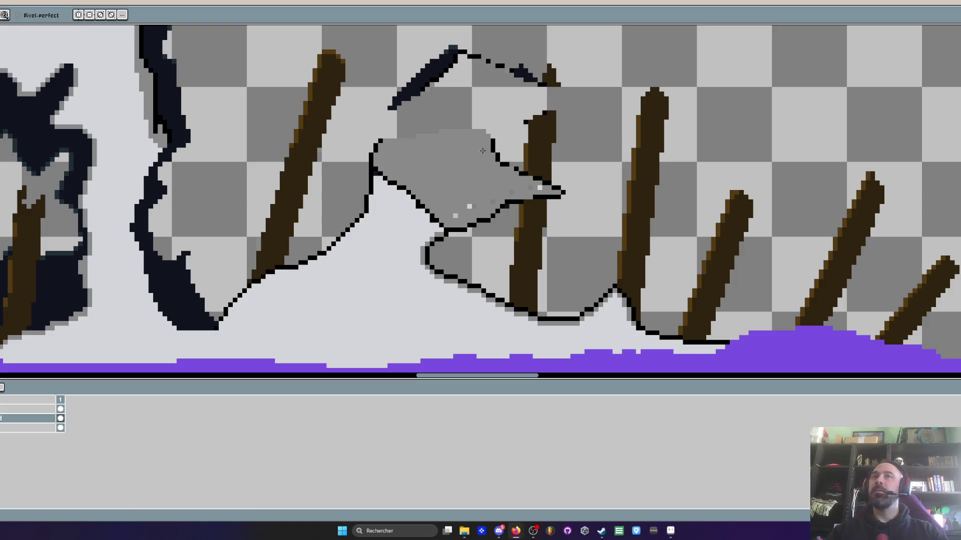
pyautogui.scroll(1, 487, 136)
pyautogui.scroll(1, 488, 136)
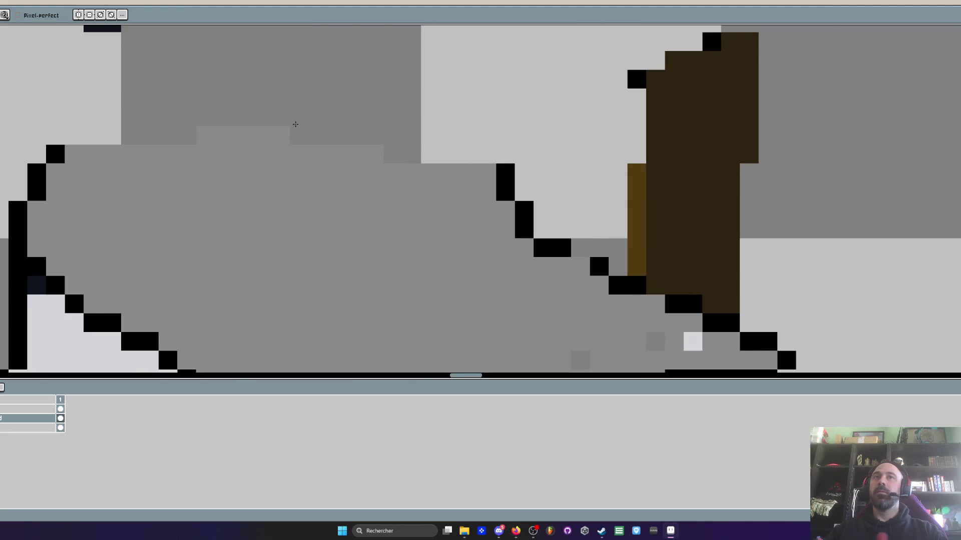
pyautogui.scroll(-2, 323, 120)
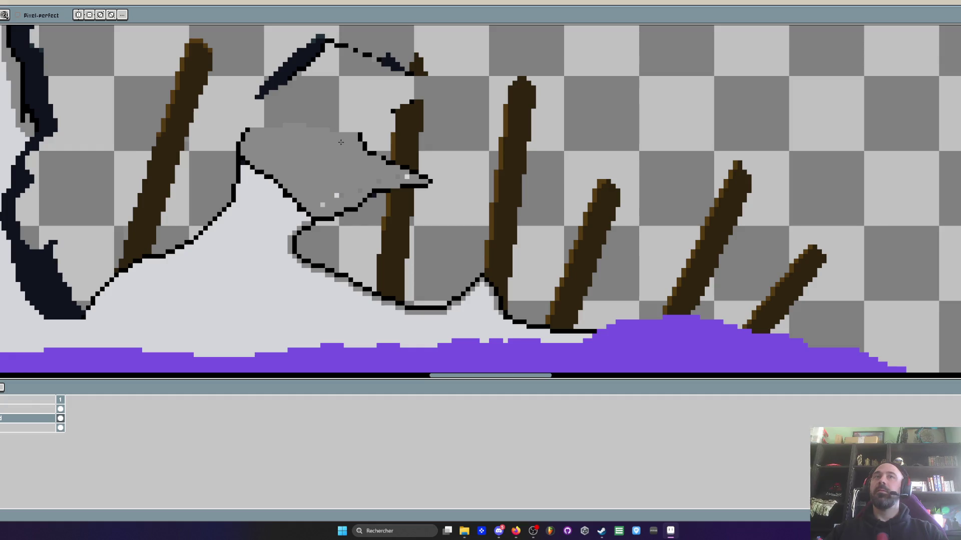
pyautogui.scroll(2, 341, 142)
# - Blend stray black and white beak pixels into grey and fill gaps in its black outline
pyautogui.moveTo(390, 163)
pyautogui.mouseDown()
pyautogui.moveTo(305, 126)
pyautogui.moveTo(313, 122)
pyautogui.mouseUp()
pyautogui.scroll(-1, 313, 122)
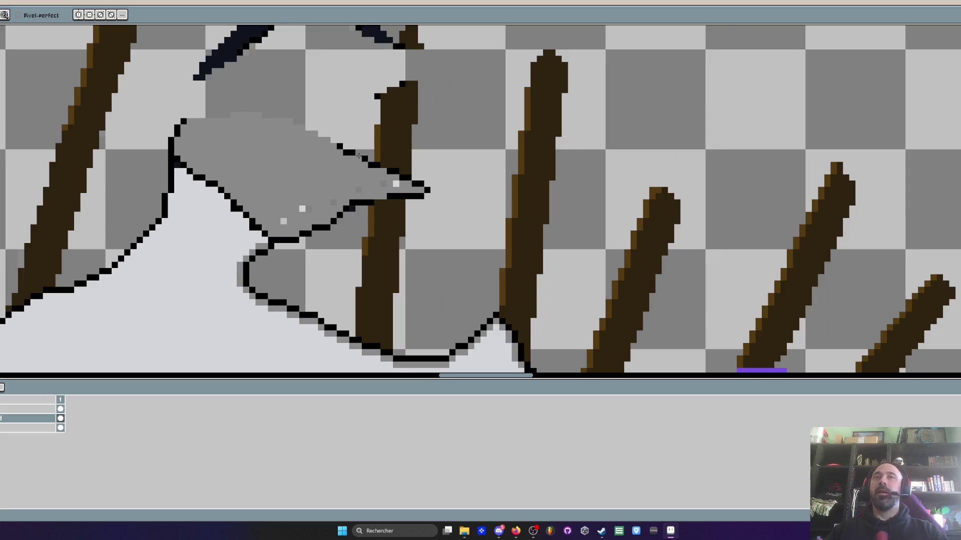
pyautogui.scroll(2, 360, 155)
pyautogui.scroll(-1, 363, 158)
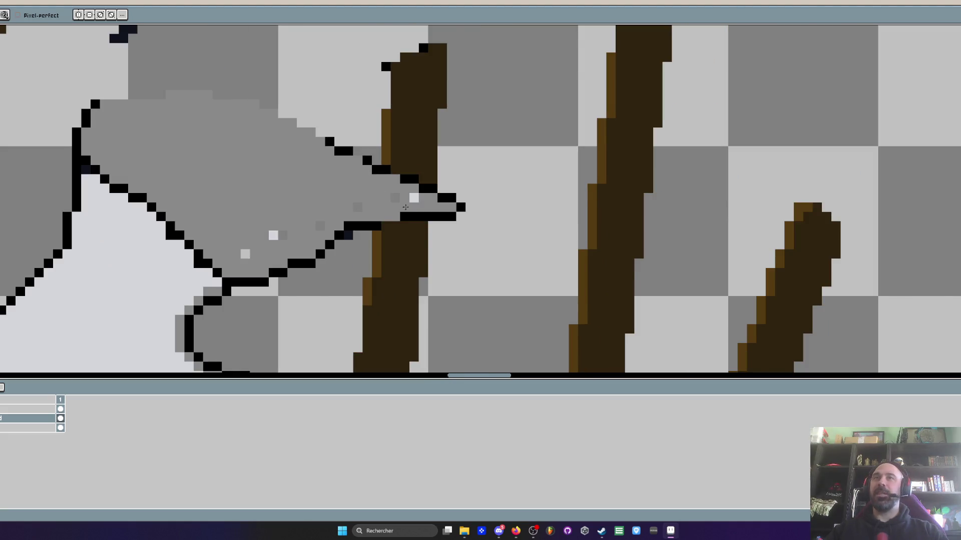
pyautogui.scroll(1, 405, 207)
pyautogui.click(412, 182)
pyautogui.scroll(-3, 319, 207)
pyautogui.scroll(4, 320, 207)
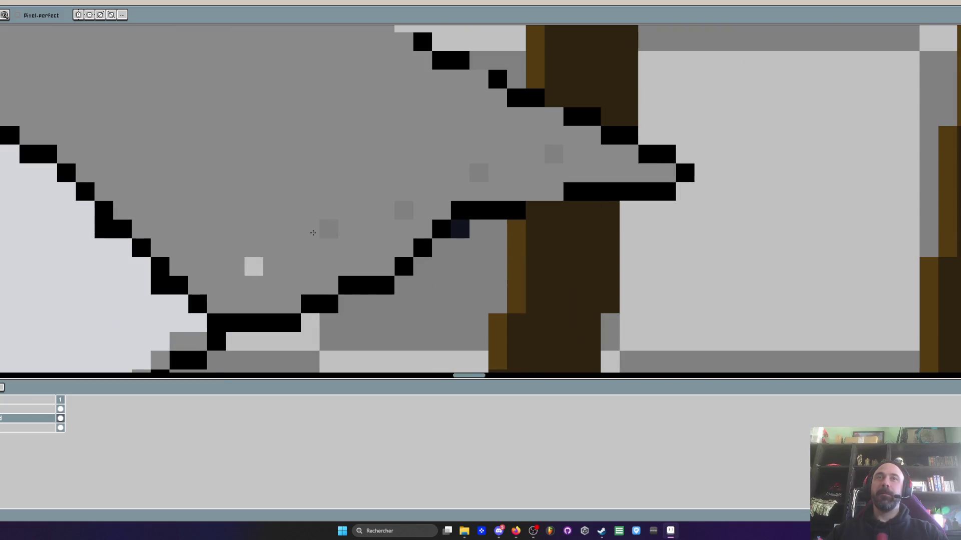
pyautogui.scroll(-2, 454, 148)
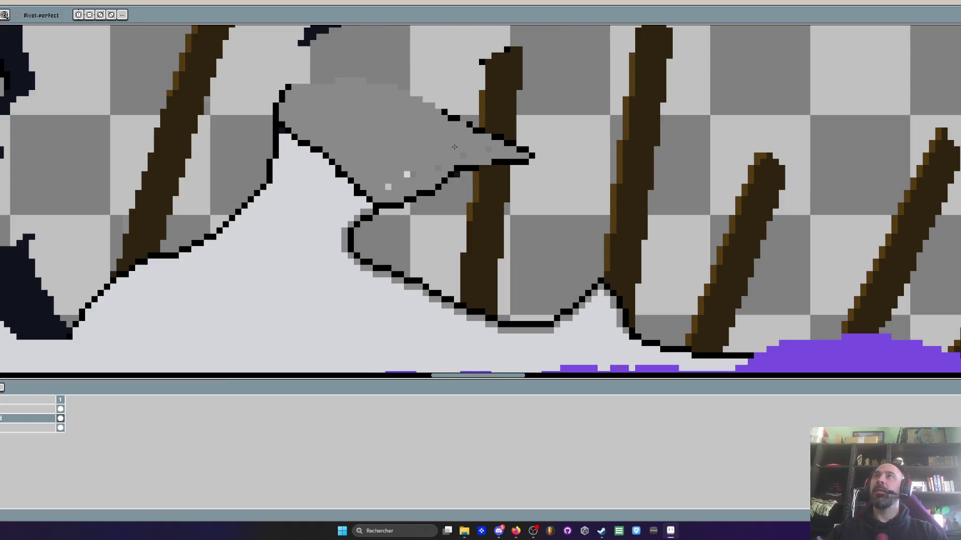
pyautogui.press('alt')
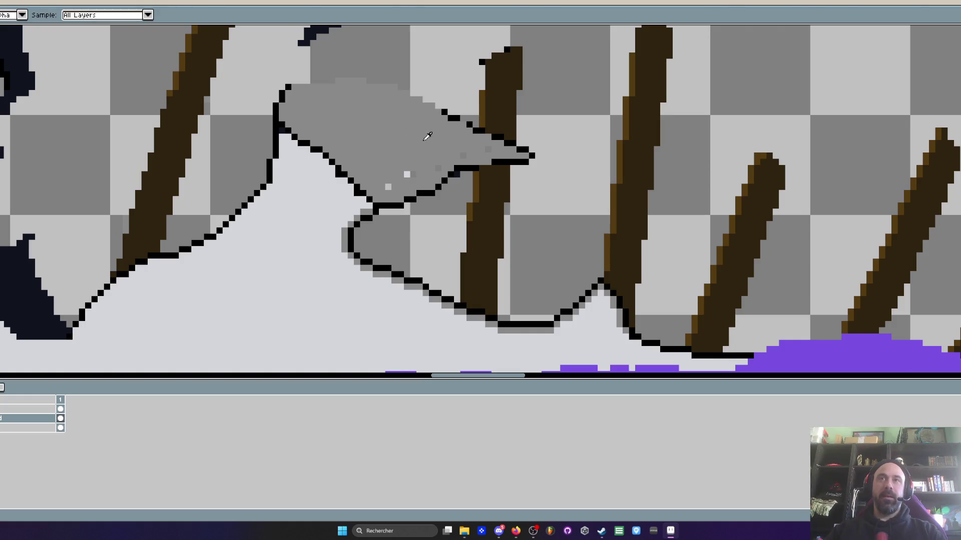
pyautogui.scroll(2, 433, 139)
pyautogui.scroll(1, 487, 93)
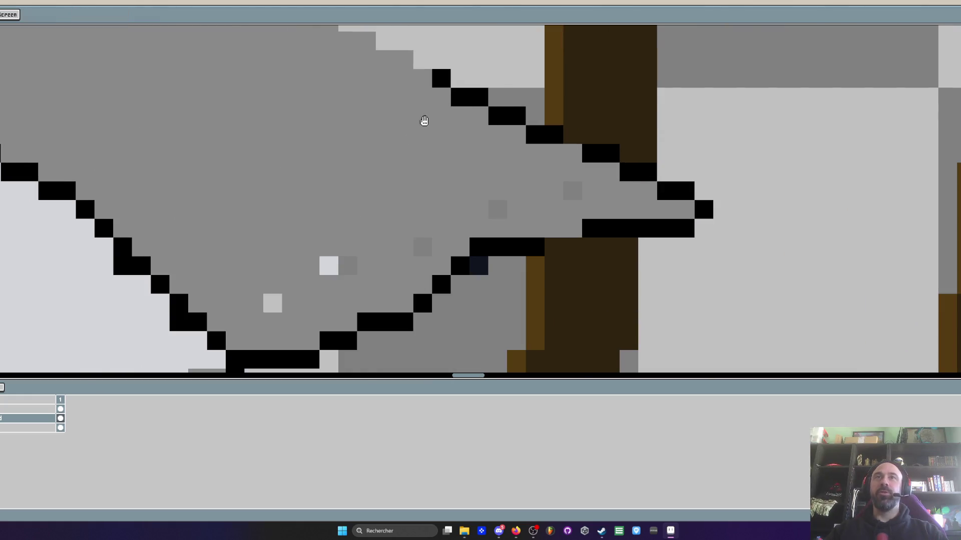
pyautogui.moveTo(422, 122); pyautogui.dragTo(487, 235)
pyautogui.moveTo(487, 194)
pyautogui.mouseDown()
pyautogui.moveTo(465, 170)
pyautogui.moveTo(393, 138)
pyautogui.moveTo(280, 118)
pyautogui.moveTo(259, 98)
pyautogui.moveTo(194, 98)
pyautogui.moveTo(180, 114)
pyautogui.moveTo(36, 121)
pyautogui.moveTo(35, 142)
pyautogui.mouseUp()
pyautogui.scroll(-3, 35, 142)
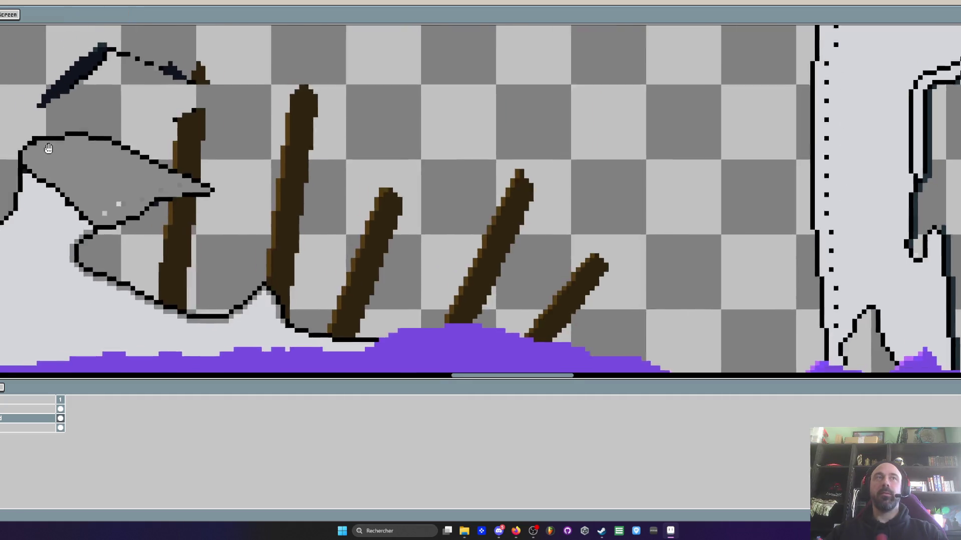
pyautogui.scroll(2, 188, 175)
pyautogui.scroll(1, 189, 175)
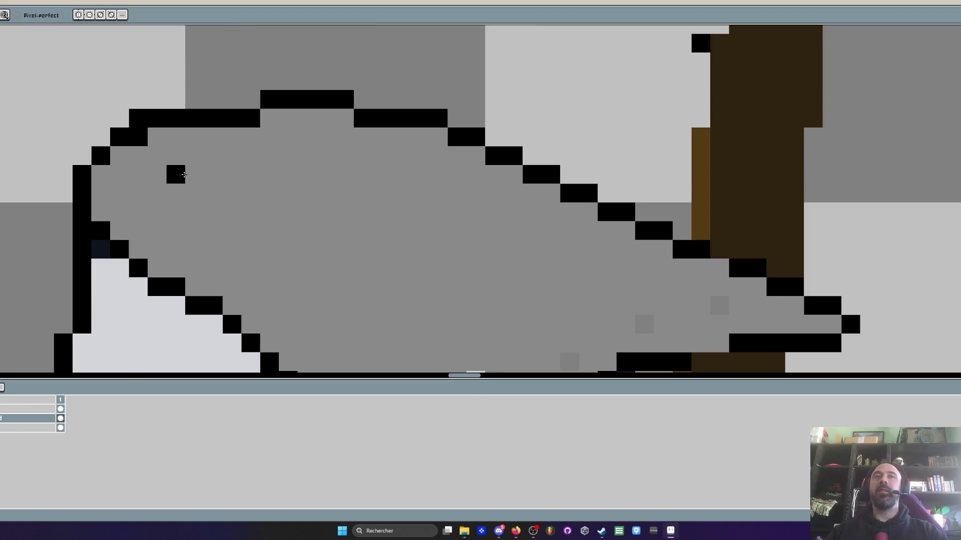
# - Extend the beak's black outline and add grey anti-aliasing pixels down its diagonal edge
pyautogui.press('i')
pyautogui.scroll(1, 179, 175)
pyautogui.press('b')
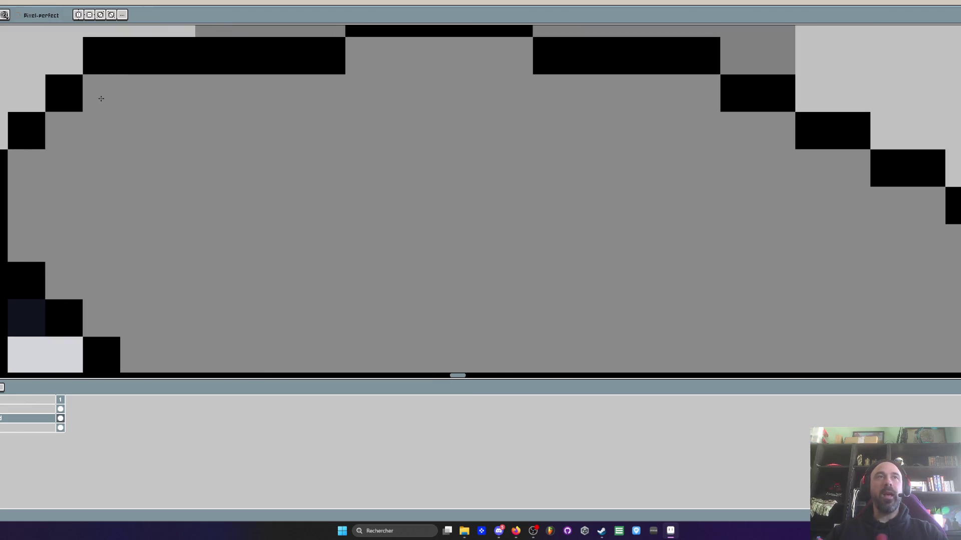
pyautogui.scroll(-3, 100, 98)
pyautogui.scroll(-2, 101, 97)
pyautogui.scroll(-1, 195, 127)
pyautogui.scroll(2, 196, 126)
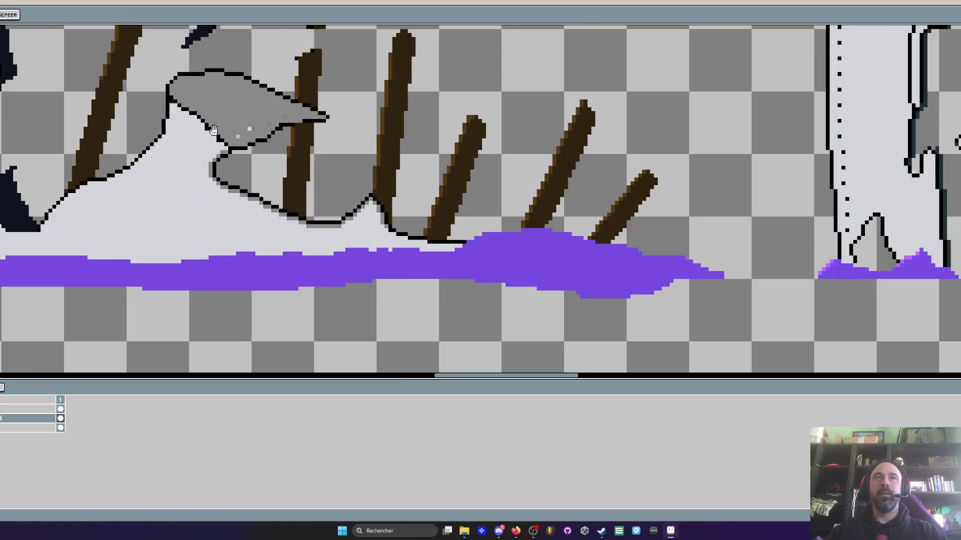
pyautogui.scroll(2, 196, 128)
pyautogui.click(121, 71)
pyautogui.click(136, 81)
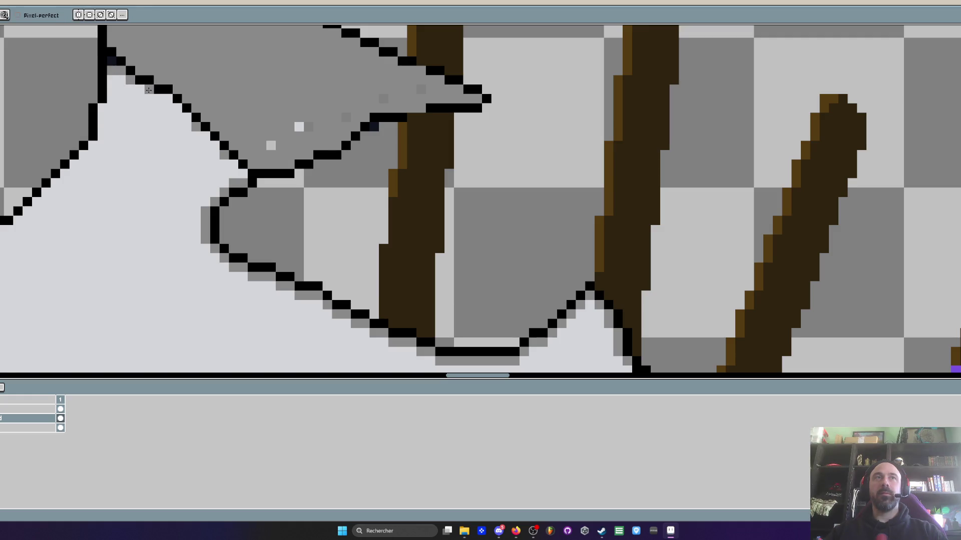
pyautogui.click(161, 92)
pyautogui.rightClick(166, 100)
pyautogui.rightClick(175, 108)
pyautogui.rightClick(185, 118)
pyautogui.rightClick(205, 137)
pyautogui.rightClick(212, 145)
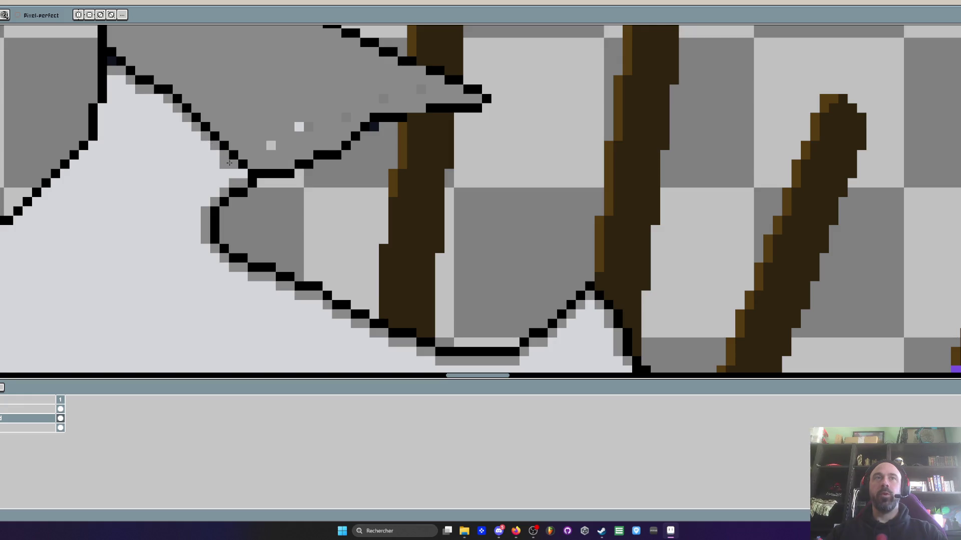
pyautogui.scroll(-3, 238, 173)
pyautogui.scroll(1, 238, 173)
pyautogui.scroll(-2, 238, 174)
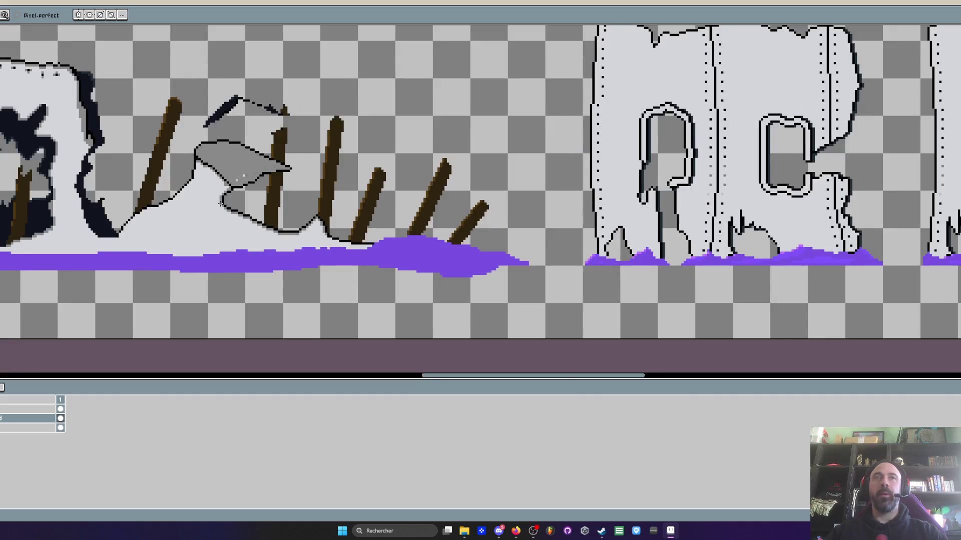
pyautogui.scroll(-1, 238, 173)
pyautogui.scroll(2, 225, 184)
pyautogui.scroll(1, 225, 184)
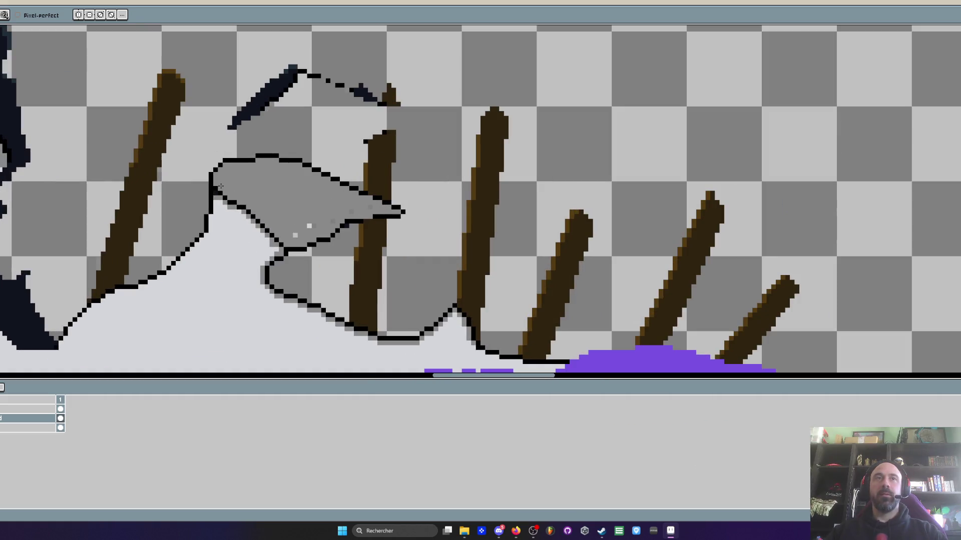
pyautogui.scroll(3, 234, 160)
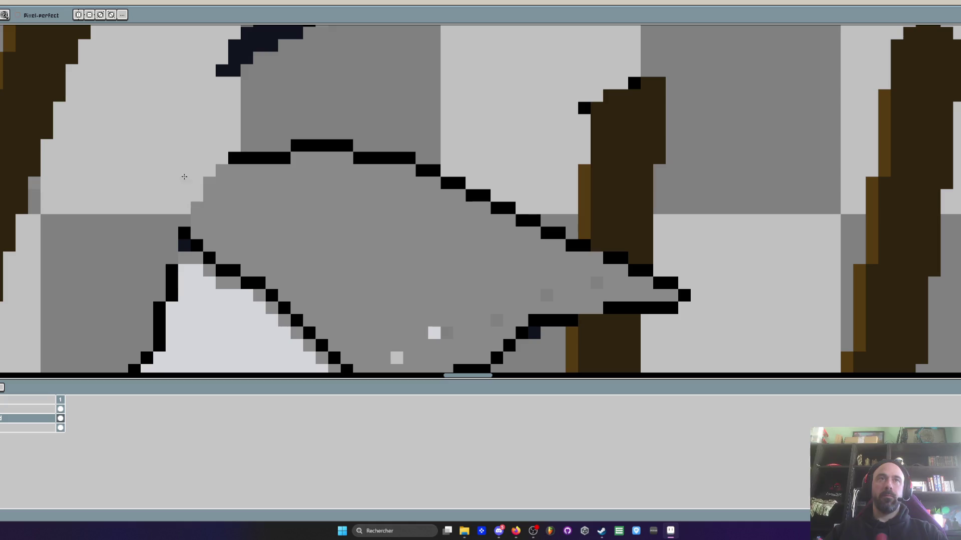
# - Fill the beak's light upper-left corner grey and run the black outline down-left to the neck
pyautogui.moveTo(197, 226); pyautogui.dragTo(301, 147)
pyautogui.moveTo(248, 161); pyautogui.dragTo(210, 196)
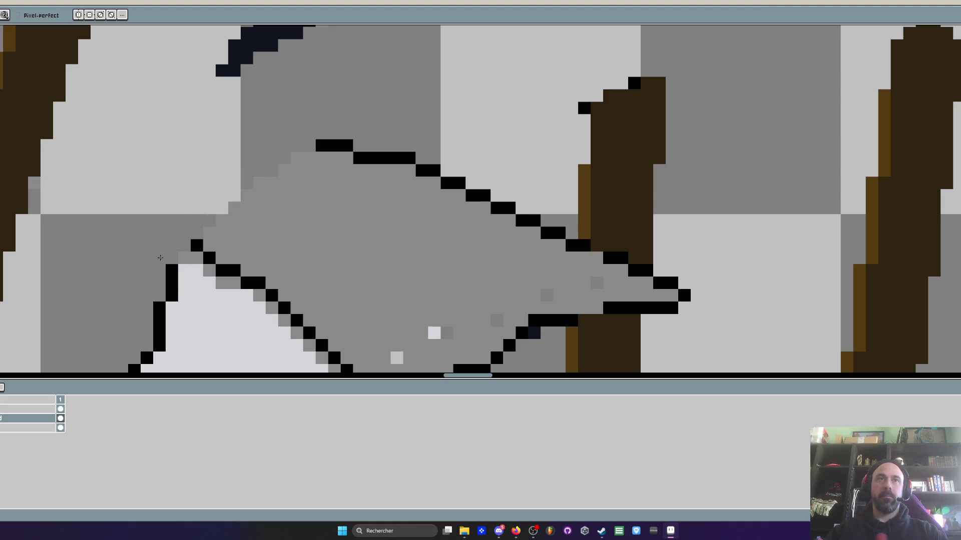
pyautogui.scroll(-2, 218, 146)
pyautogui.scroll(1, 225, 143)
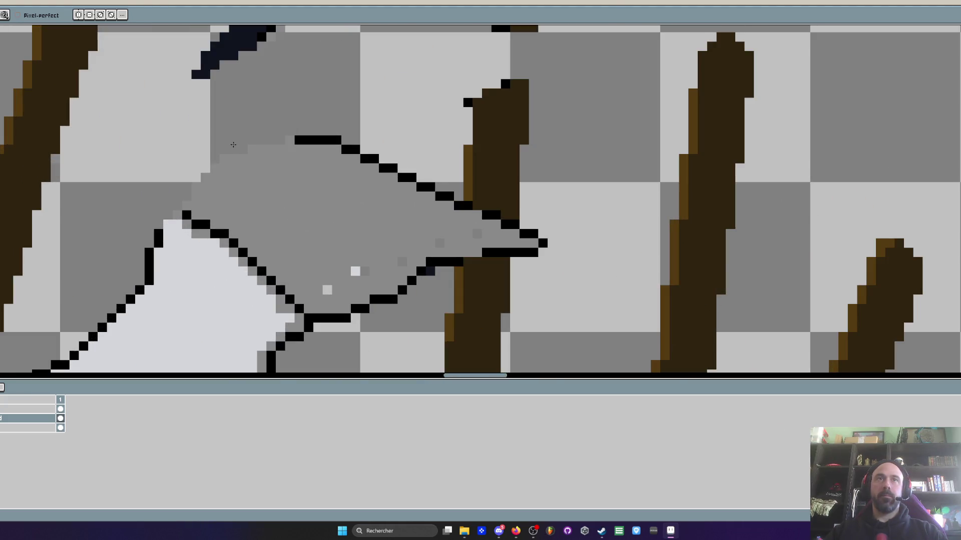
pyautogui.scroll(-1, 237, 131)
pyautogui.scroll(2, 237, 131)
pyautogui.scroll(2, 330, 138)
pyautogui.press('alt')
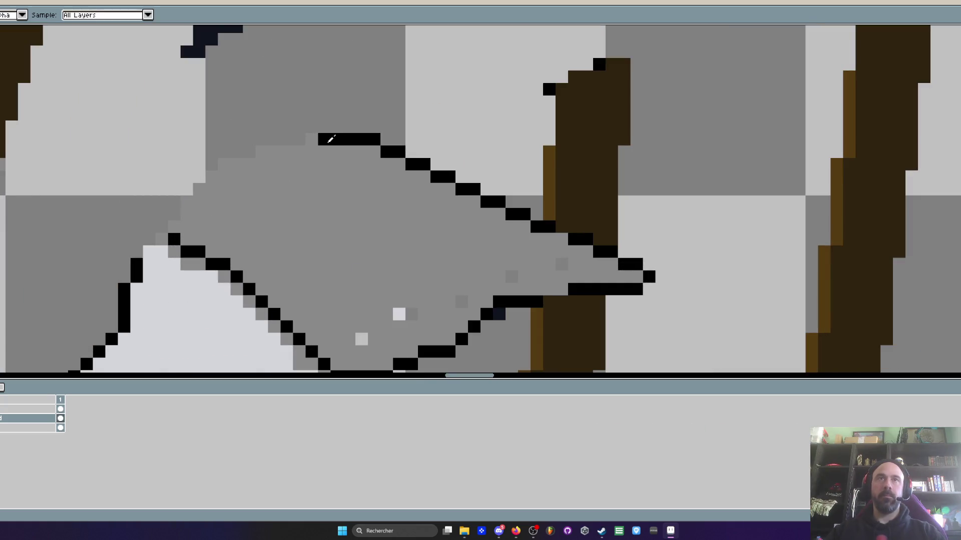
pyautogui.scroll(-2, 336, 137)
pyautogui.scroll(1, 333, 150)
pyautogui.scroll(1, 321, 151)
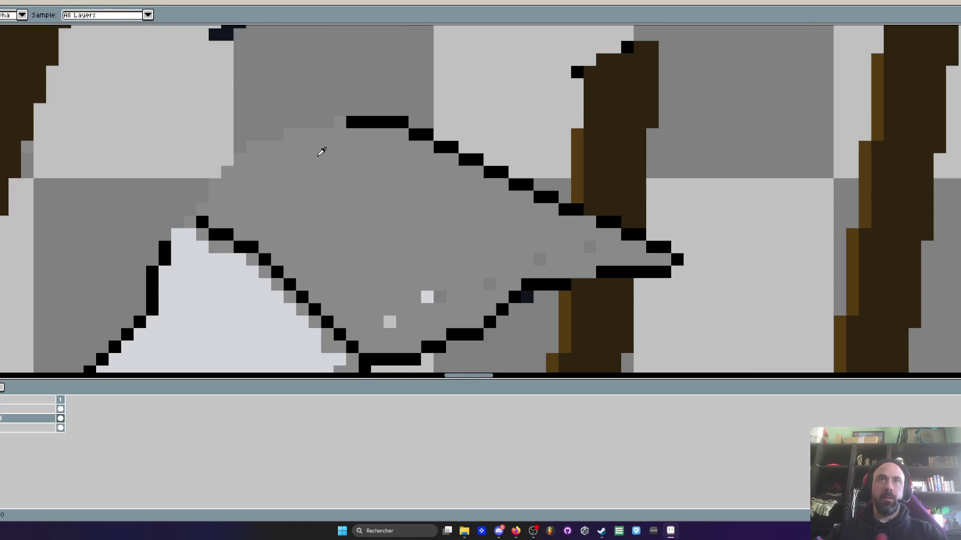
pyautogui.scroll(1, 325, 120)
pyautogui.scroll(1, 325, 120)
pyautogui.moveTo(316, 126)
pyautogui.mouseDown()
pyautogui.moveTo(192, 142)
pyautogui.moveTo(105, 226)
pyautogui.mouseUp()
pyautogui.scroll(-1, 106, 225)
pyautogui.scroll(1, 106, 225)
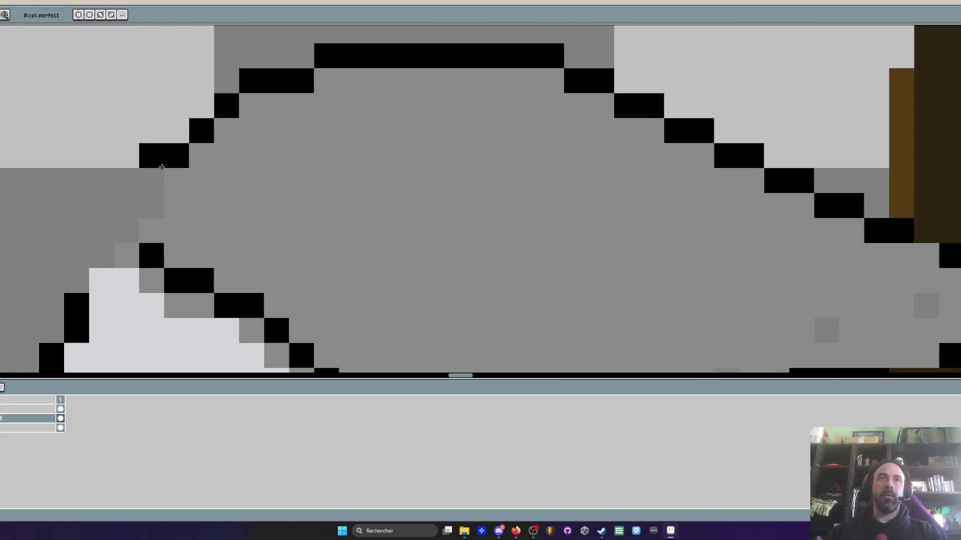
pyautogui.moveTo(151, 173); pyautogui.dragTo(128, 228)
pyautogui.click(97, 254)
pyautogui.scroll(-5, 96, 254)
pyautogui.scroll(2, 96, 254)
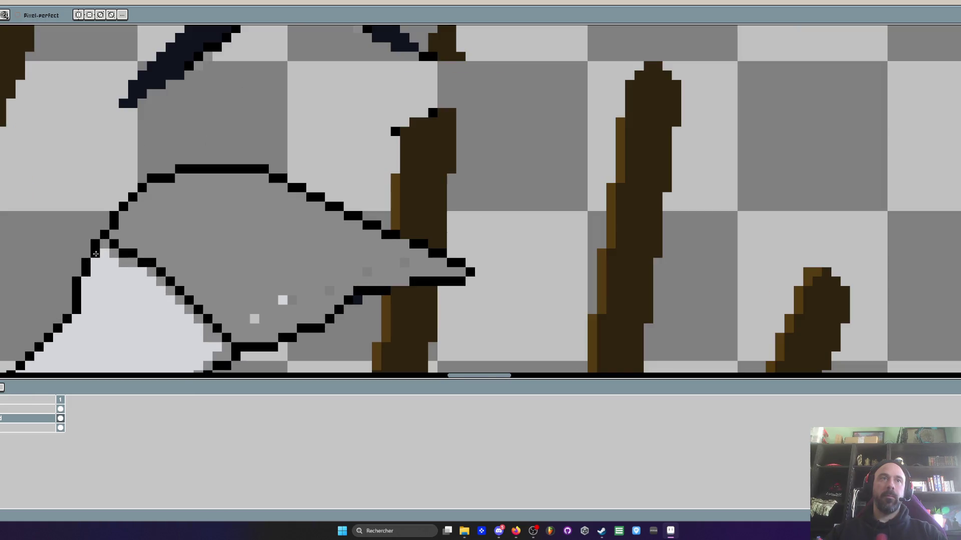
pyautogui.scroll(-1, 94, 253)
pyautogui.scroll(-2, 94, 253)
pyautogui.scroll(-1, 252, 160)
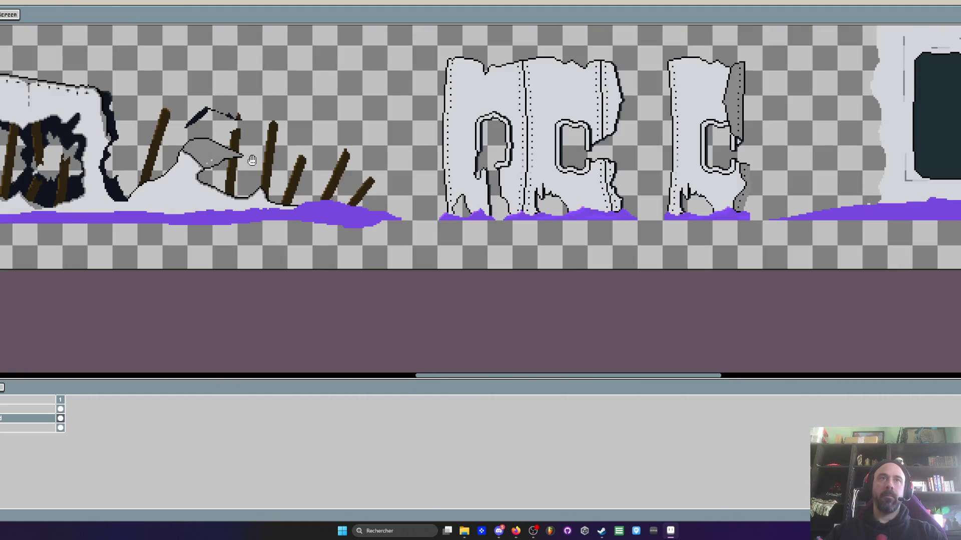
pyautogui.scroll(-1, 251, 159)
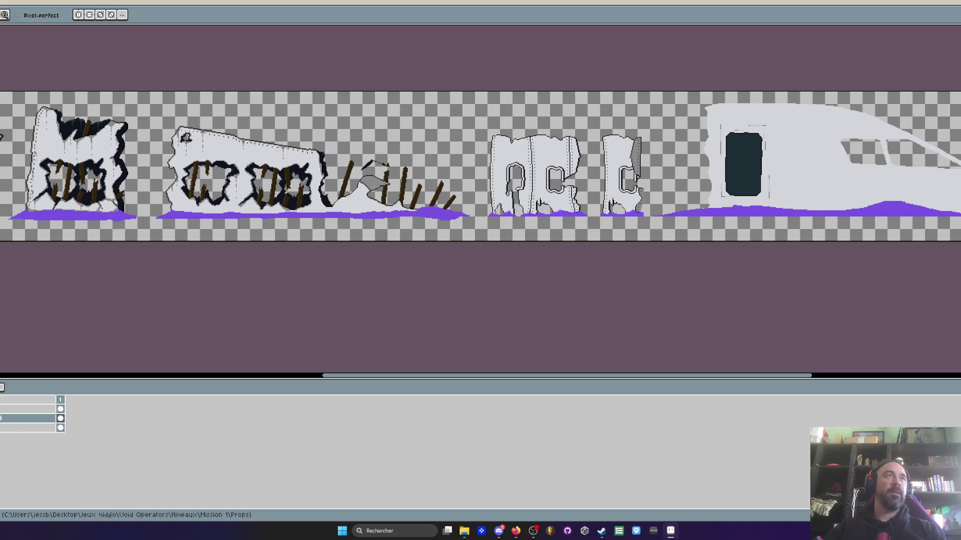
pyautogui.click(601, 531)
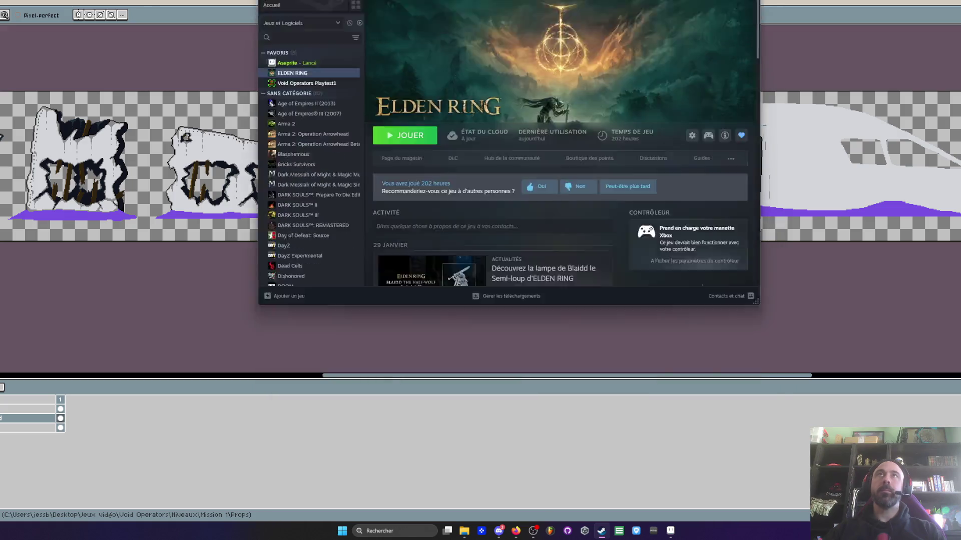
# - Select VIKING - Sagas of the Norse Lands in the Steam library and confirm its installation
pyautogui.click(602, 530)
pyautogui.click(602, 531)
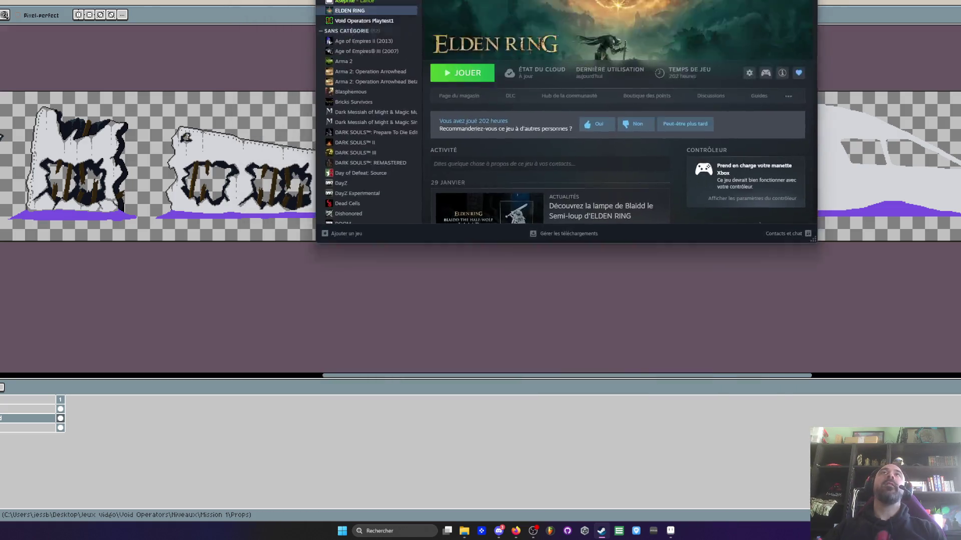
pyautogui.scroll(-10, 371, 308)
pyautogui.scroll(-5, 372, 308)
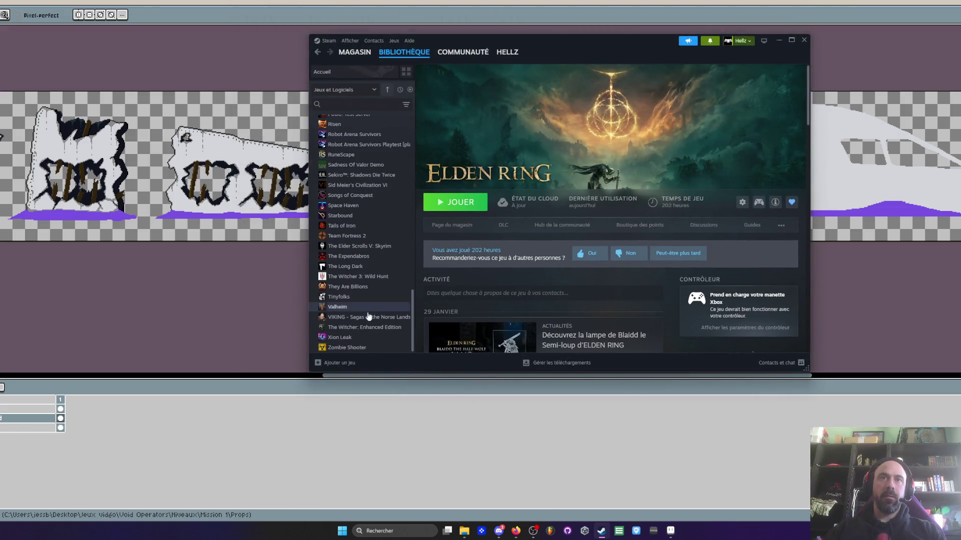
pyautogui.click(351, 257)
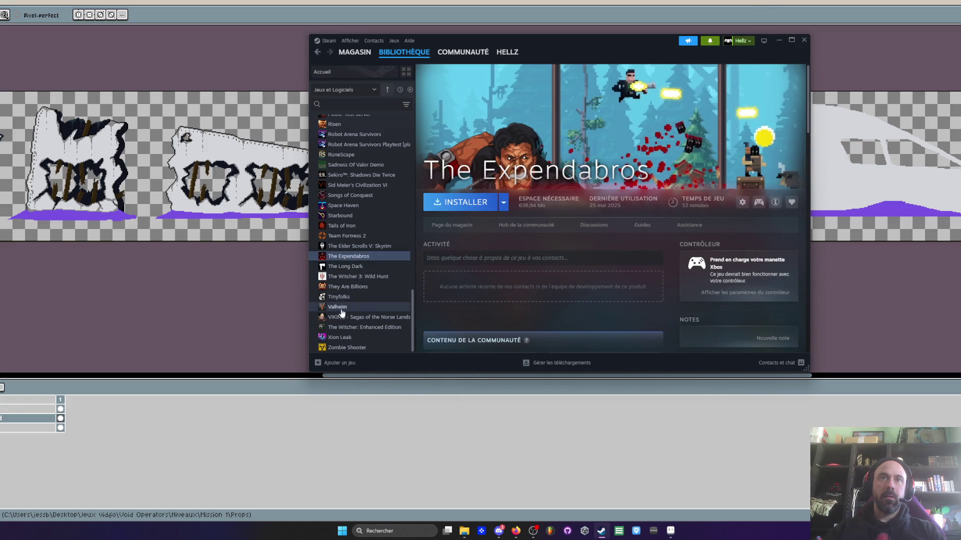
pyautogui.click(349, 317)
pyautogui.click(459, 204)
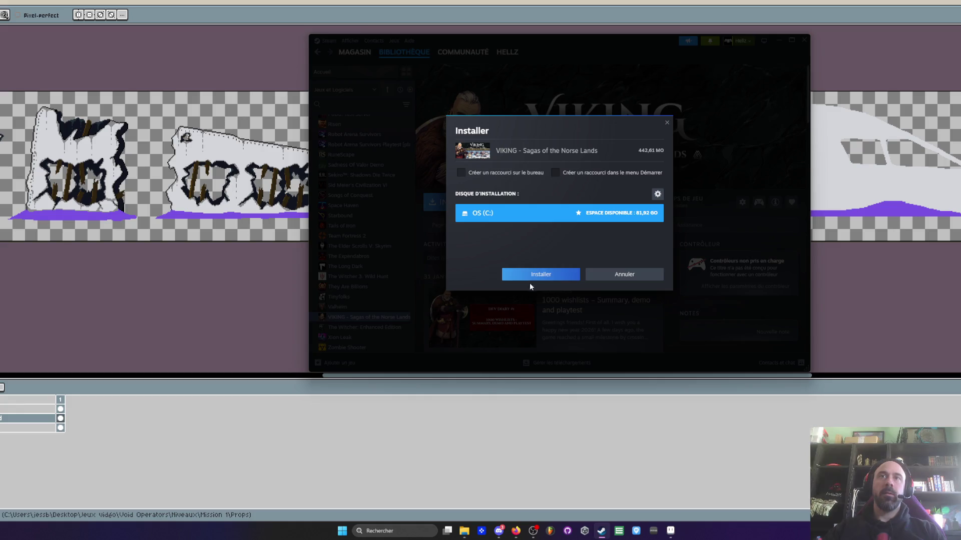
pyautogui.click(540, 275)
# - Add VIKING to favourites and select it there while it downloads
pyautogui.rightClick(370, 317)
pyautogui.click(399, 272)
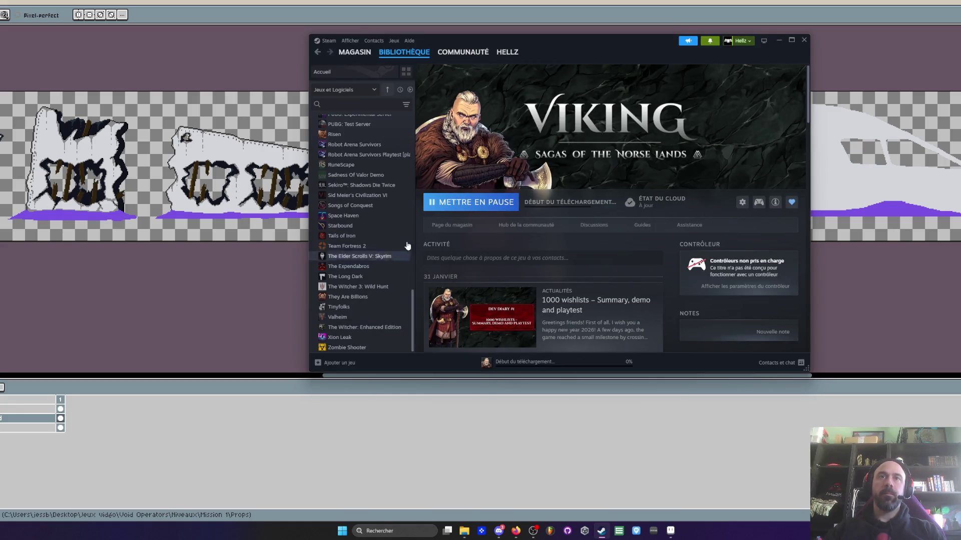
pyautogui.scroll(10, 384, 162)
pyautogui.click(355, 152)
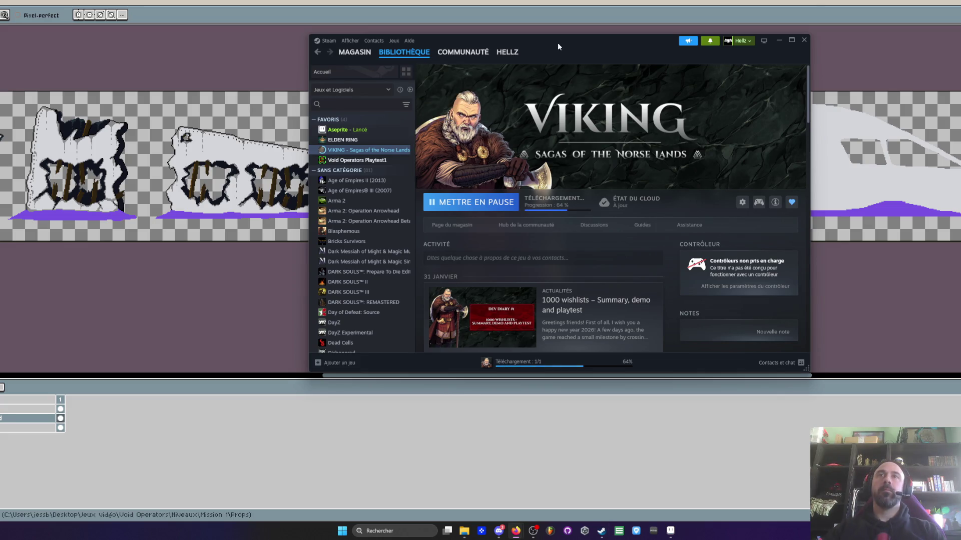
pyautogui.moveTo(557, 43); pyautogui.dragTo(538, 52)
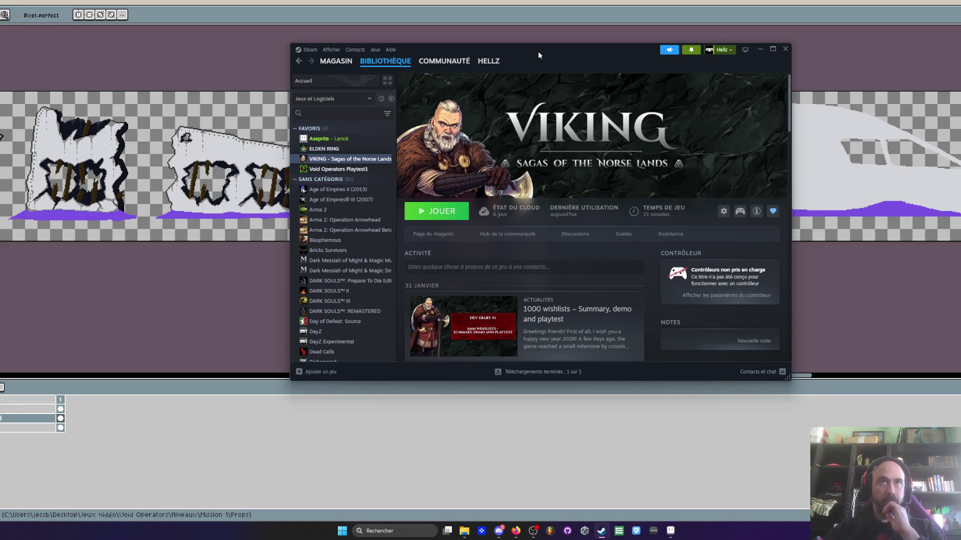
# - Launch VIKING, raise music volume to about 21 in Paramètres, save and start the demo
pyautogui.click(439, 212)
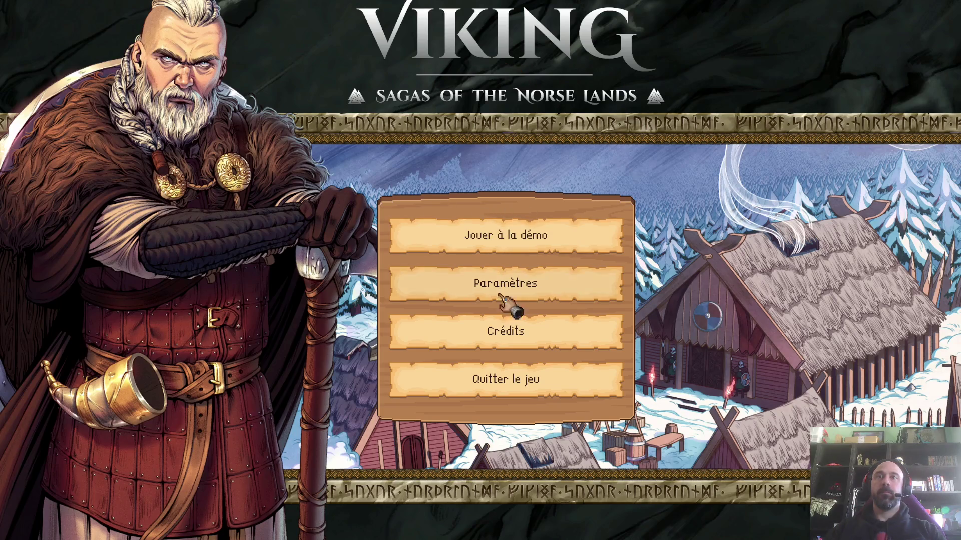
pyautogui.click(521, 285)
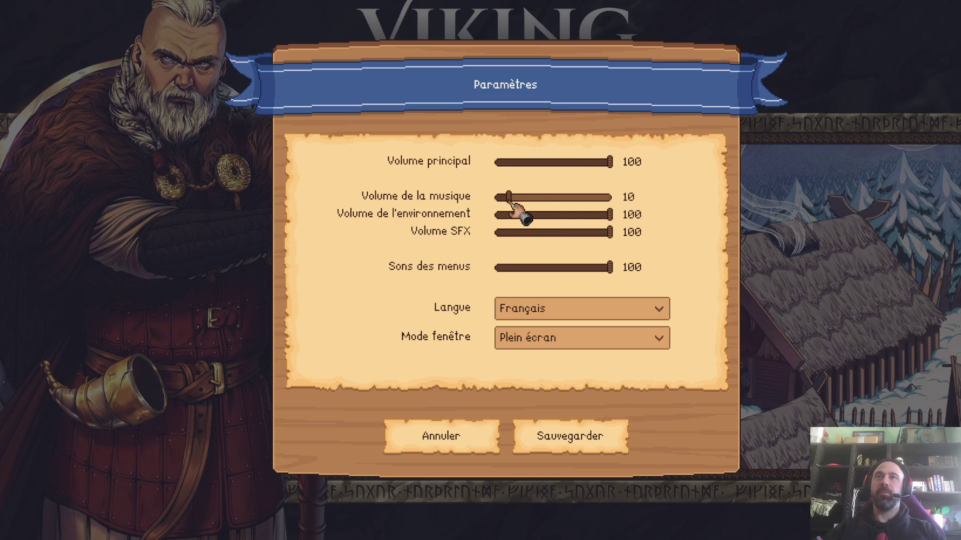
pyautogui.moveTo(511, 202)
pyautogui.mouseDown()
pyautogui.moveTo(537, 203)
pyautogui.moveTo(525, 201)
pyautogui.mouseUp()
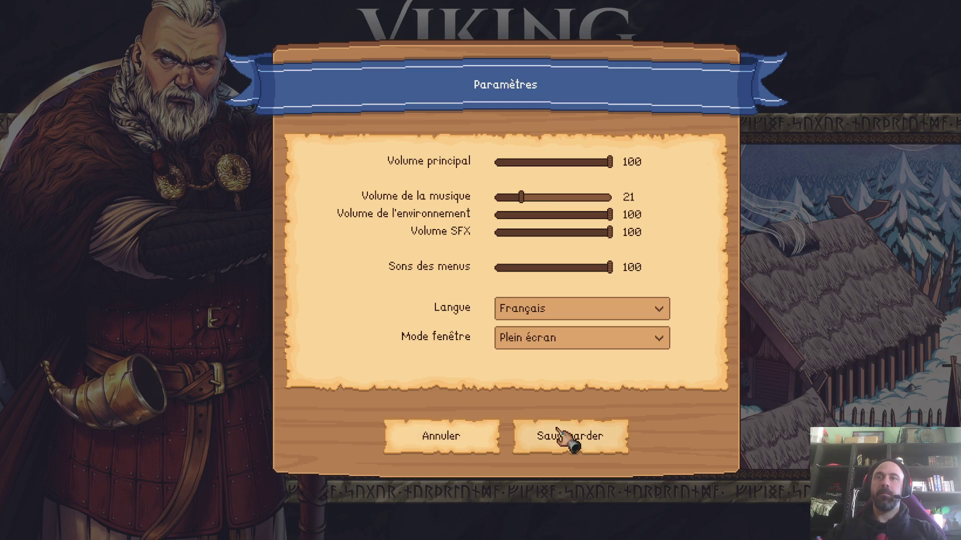
pyautogui.click(571, 440)
pyautogui.click(496, 236)
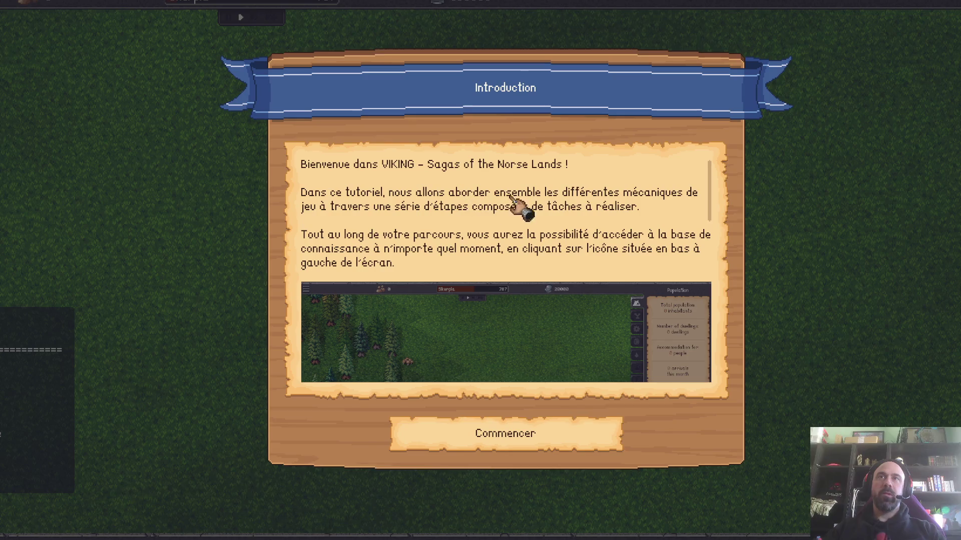
pyautogui.scroll(-1, 382, 243)
pyautogui.scroll(1, 391, 247)
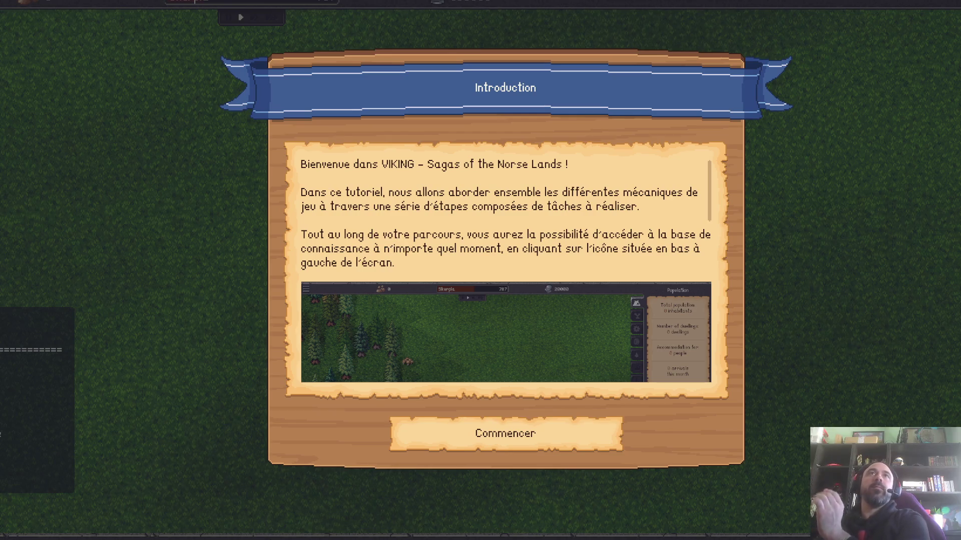
# - Read the Introduction and Caméra tutorial dialogs and dismiss them with Commencer
pyautogui.hotkey('alt', 'Tab')
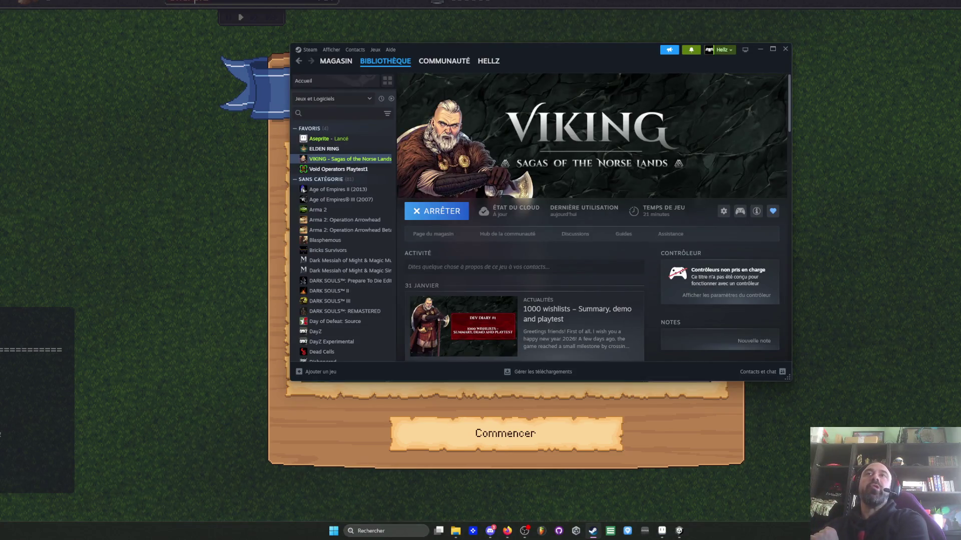
pyautogui.hotkey('alt', 'Tab')
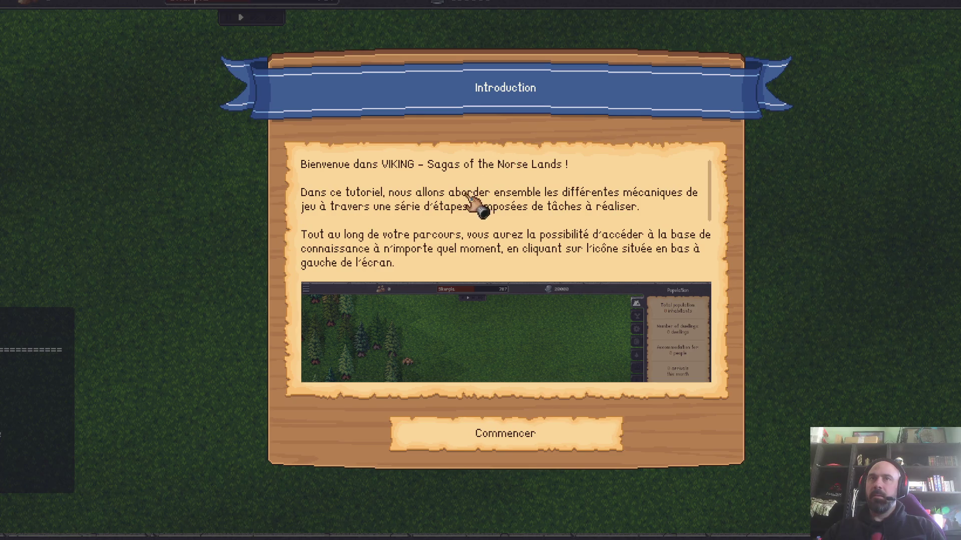
pyautogui.scroll(-1, 476, 205)
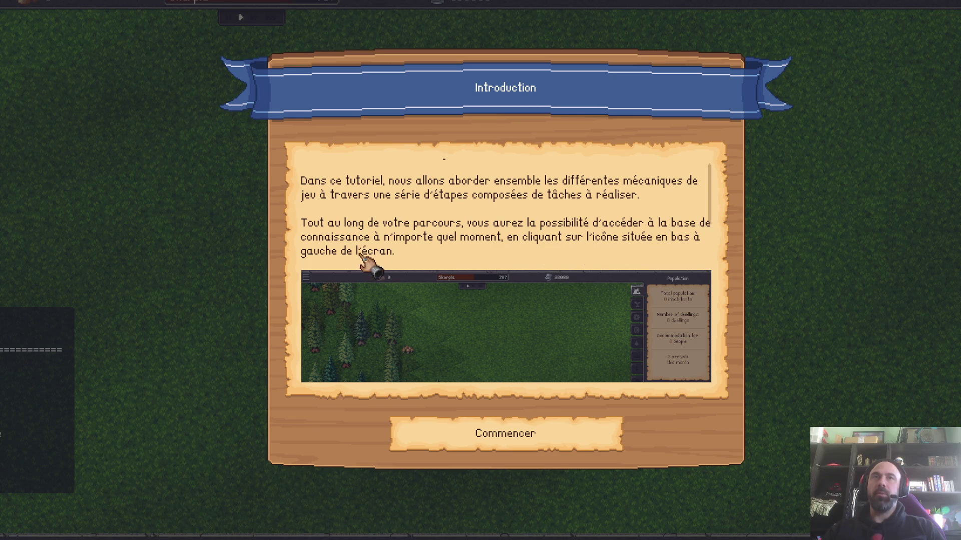
pyautogui.scroll(-3, 415, 193)
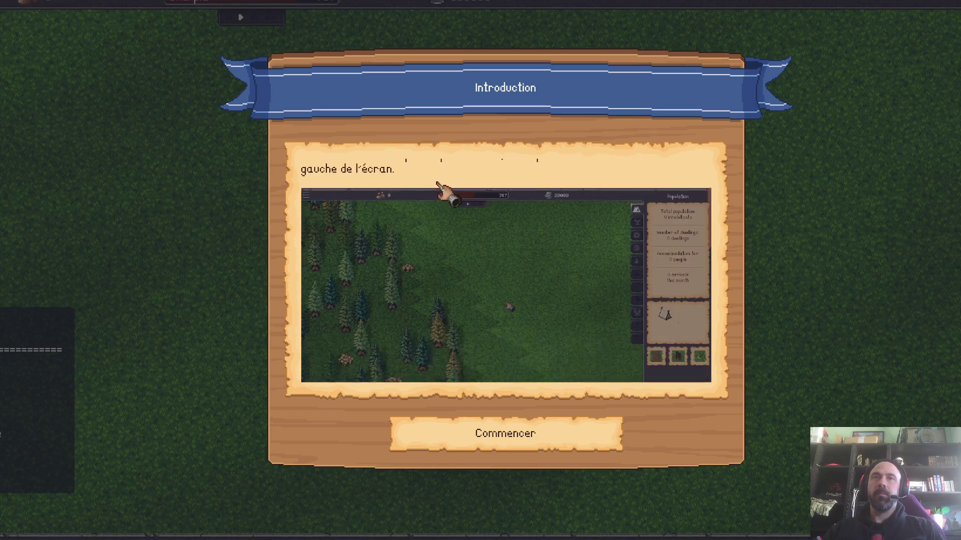
pyautogui.scroll(-3, 440, 188)
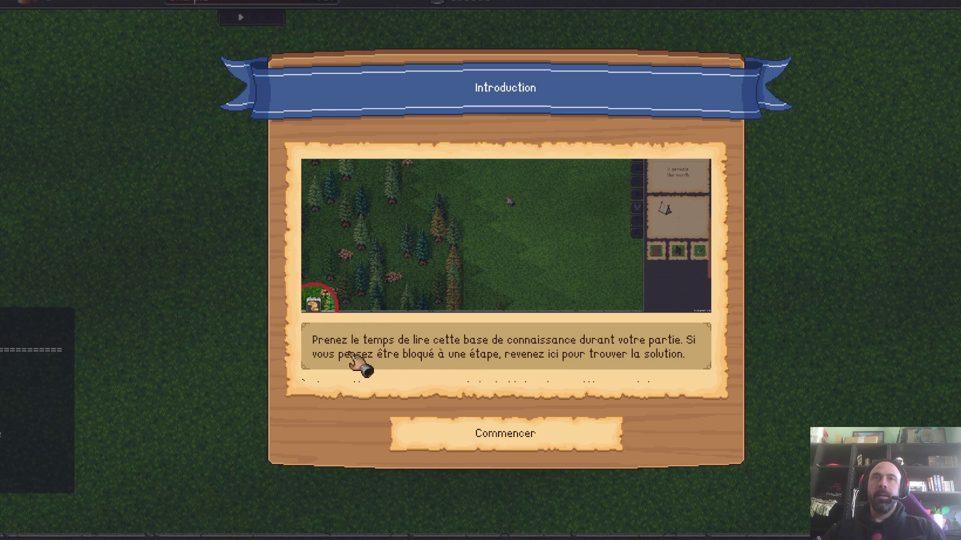
pyautogui.scroll(1, 398, 259)
pyautogui.scroll(-3, 400, 263)
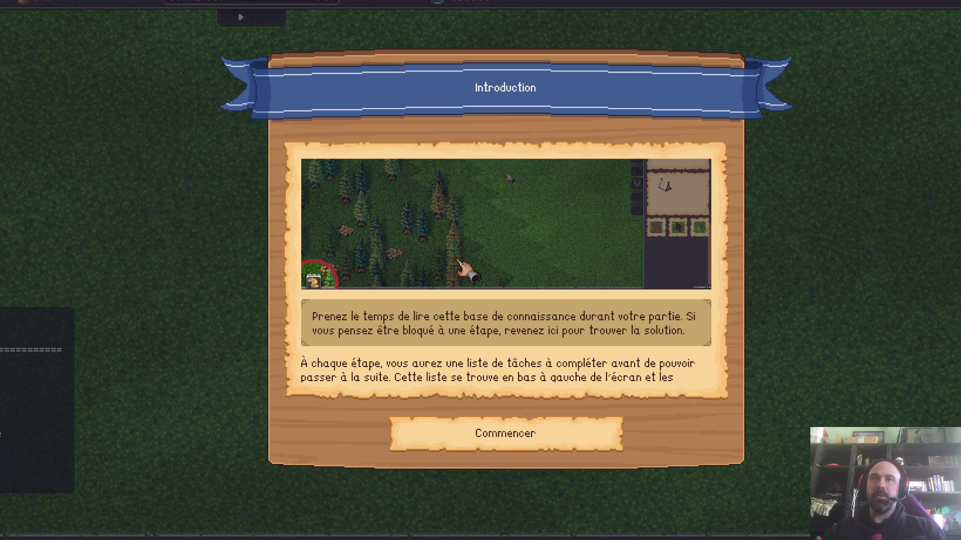
pyautogui.scroll(-2, 460, 266)
pyautogui.scroll(-1, 457, 250)
pyautogui.scroll(-1, 452, 236)
pyautogui.scroll(-1, 457, 203)
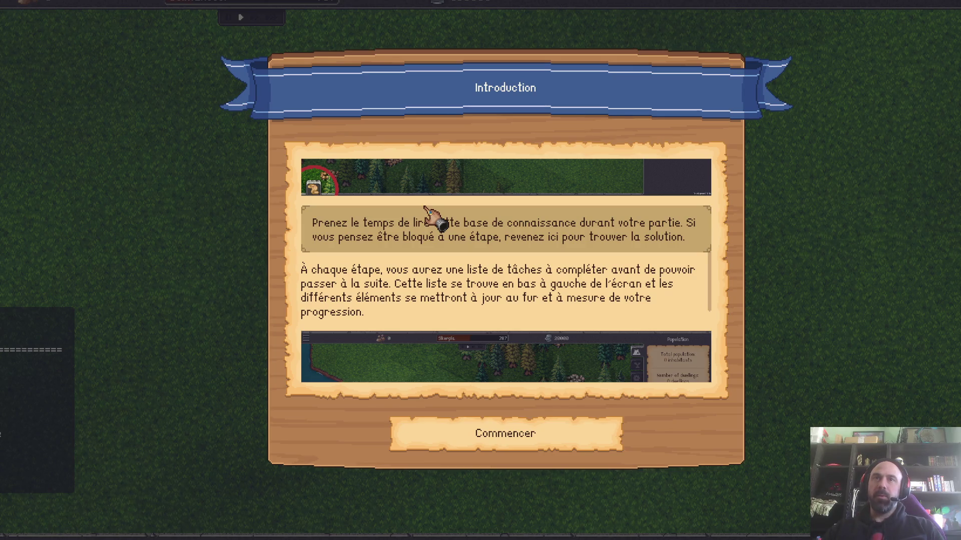
pyautogui.scroll(-2, 439, 221)
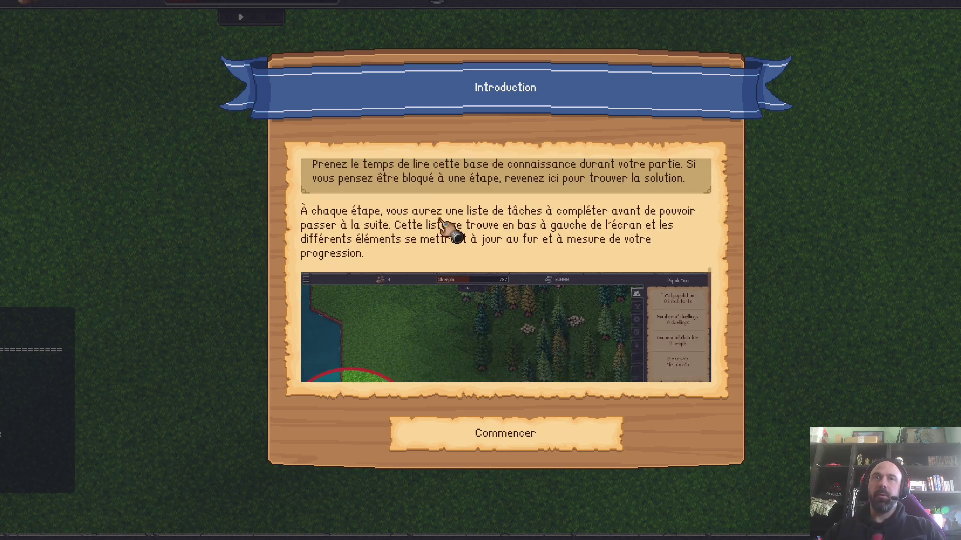
pyautogui.scroll(-3, 450, 233)
pyautogui.scroll(-2, 447, 234)
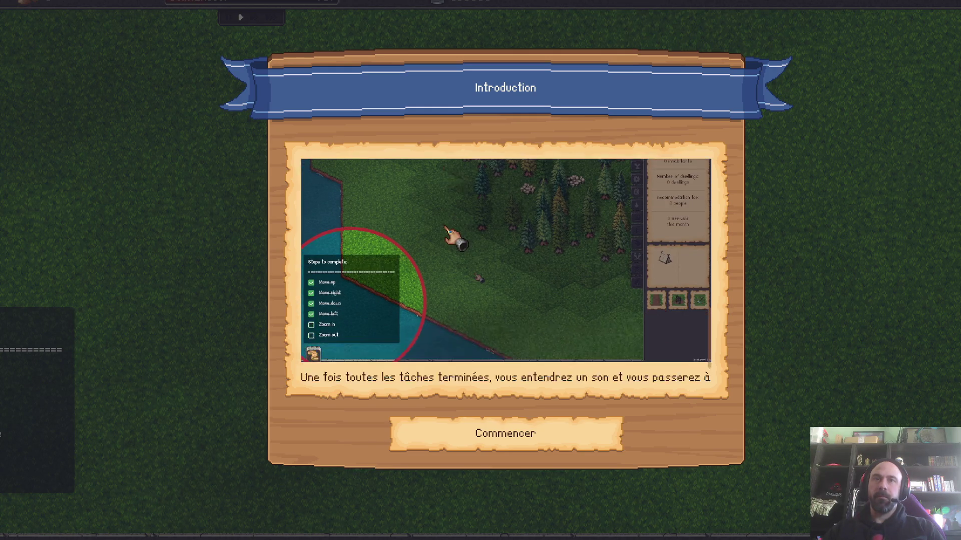
pyautogui.scroll(-2, 444, 222)
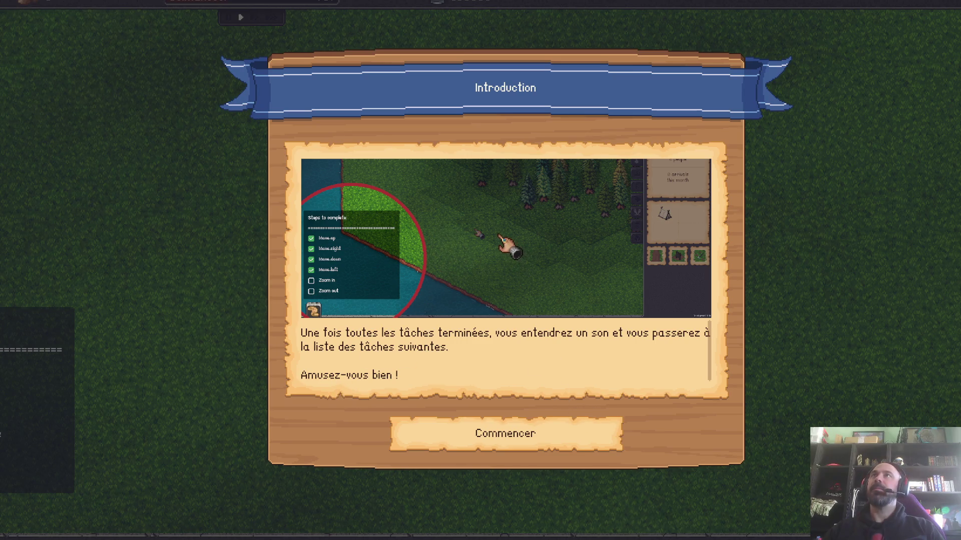
pyautogui.click(504, 436)
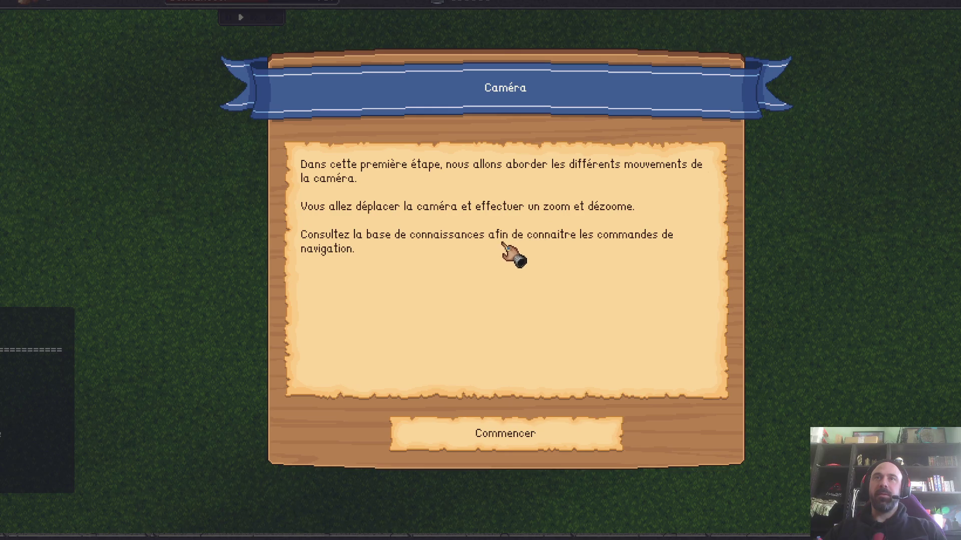
pyautogui.click(501, 442)
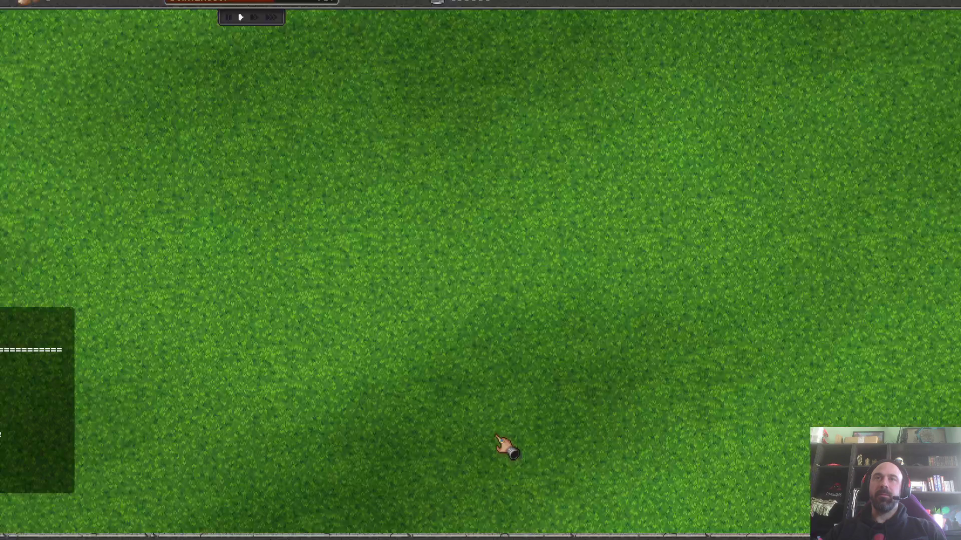
# - Pan the camera across the map to complete the camera tutorial step
pyautogui.press('Left')
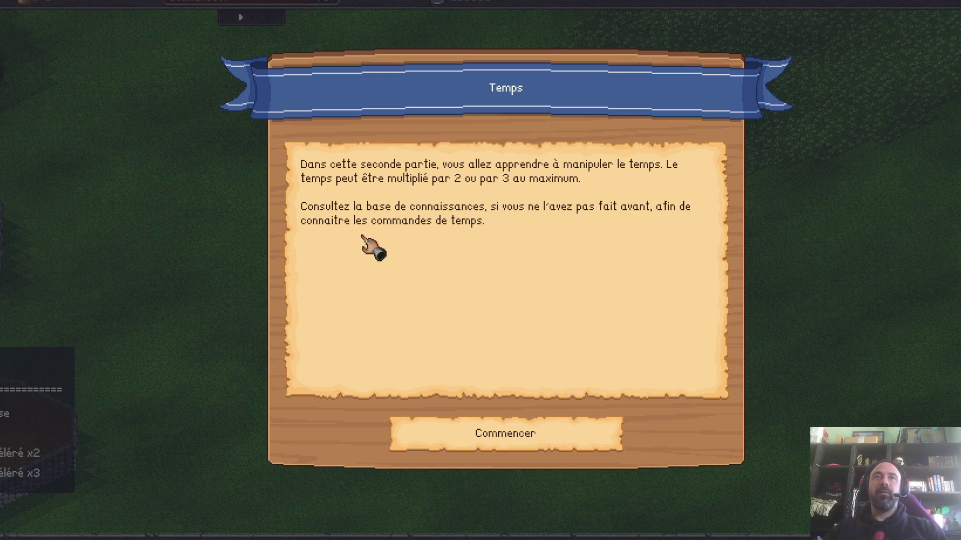
# - Dismiss the Temps lesson and consult the knowledge base's time-controls page
pyautogui.click(527, 440)
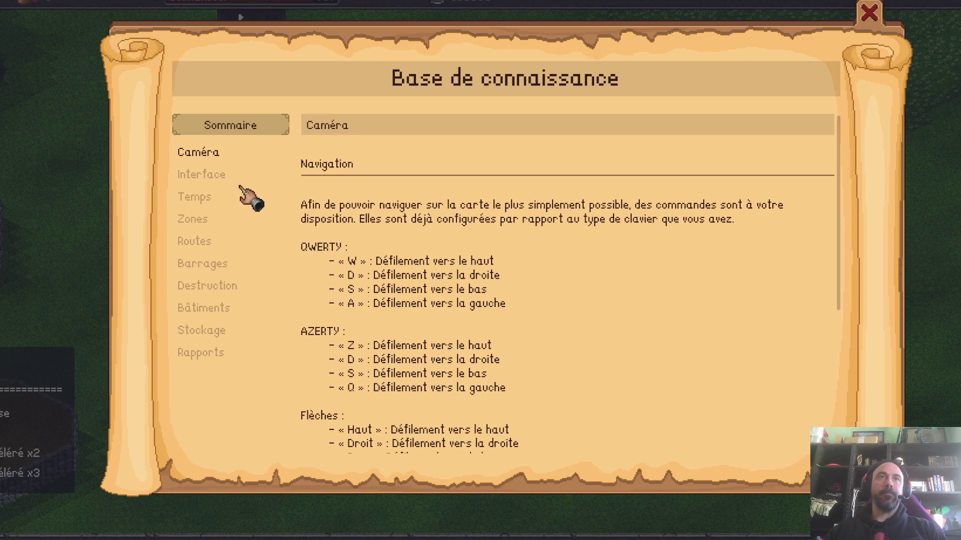
pyautogui.click(197, 197)
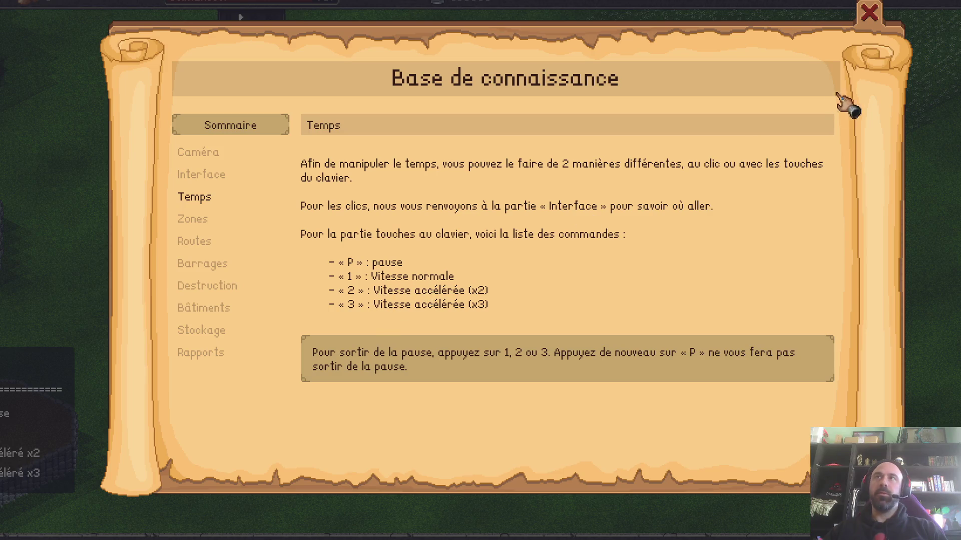
pyautogui.click(871, 21)
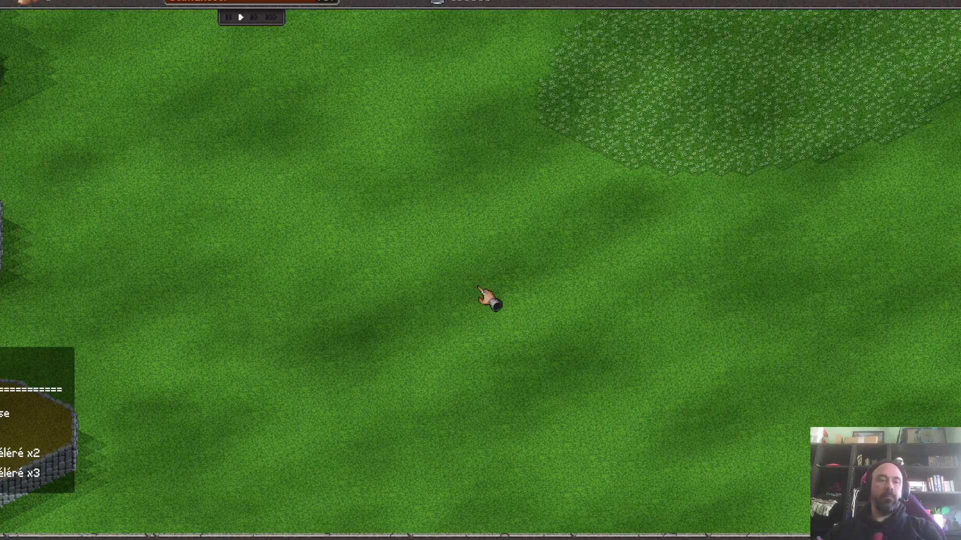
# - Run the game at x3 speed, then pause it
pyautogui.press('2')
pyautogui.press('3')
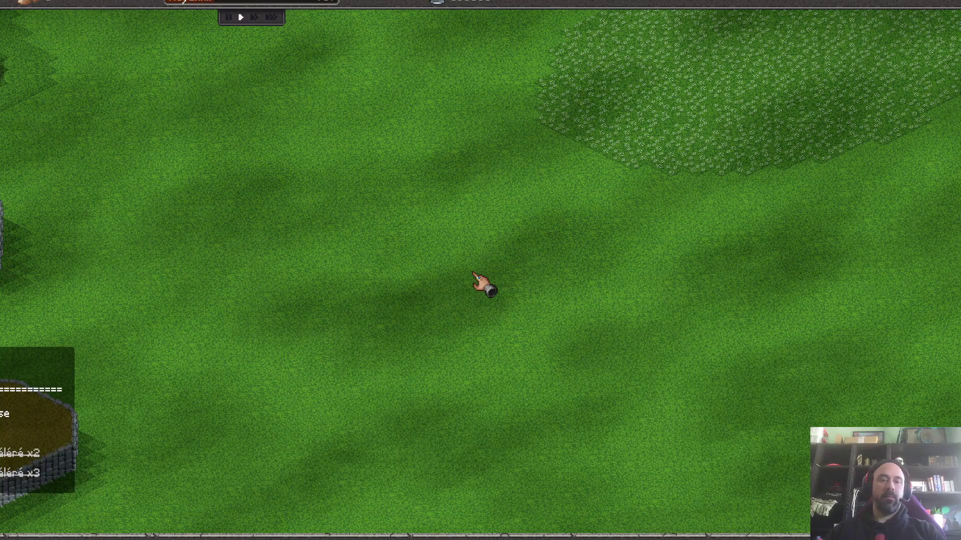
pyautogui.press('space')
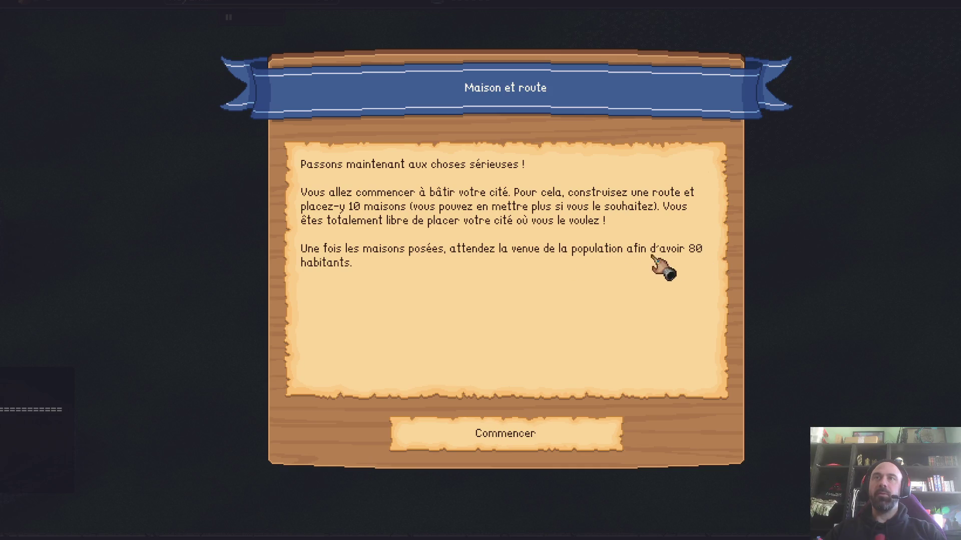
# - Dismiss the house-and-road lesson and pan the paused map away from the stone enclosures
pyautogui.click(554, 420)
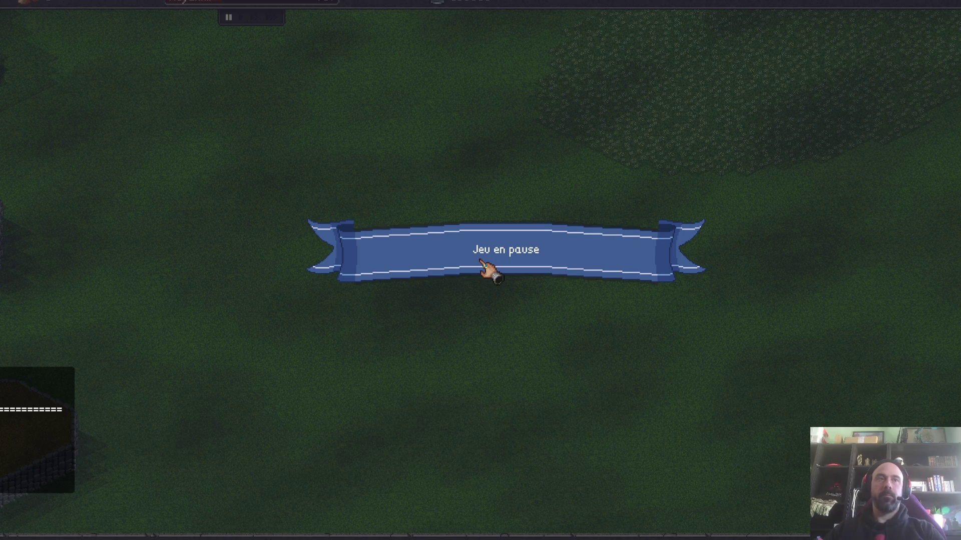
pyautogui.press('Escape')
pyautogui.press('Escape')
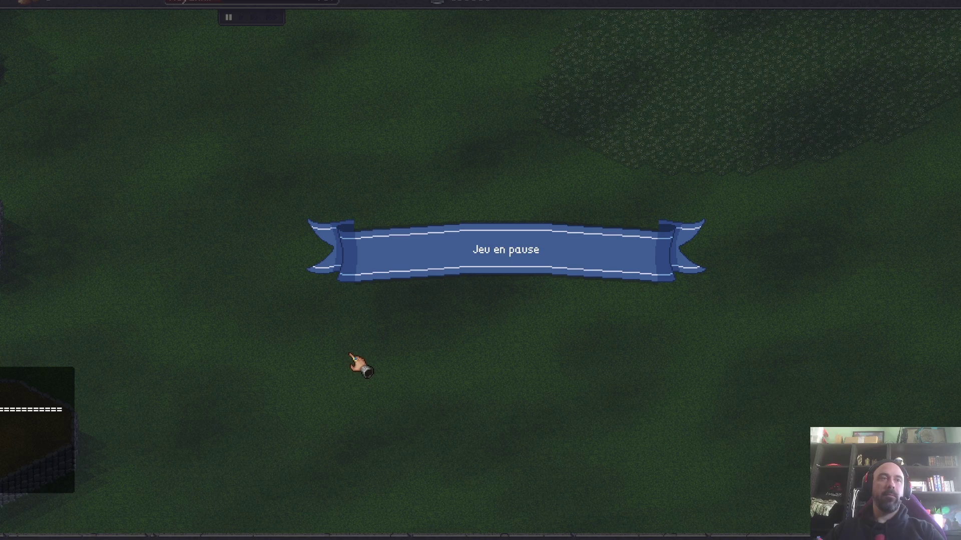
pyautogui.press('Left')
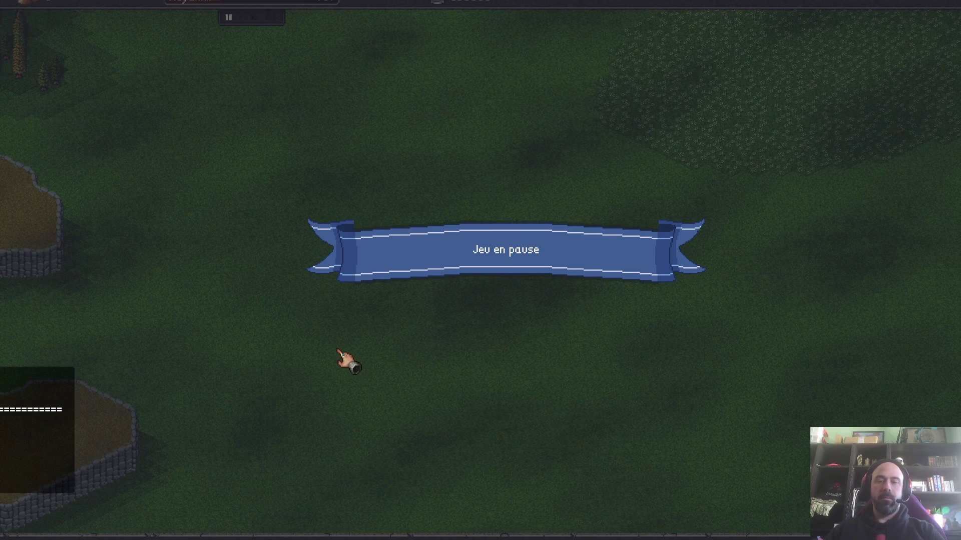
pyautogui.press('Right')
pyautogui.press('Left')
pyautogui.press('Up')
pyautogui.press('Down')
pyautogui.press('Right')
pyautogui.press('Up')
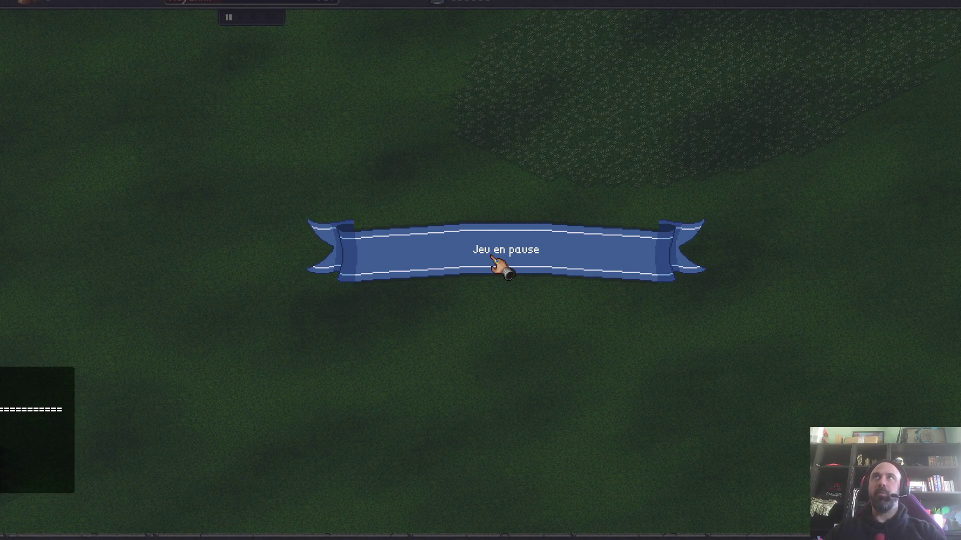
pyautogui.press('Escape')
pyautogui.click(534, 201)
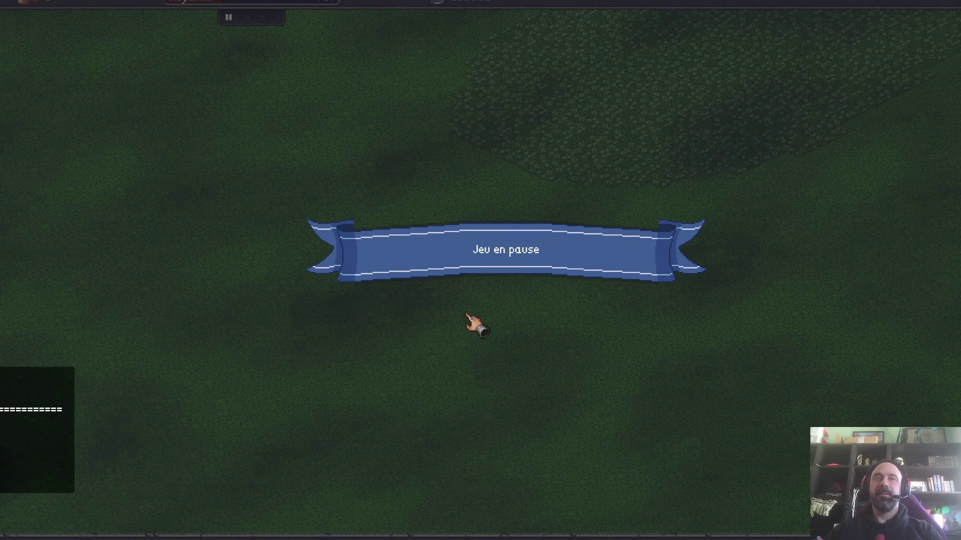
# - Pan toward the water and back, toggling pause a few times
pyautogui.press('Up')
pyautogui.press('Left')
pyautogui.press('Down')
pyautogui.press('Right')
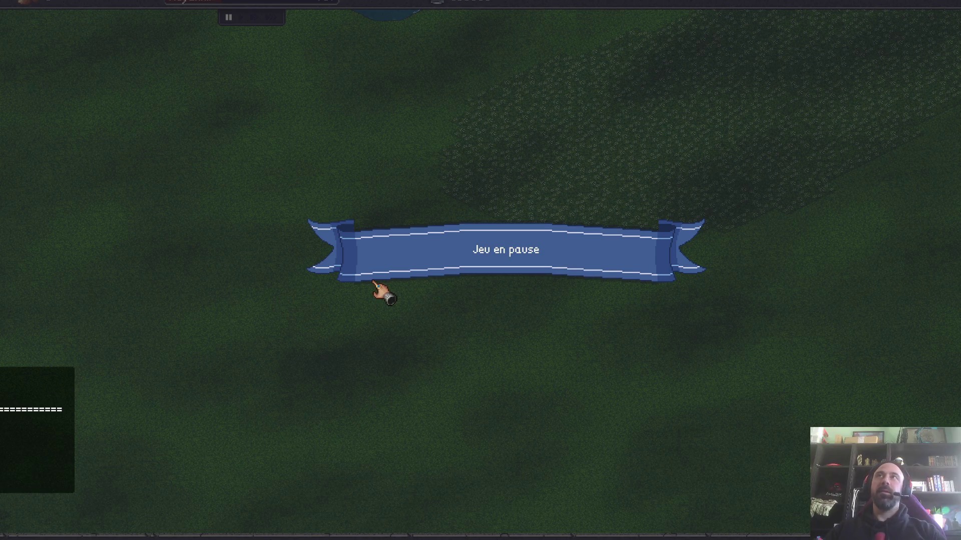
pyautogui.press('space')
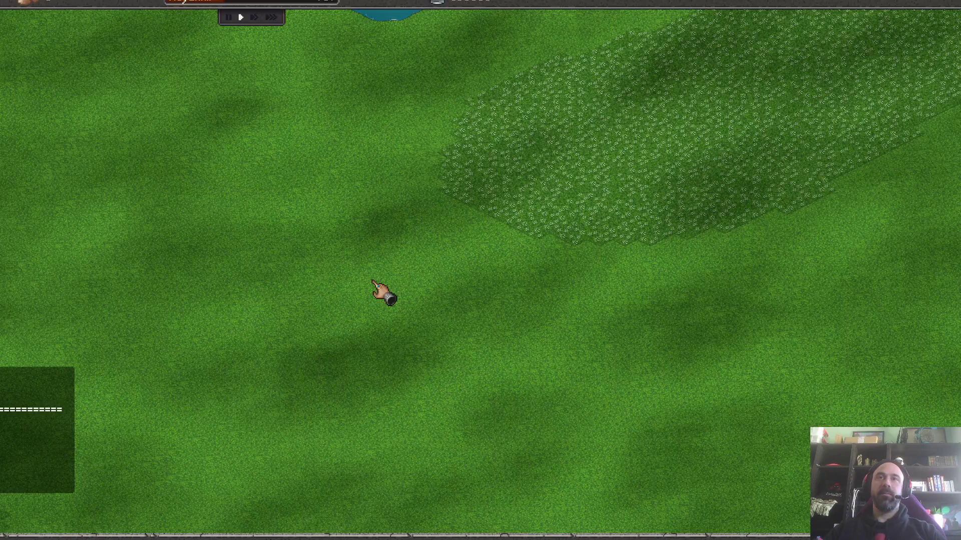
pyautogui.press('space')
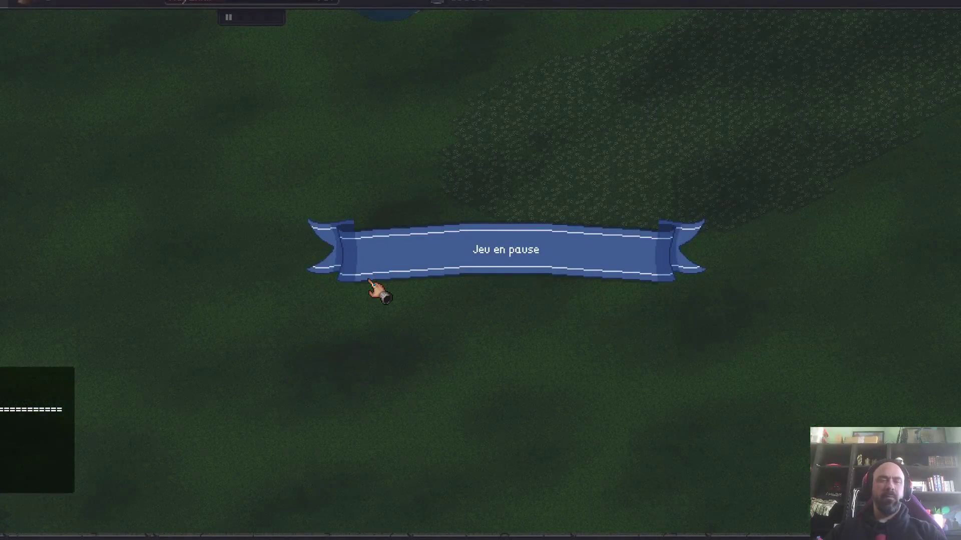
pyautogui.press('space')
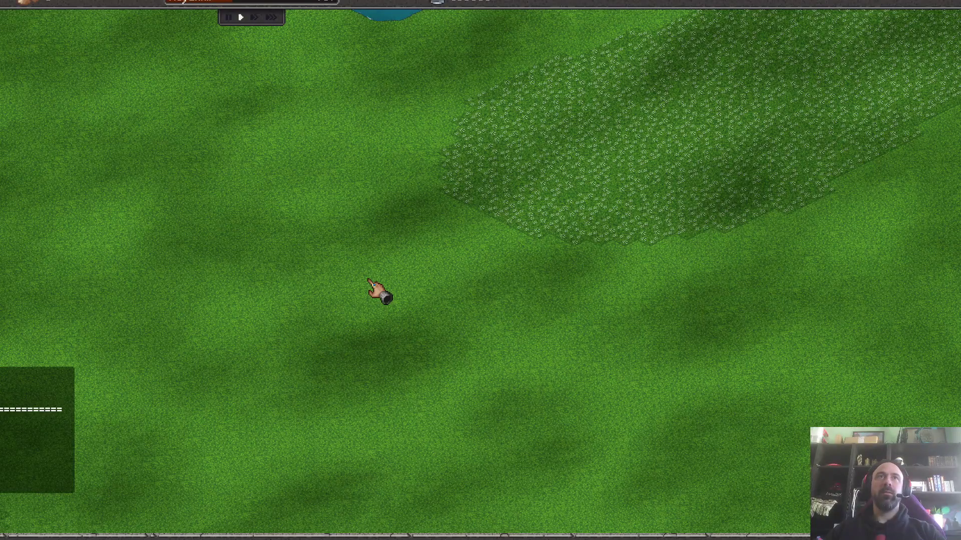
pyautogui.press('space')
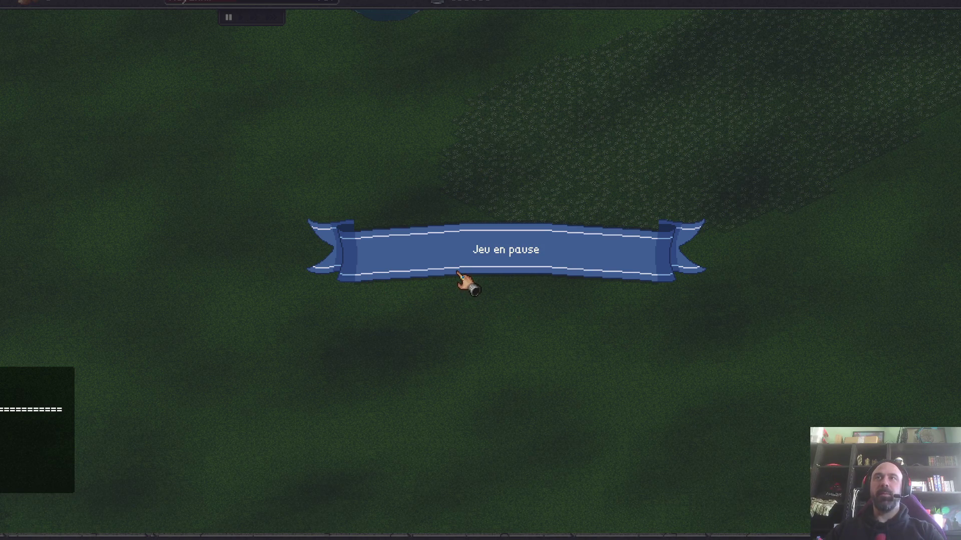
# - Pan to an open grassy area and resume the game
pyautogui.press('a')
pyautogui.press('w')
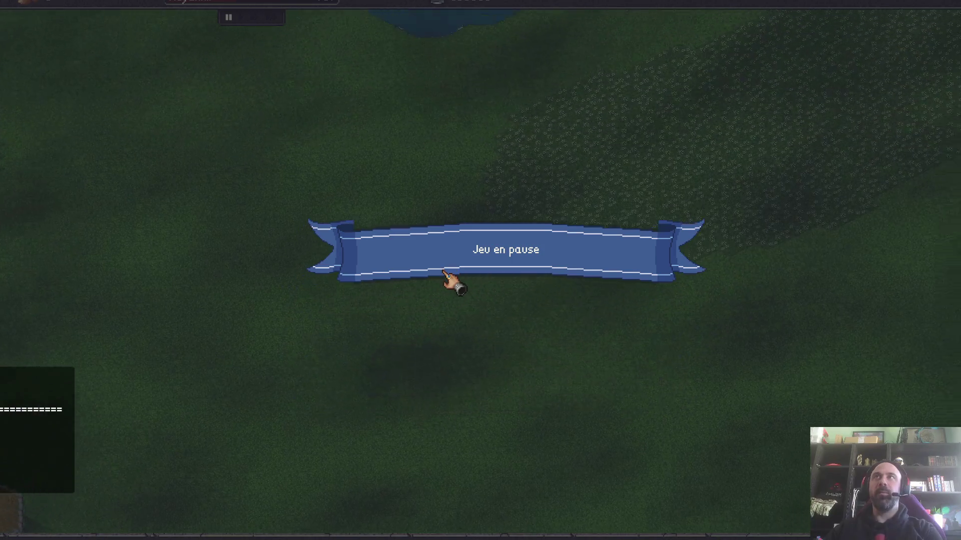
pyautogui.press('s')
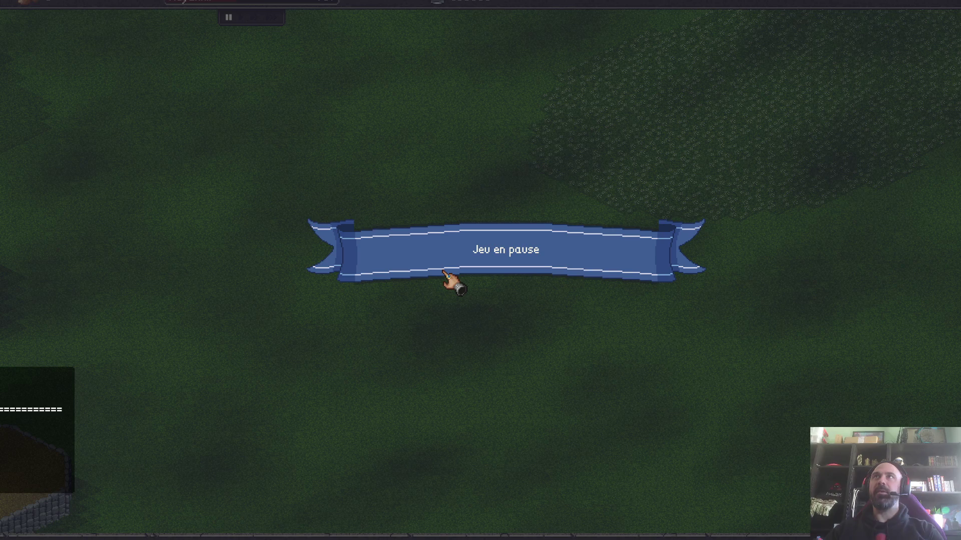
pyautogui.press('space')
pyautogui.press('s')
pyautogui.press('w')
pyautogui.scroll(2, 405, 267)
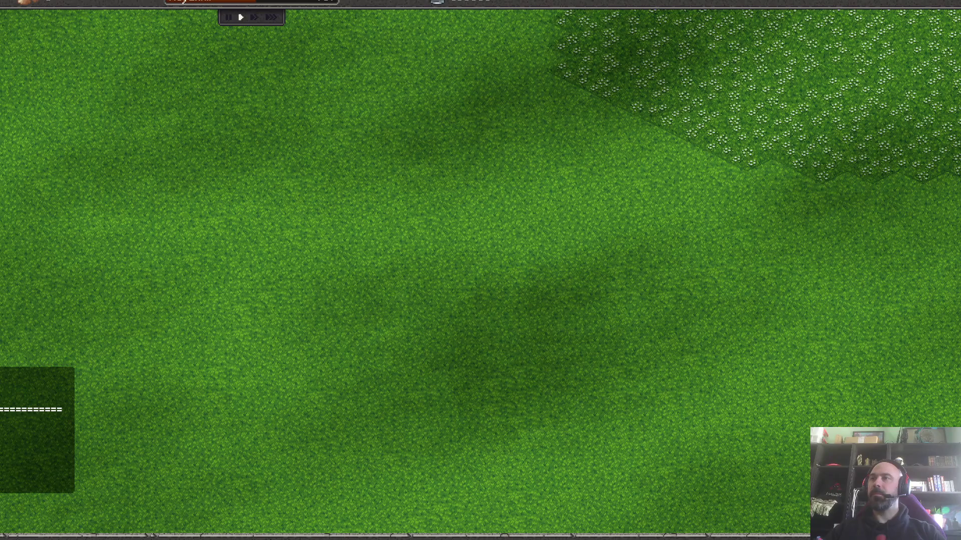
# - Lay a road across the grass and place seven tent plots along both sides
pyautogui.moveTo(218, 346); pyautogui.dragTo(425, 254)
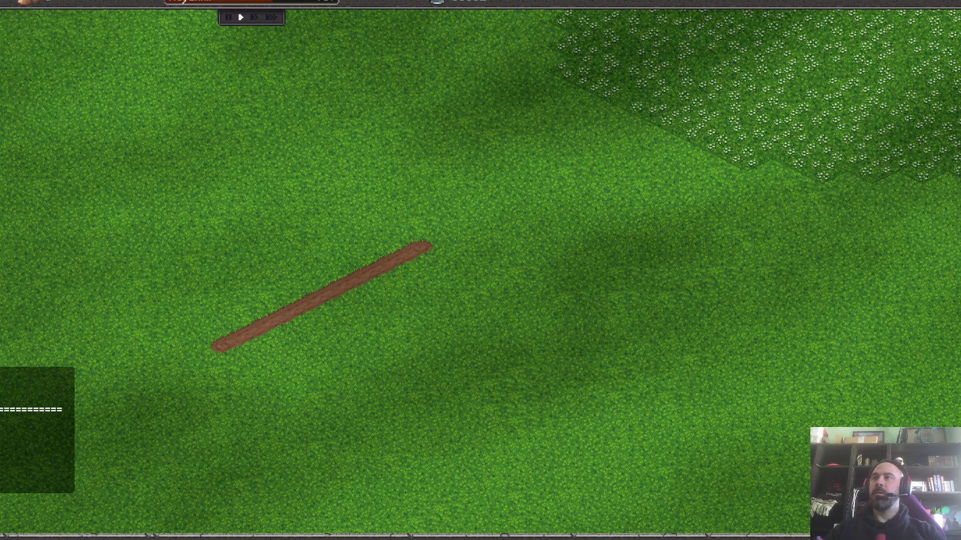
pyautogui.click(225, 301)
pyautogui.click(282, 291)
pyautogui.click(373, 240)
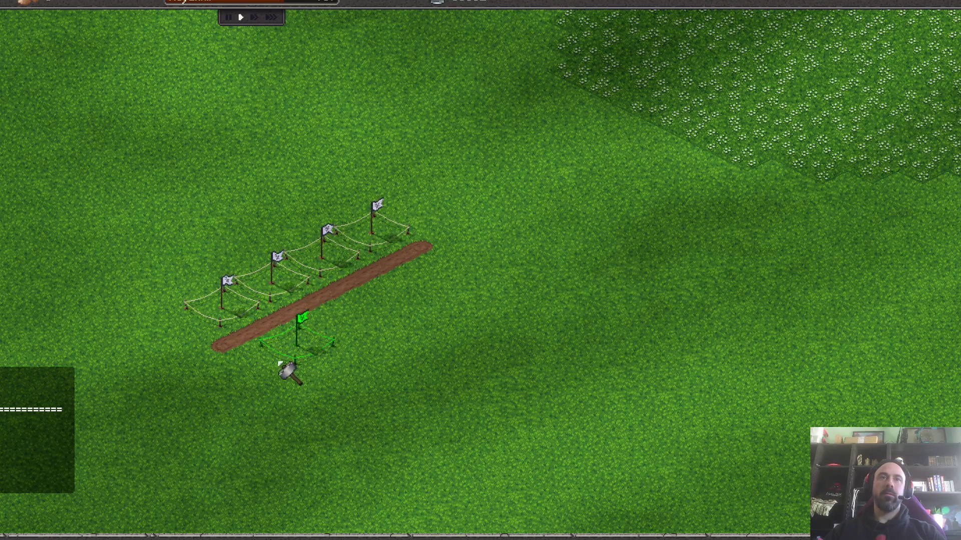
pyautogui.click(286, 363)
pyautogui.click(344, 325)
pyautogui.click(393, 300)
pyautogui.click(422, 294)
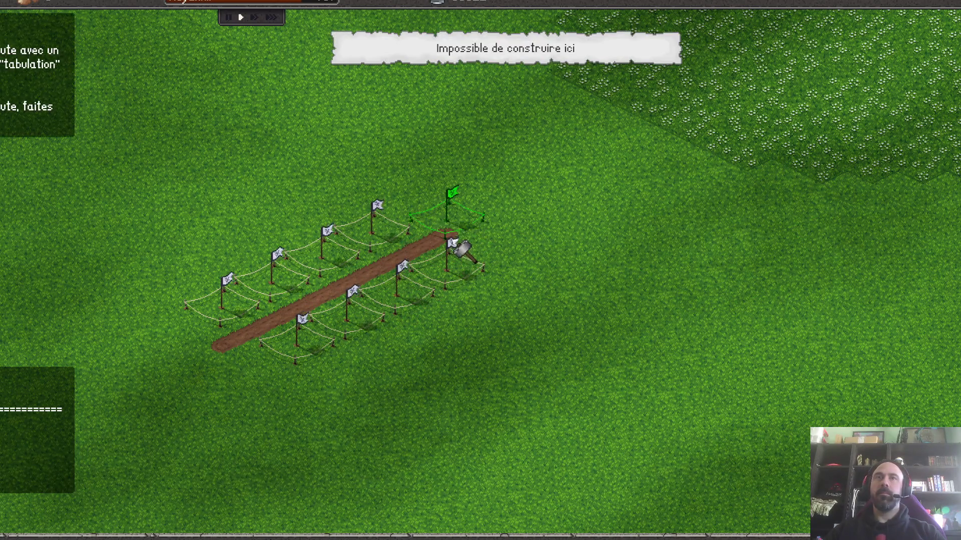
pyautogui.rightClick(466, 251)
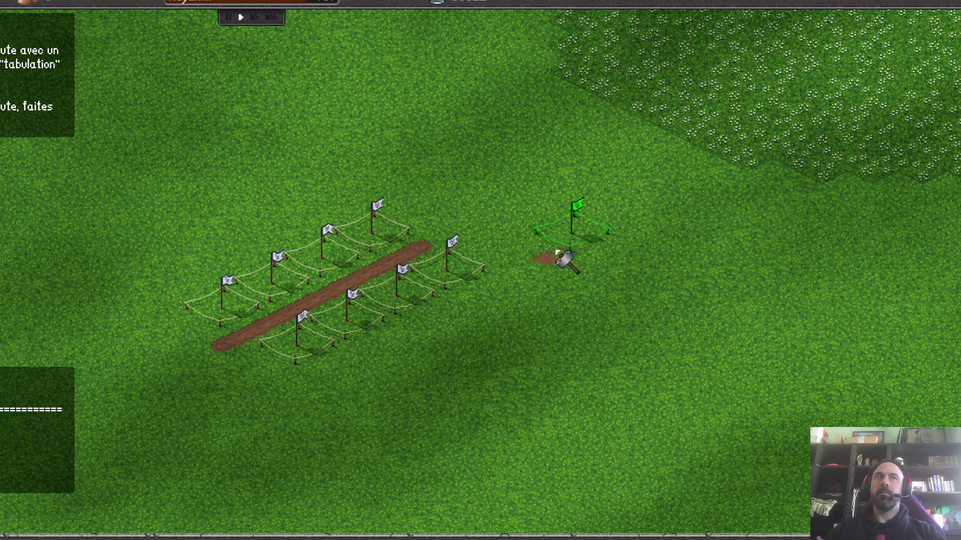
pyautogui.rightClick(518, 204)
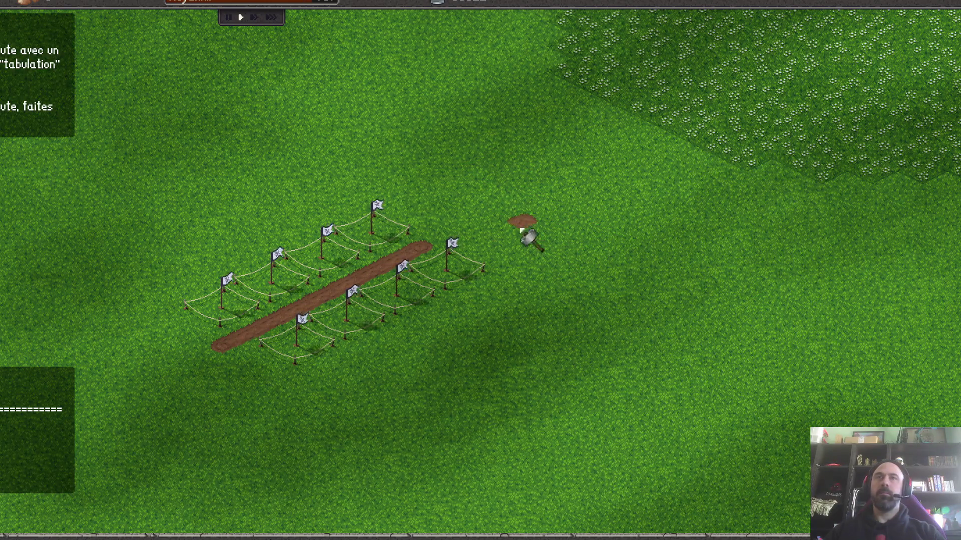
# - Extend the road northeast, add two more tent plots, and run time at fastest speed
pyautogui.click(445, 239)
pyautogui.click(501, 214)
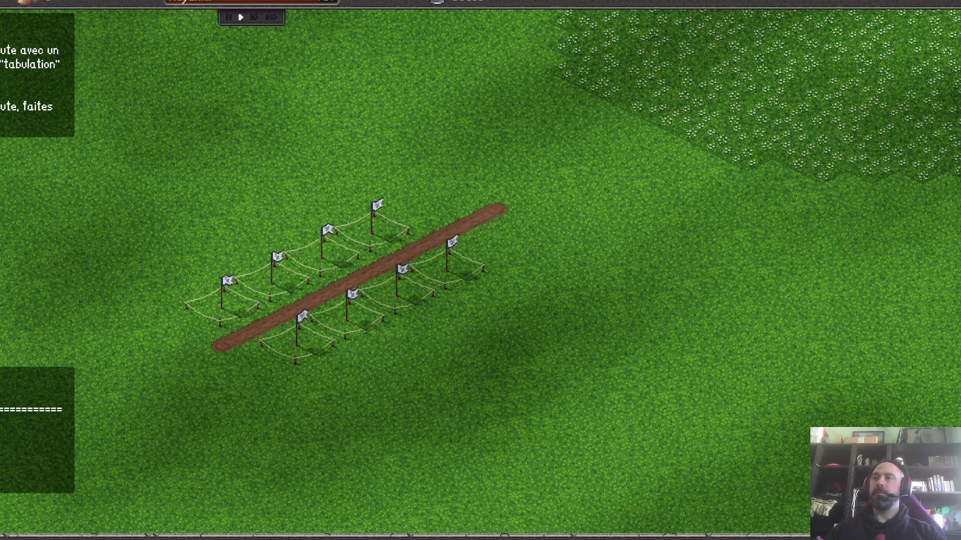
pyautogui.click(428, 186)
pyautogui.click(504, 256)
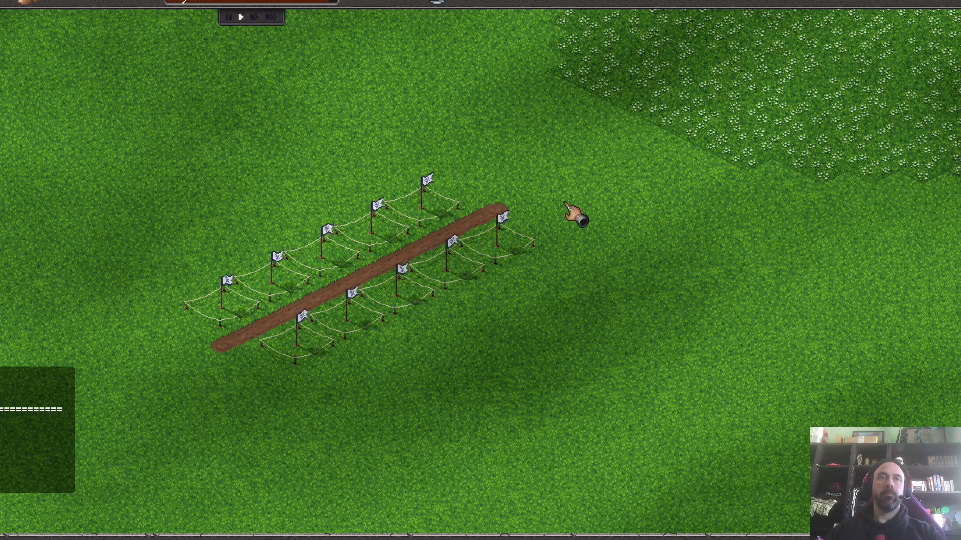
pyautogui.scroll(-2, 575, 210)
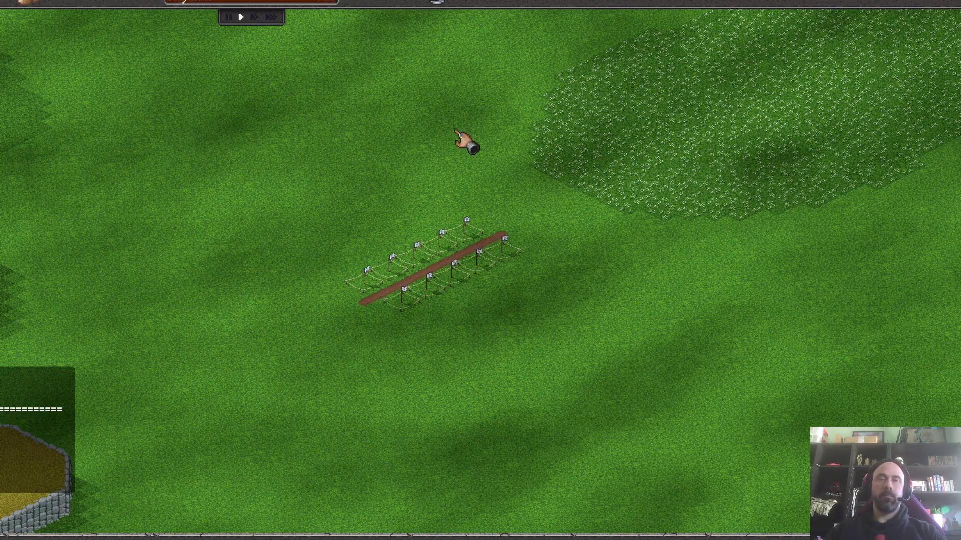
pyautogui.press('3')
pyautogui.scroll(2, 455, 290)
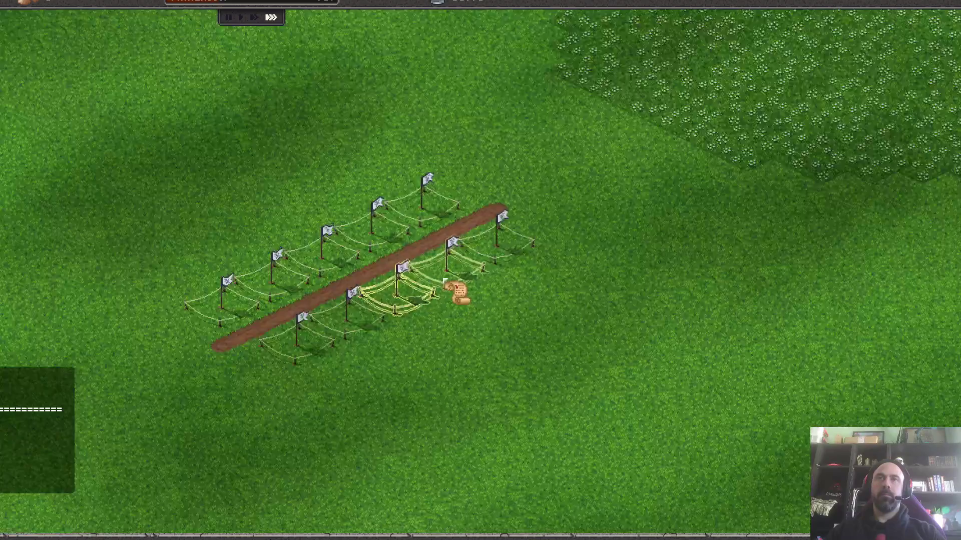
pyautogui.scroll(1, 368, 279)
pyautogui.scroll(-1, 336, 295)
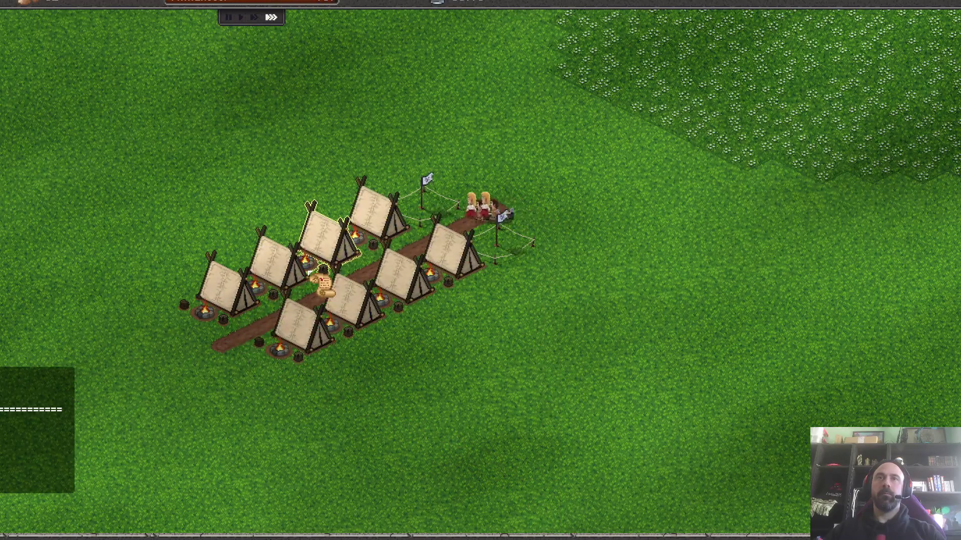
# - Return the game to normal speed while the tents are built
pyautogui.press('1')
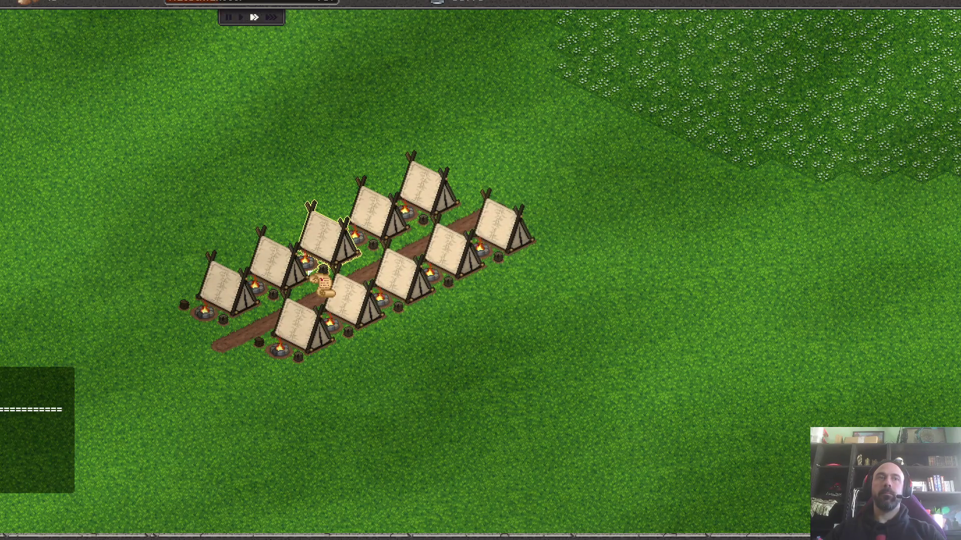
pyautogui.scroll(-3, 503, 258)
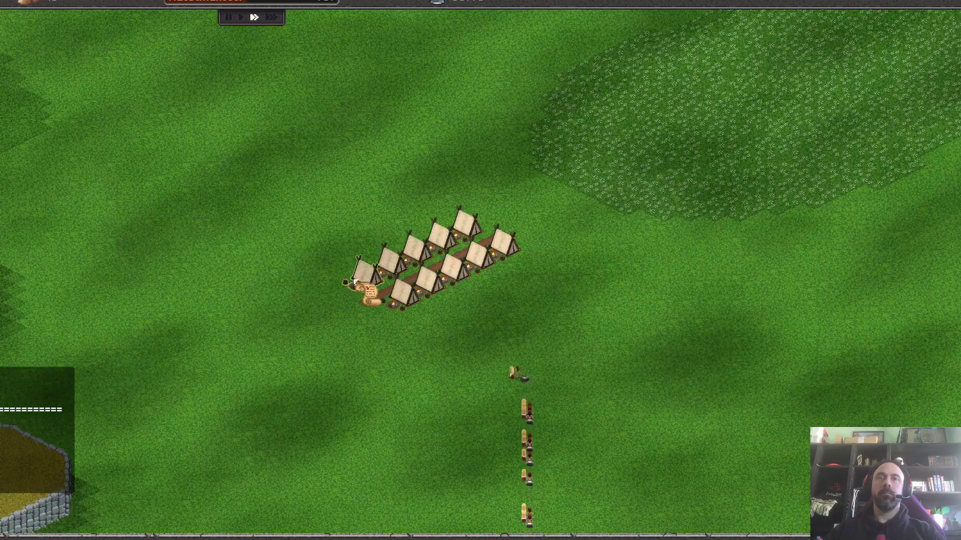
pyautogui.scroll(3, 502, 263)
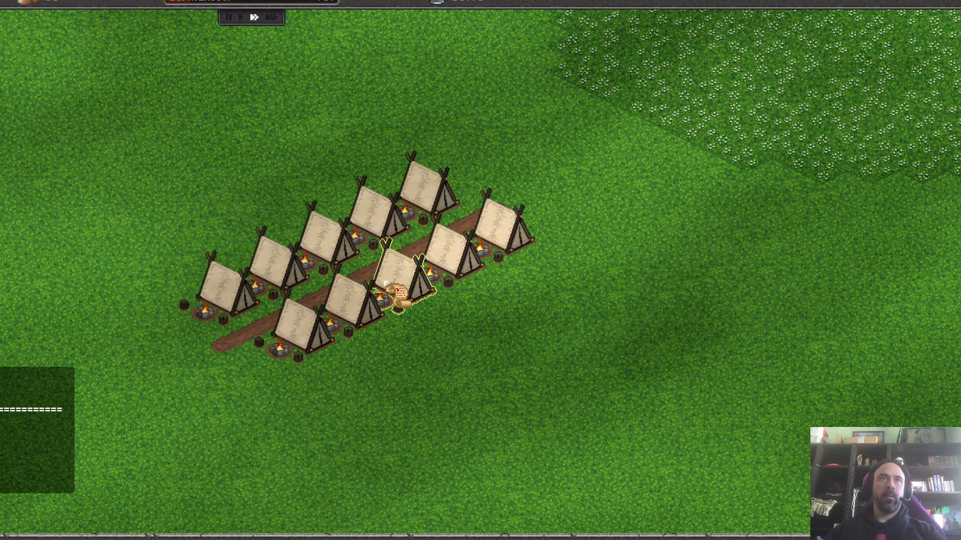
pyautogui.press('1')
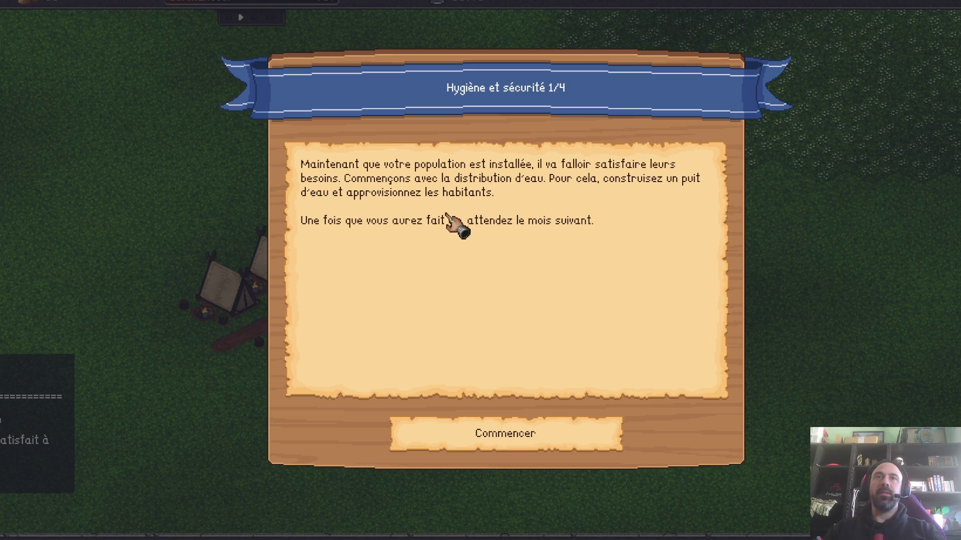
# - Start the water task via Commencer and place two wells by the lower-left tents
pyautogui.click(481, 437)
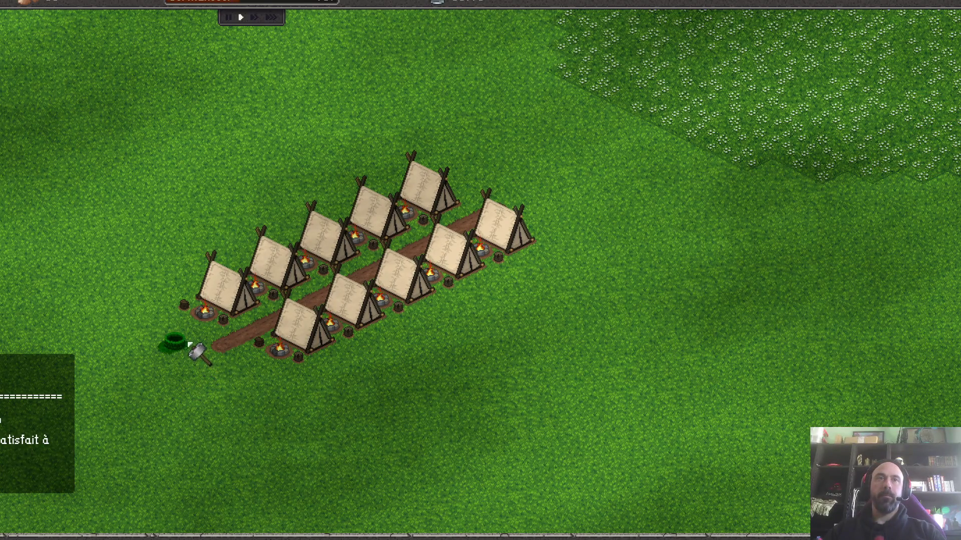
pyautogui.click(241, 357)
pyautogui.click(190, 328)
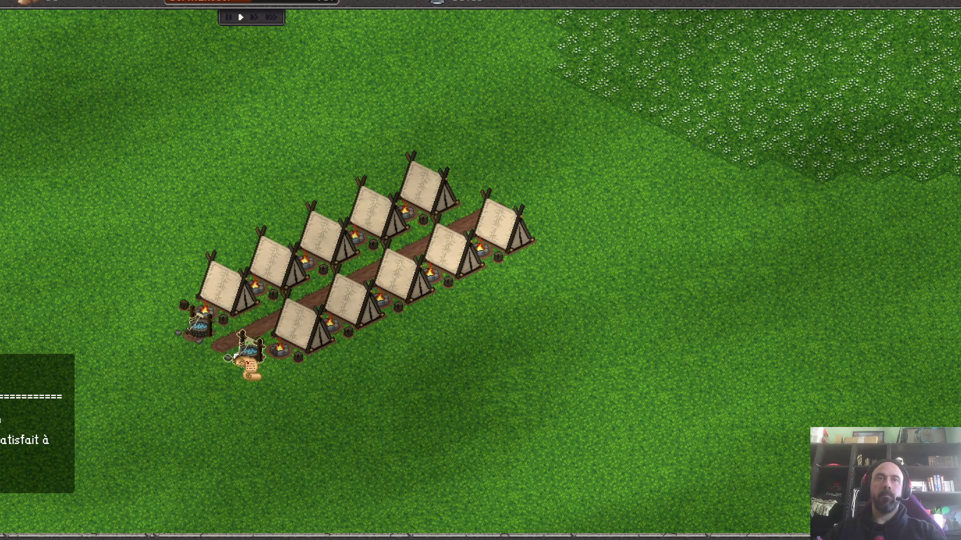
# - Inspect a well's info panel, close it, and fast-forward game time
pyautogui.click(248, 360)
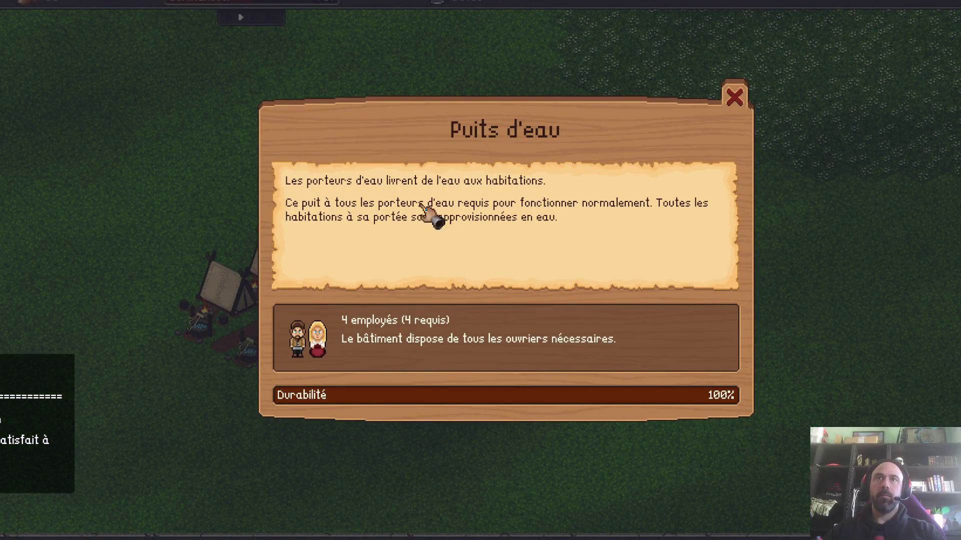
pyautogui.click(735, 97)
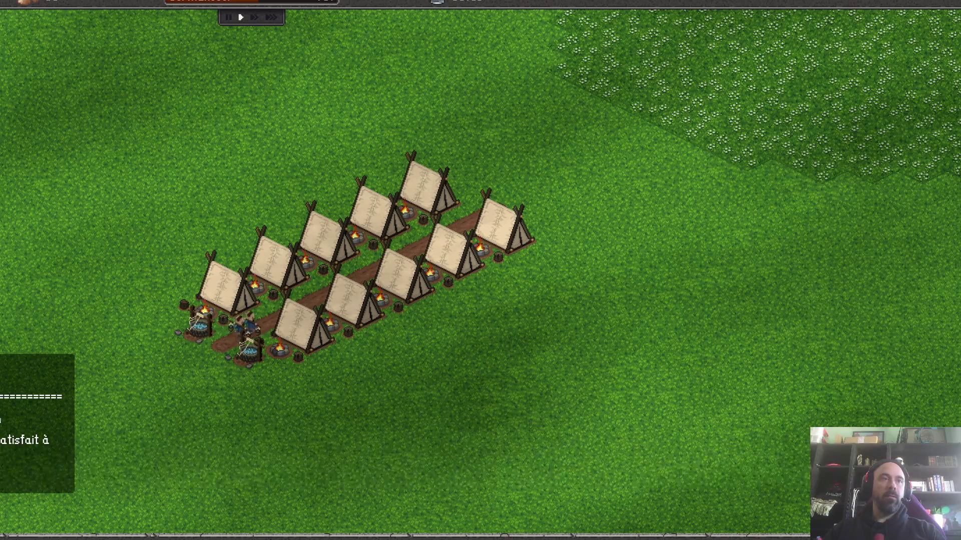
pyautogui.press('3')
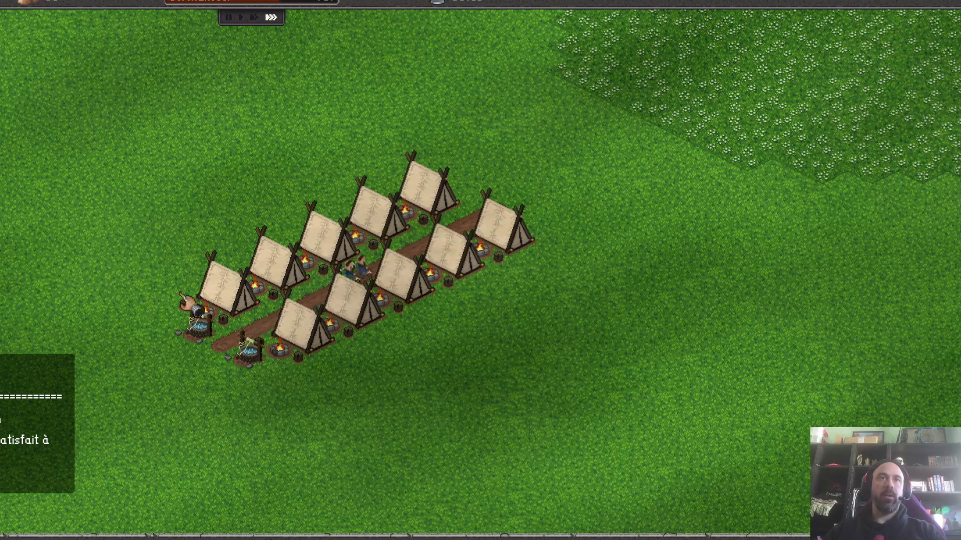
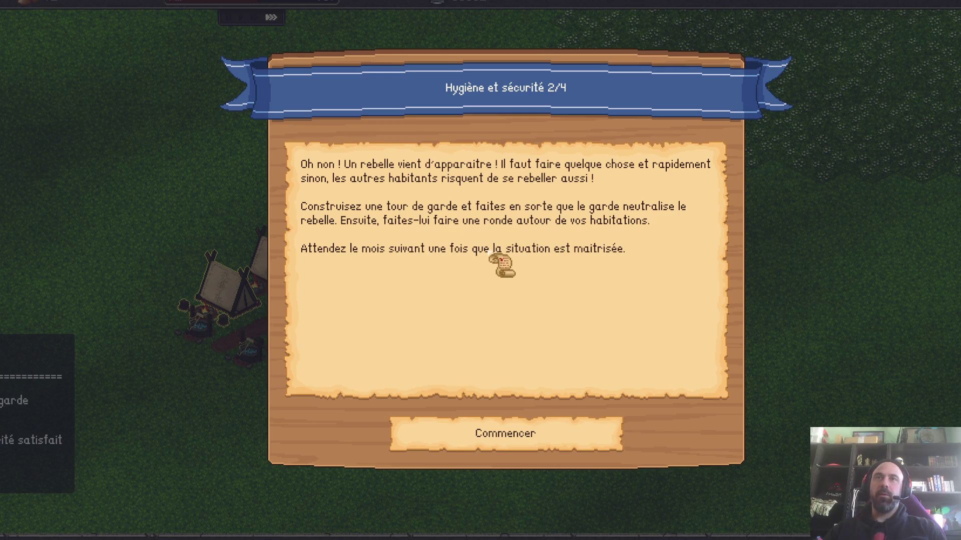
# - Start safety objective 2, place a Poste de gardes by the tents with a road past it, and view its details
pyautogui.click(510, 447)
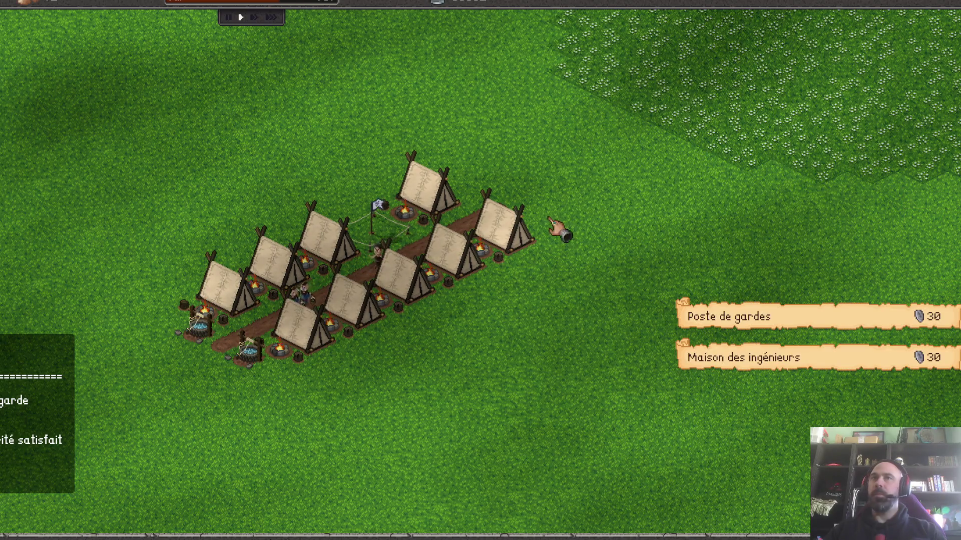
pyautogui.click(771, 317)
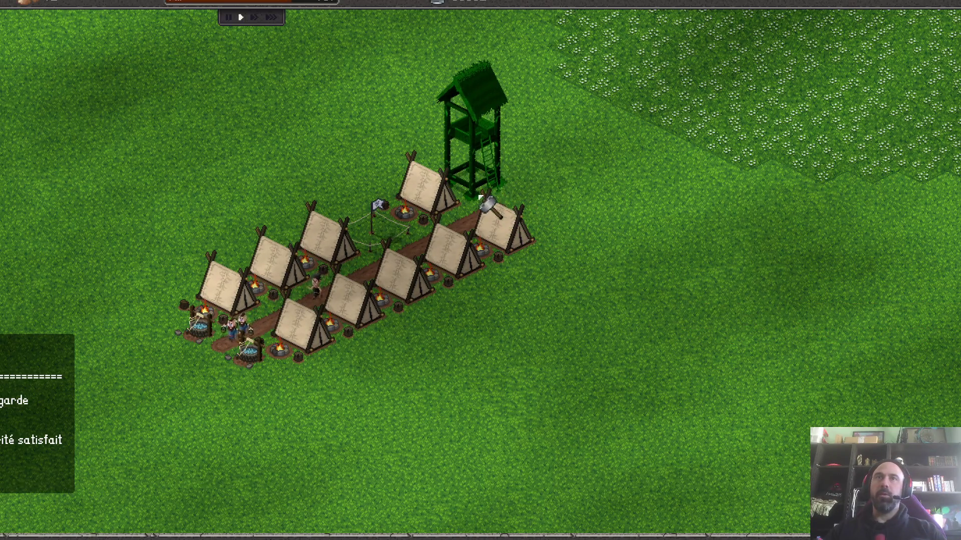
pyautogui.click(481, 197)
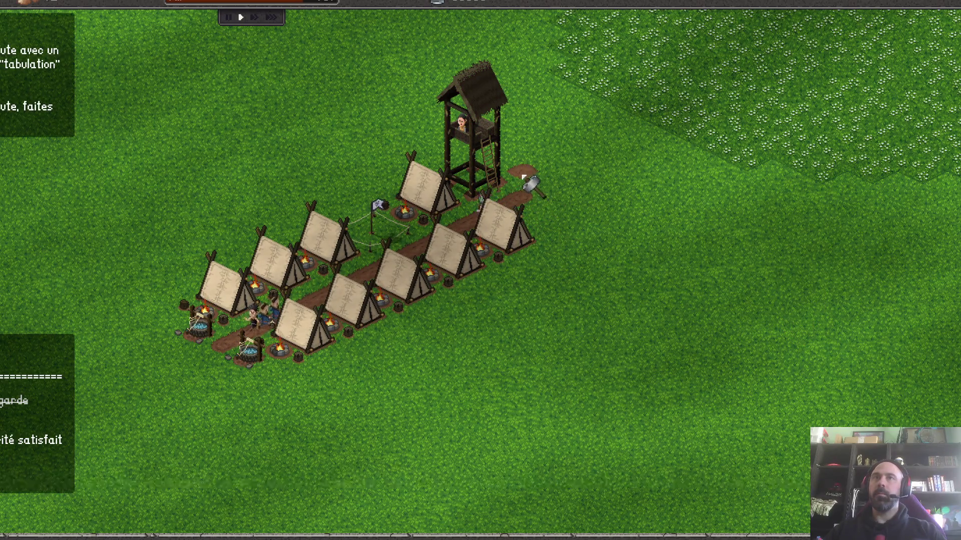
pyautogui.moveTo(542, 187); pyautogui.dragTo(368, 99)
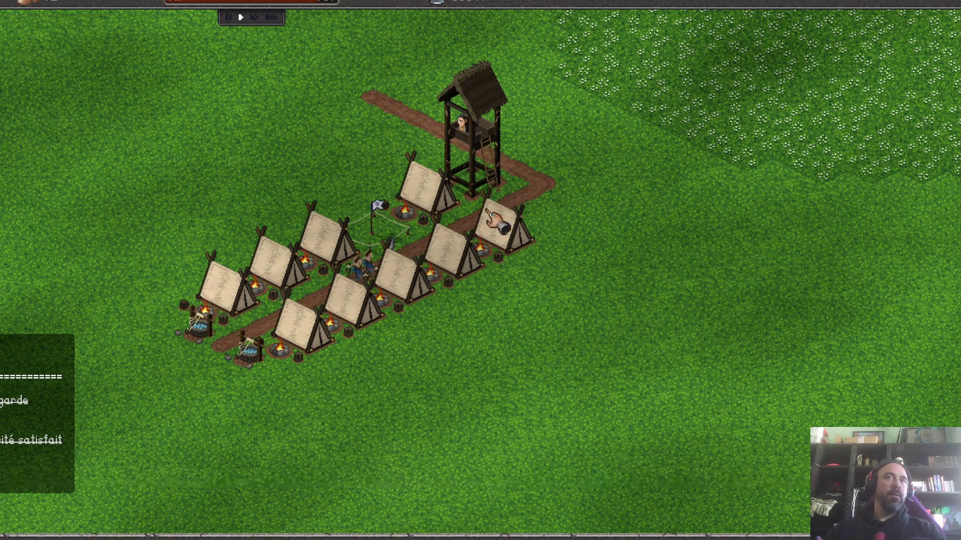
pyautogui.click(473, 171)
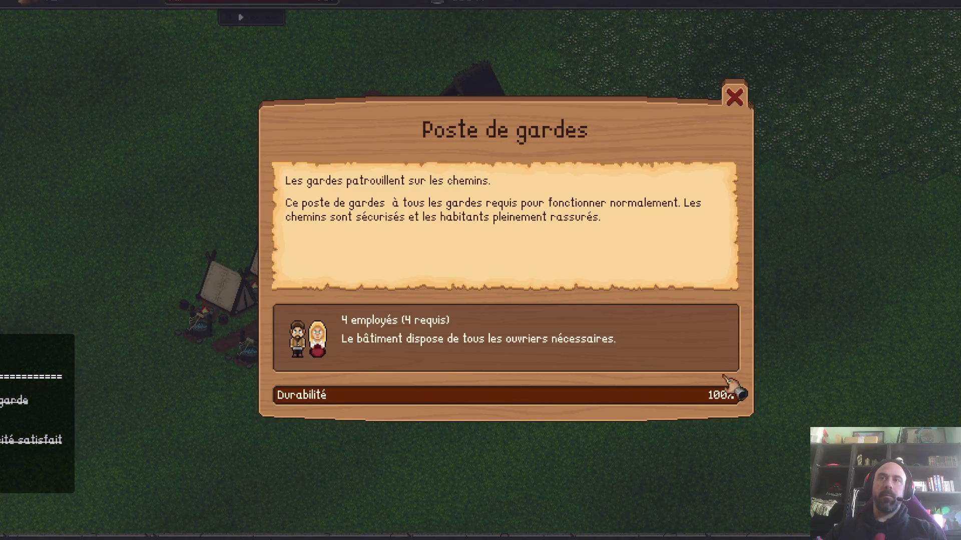
# - Close the guard post details and fast-forward time until Hygiène et sécurité 3/4 appears
pyautogui.click(732, 98)
pyautogui.click(478, 184)
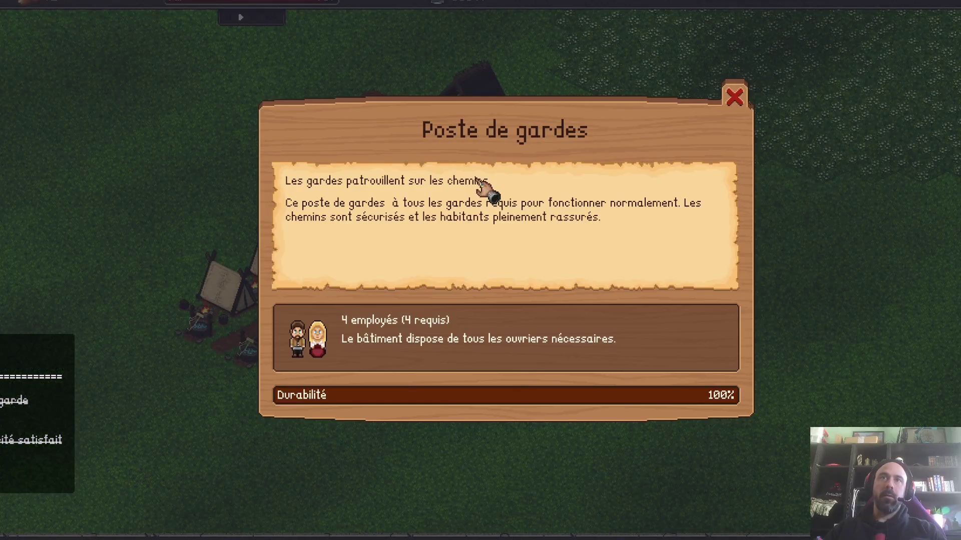
pyautogui.click(734, 98)
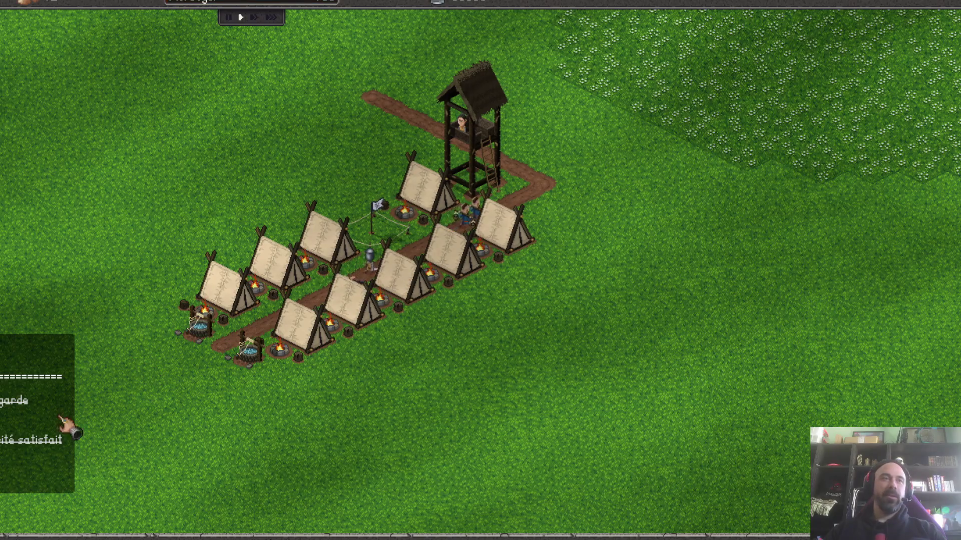
pyautogui.press('3')
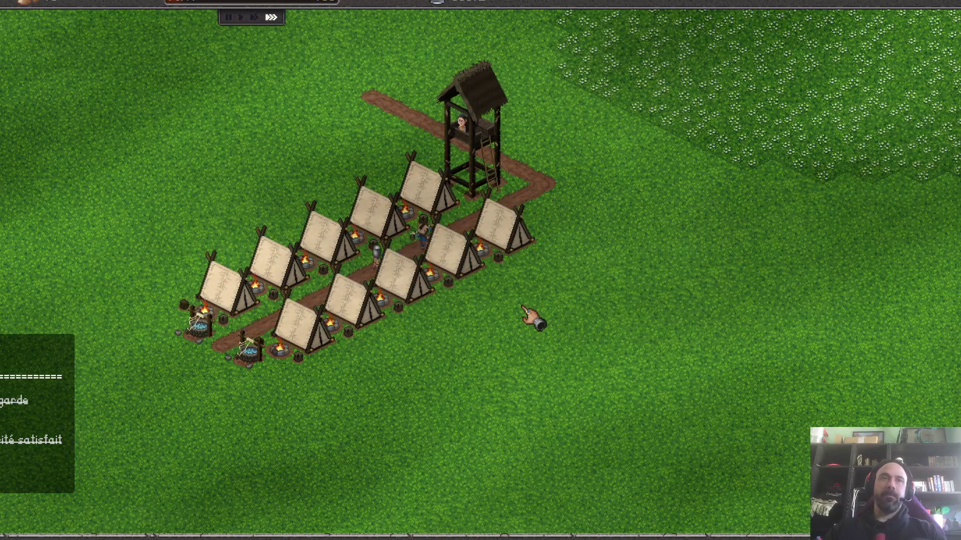
pyautogui.press('1')
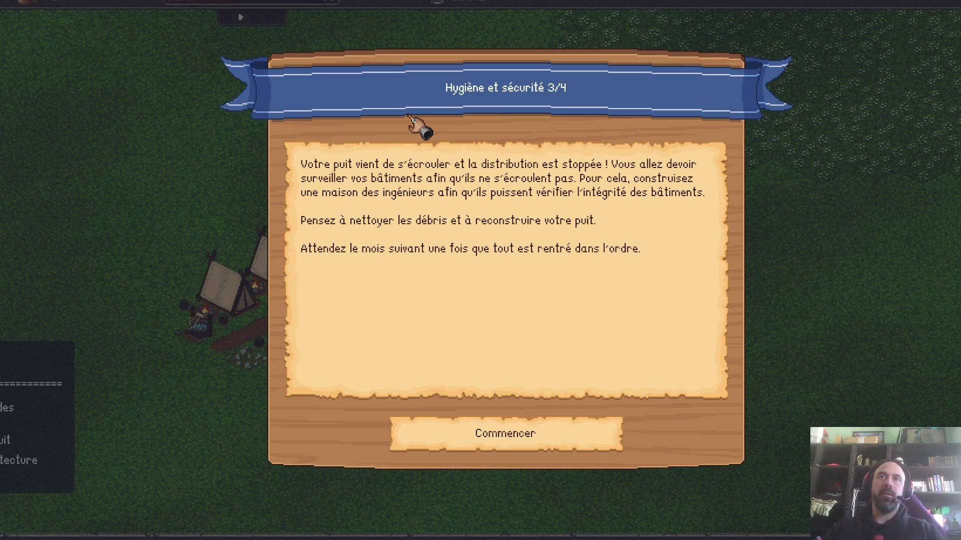
# - Start objective 3, place a Maison des ingénieurs right of the tower, rebuild the well, and view its details
pyautogui.click(535, 435)
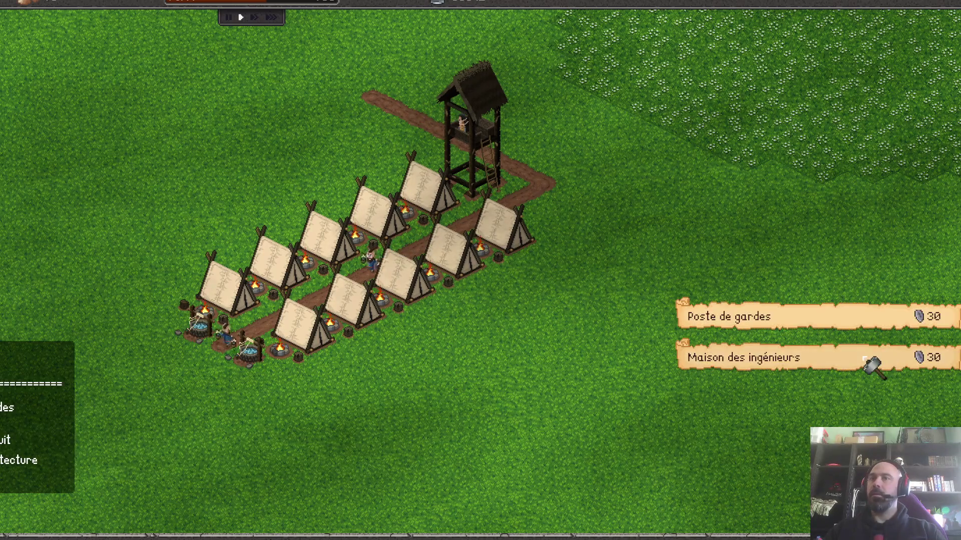
pyautogui.click(863, 361)
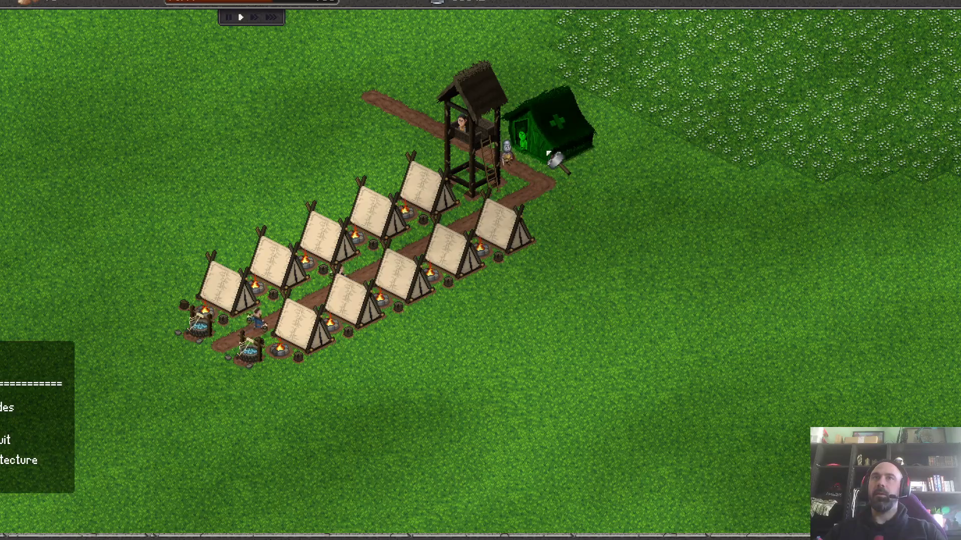
pyautogui.click(555, 177)
pyautogui.scroll(1, 555, 139)
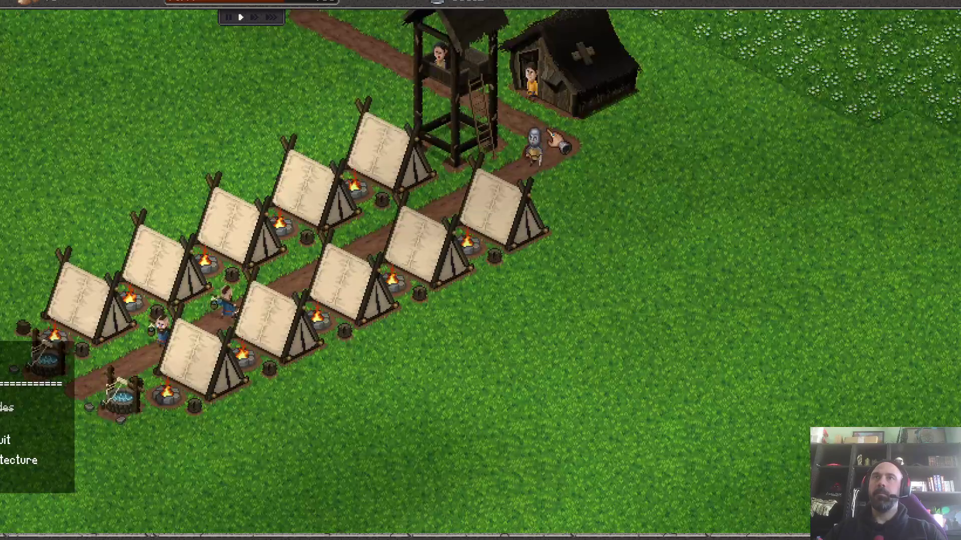
pyautogui.scroll(-2, 555, 140)
pyautogui.scroll(1, 300, 286)
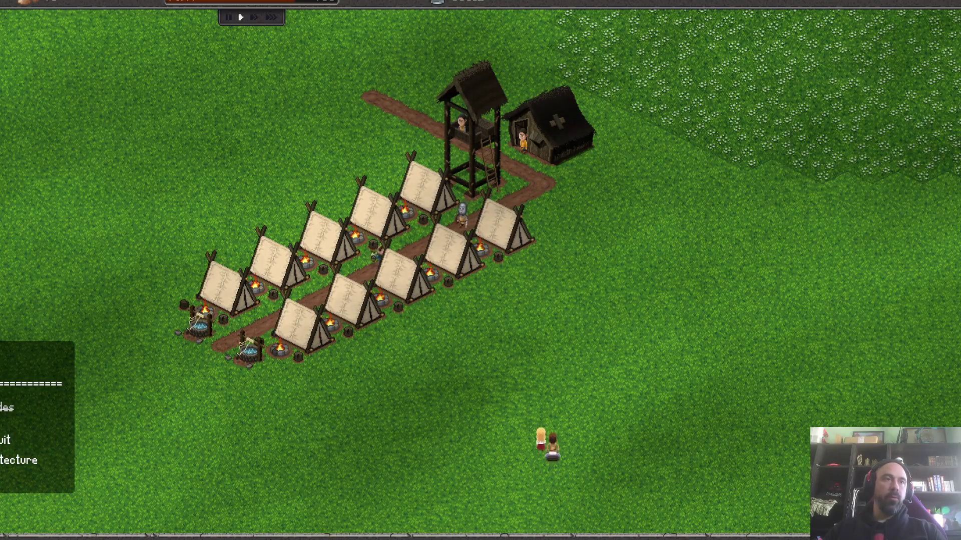
pyautogui.scroll(1, 252, 372)
pyautogui.scroll(-1, 241, 373)
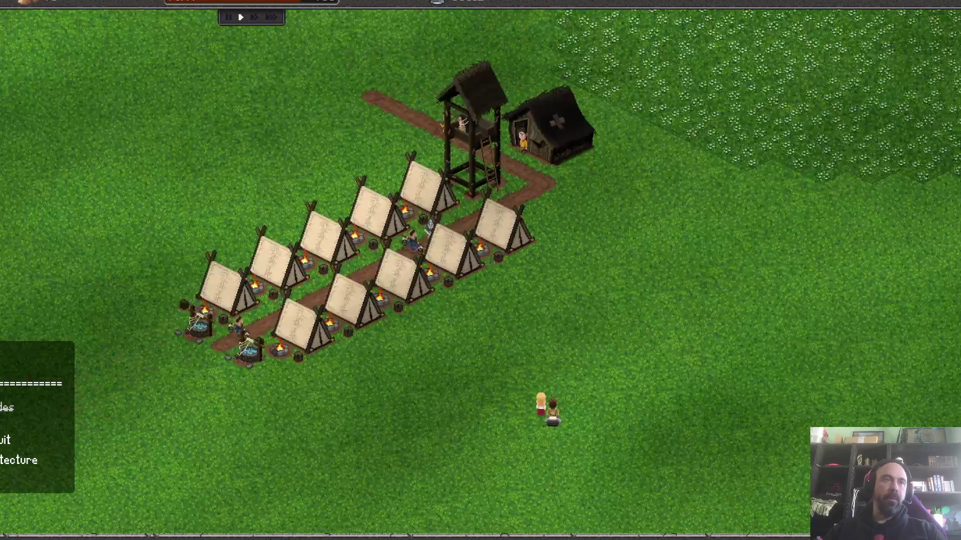
pyautogui.scroll(1, 214, 376)
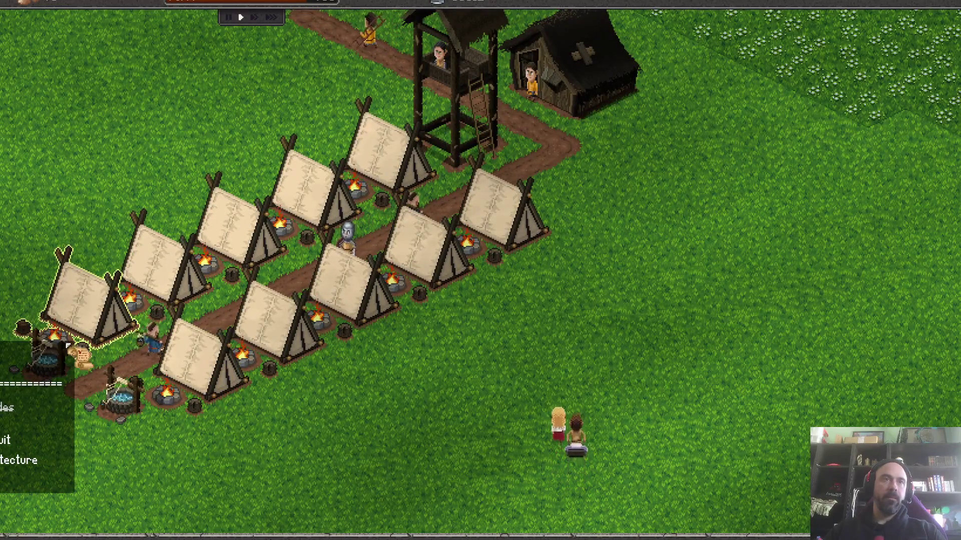
pyautogui.click(537, 192)
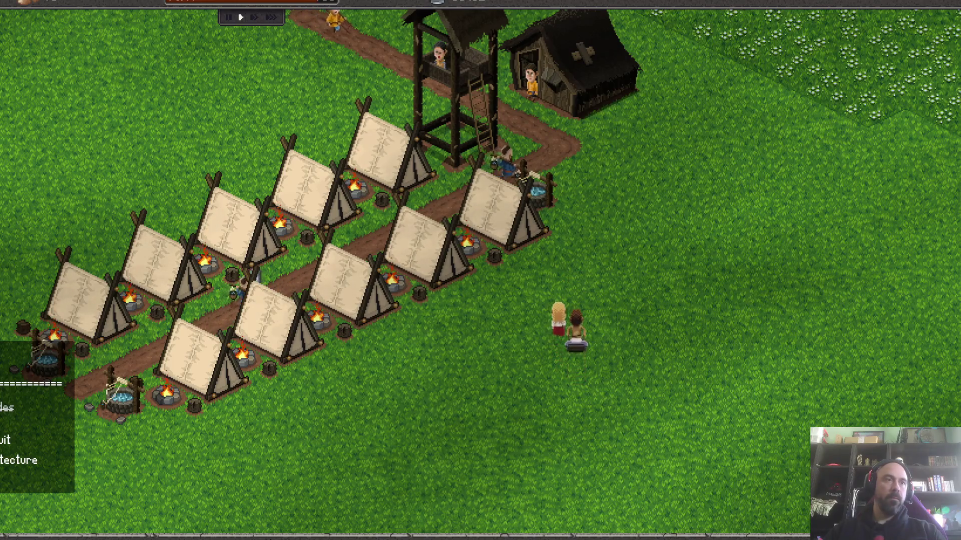
pyautogui.click(582, 98)
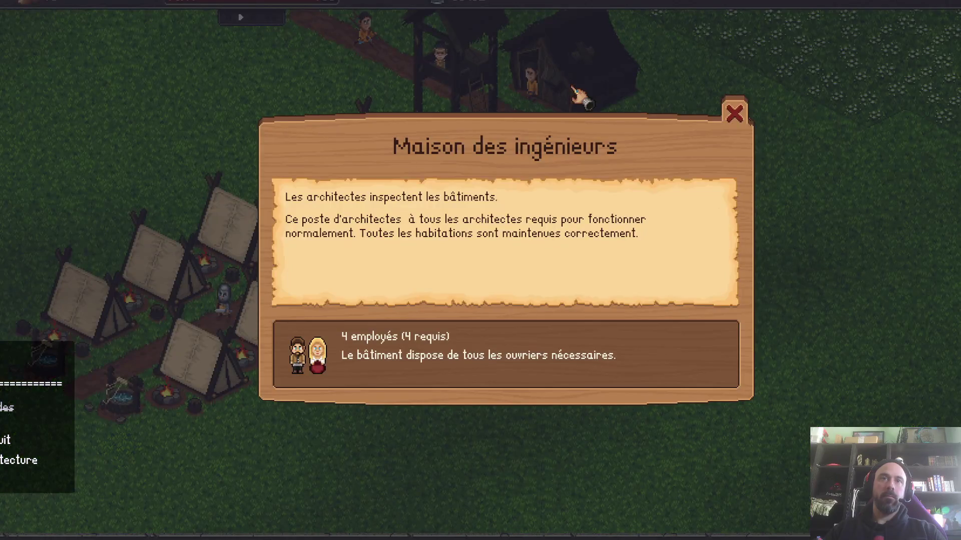
# - Close the engineers' house details and fast-forward until Hygiène et sécurité 4/4 appears
pyautogui.click(742, 114)
pyautogui.scroll(-5, 480, 225)
pyautogui.scroll(3, 450, 278)
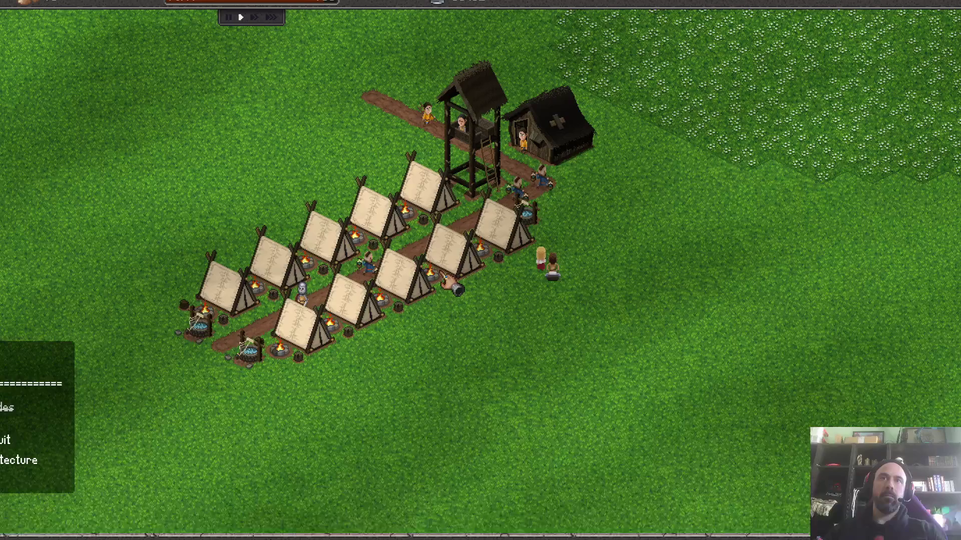
pyautogui.press('2')
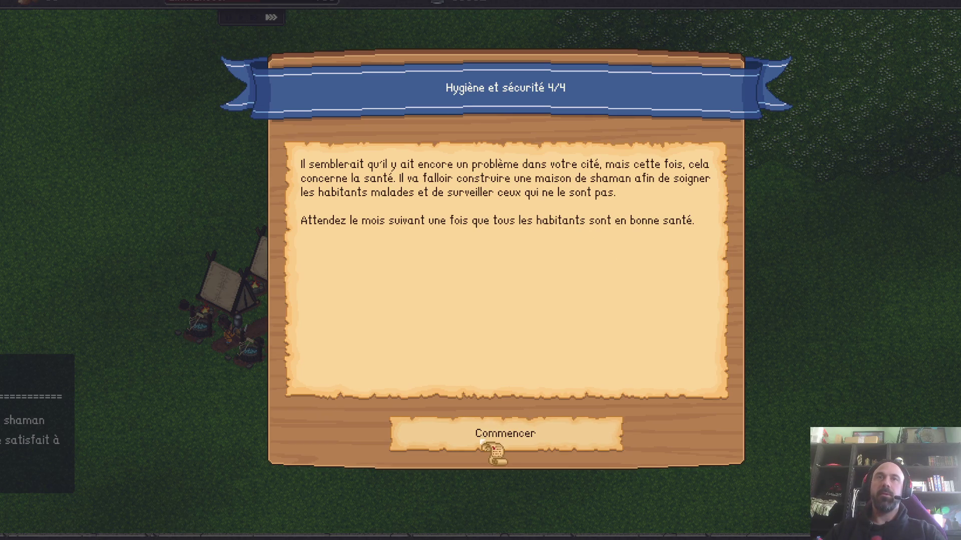
# - Start the final safety objective, place a shaman's house behind the watchtower, and speed time to maximum
pyautogui.click(493, 453)
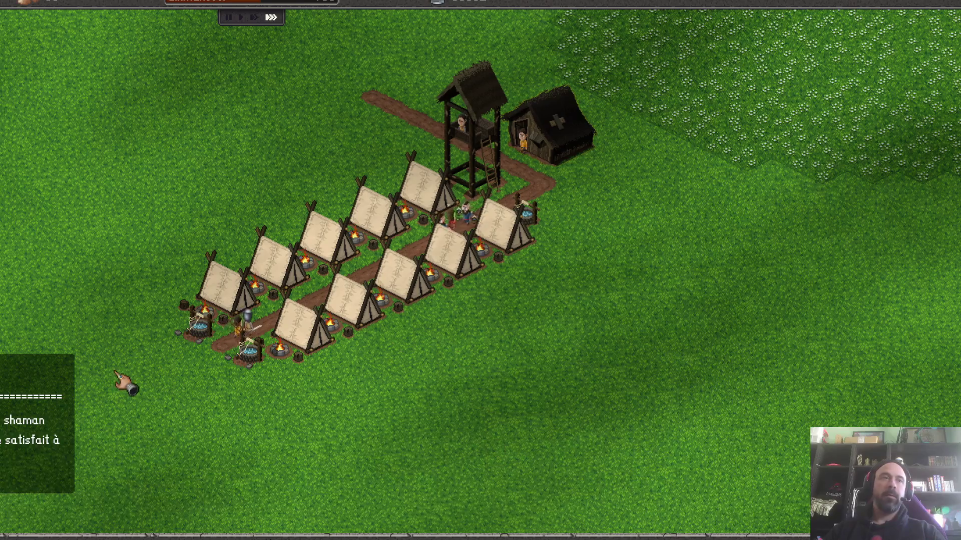
pyautogui.press('1')
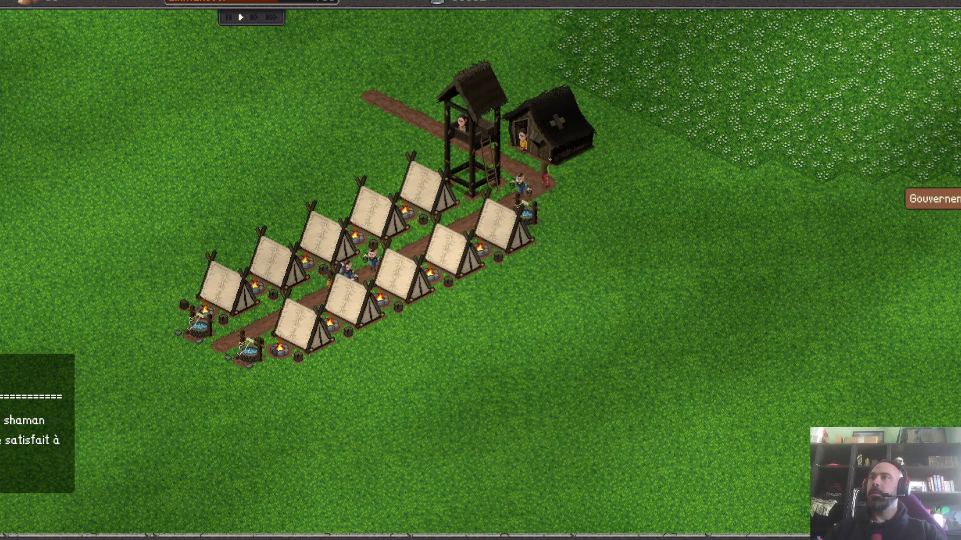
pyautogui.click(957, 344)
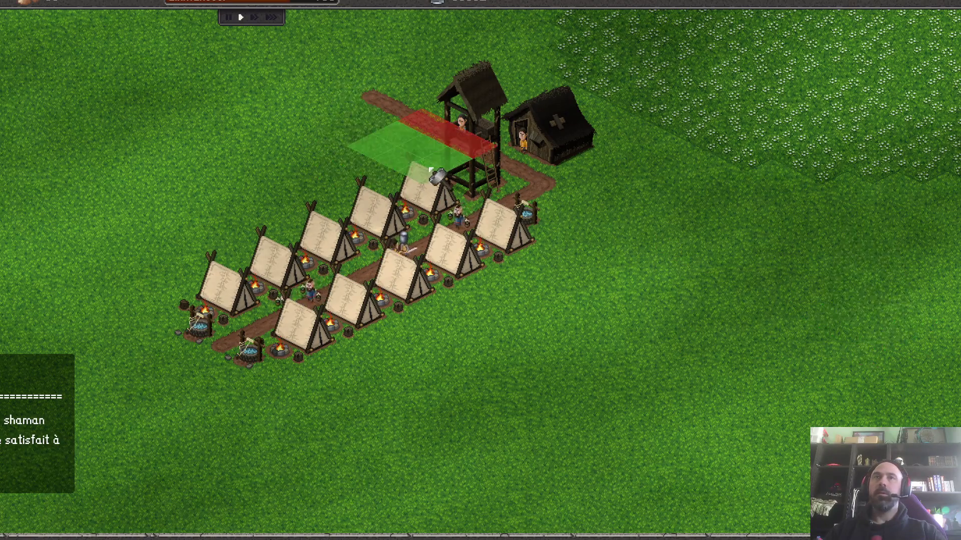
pyautogui.click(385, 176)
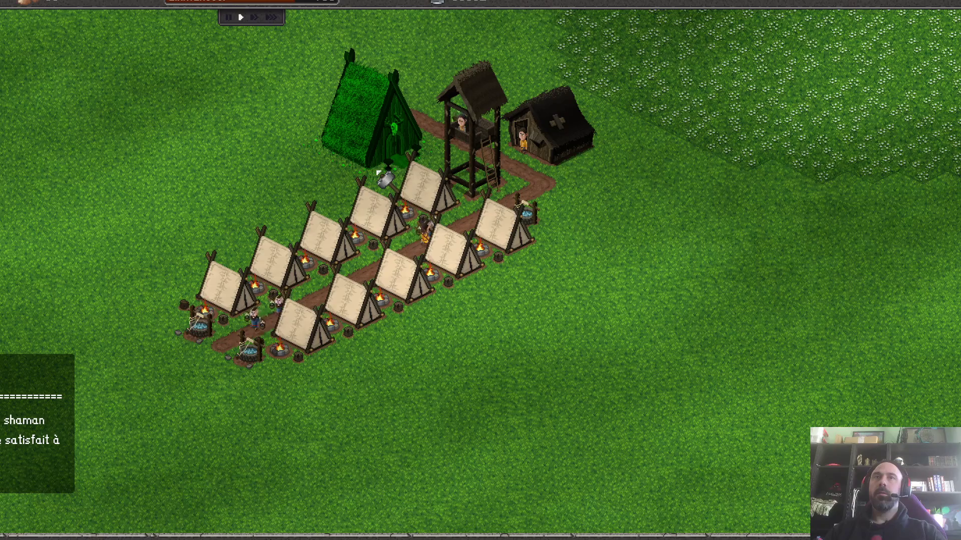
pyautogui.click(487, 132)
pyautogui.rightClick(678, 243)
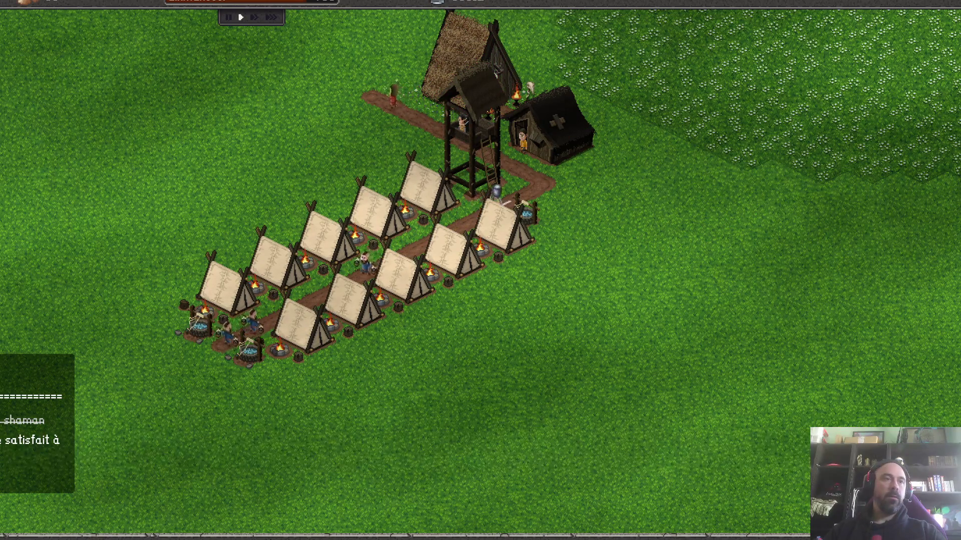
pyautogui.press('3')
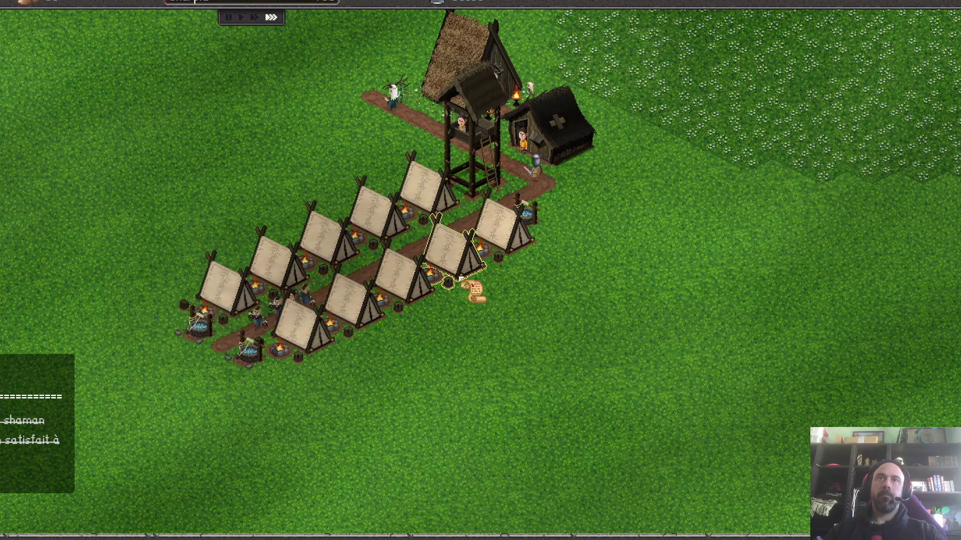
pyautogui.scroll(-3, 448, 243)
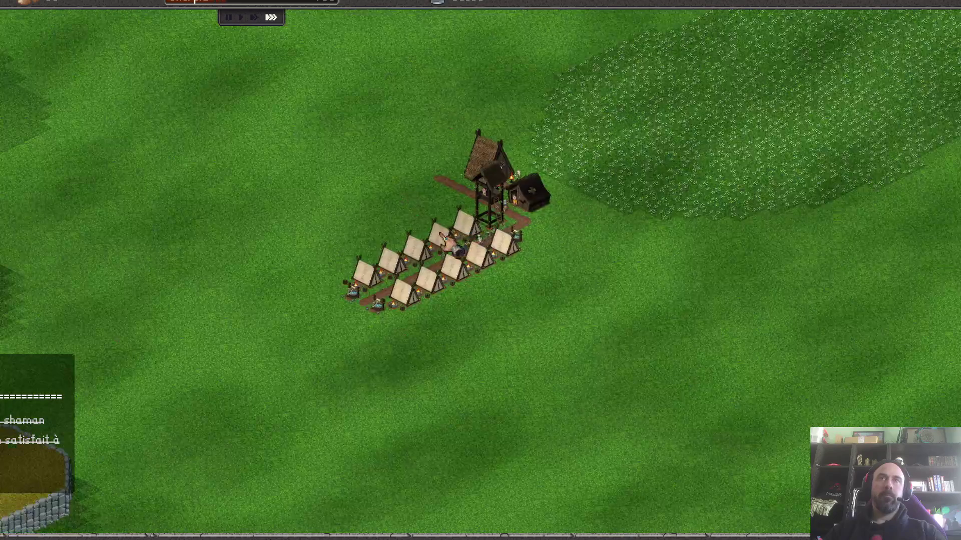
pyautogui.scroll(3, 447, 244)
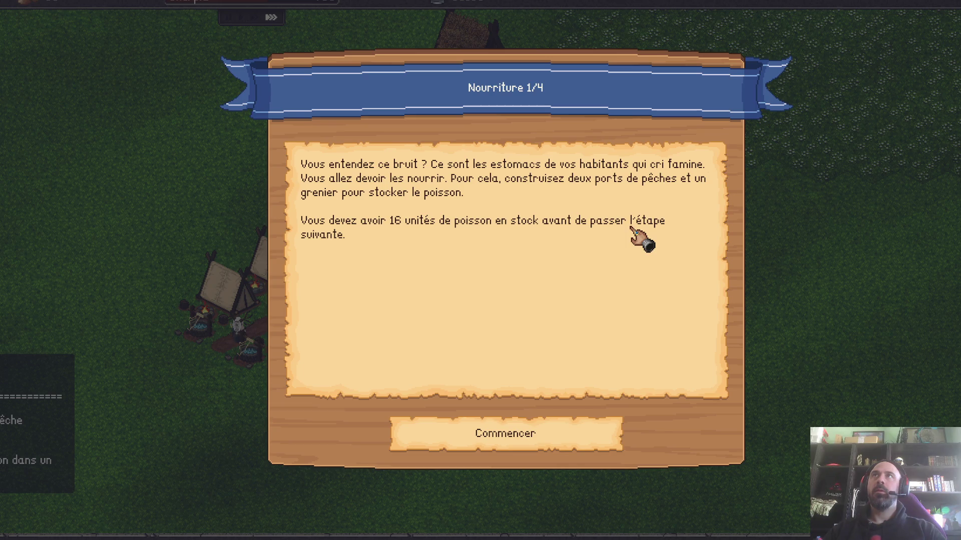
# - Start the Nourriture quest and pan north to the lake above the village
pyautogui.click(510, 435)
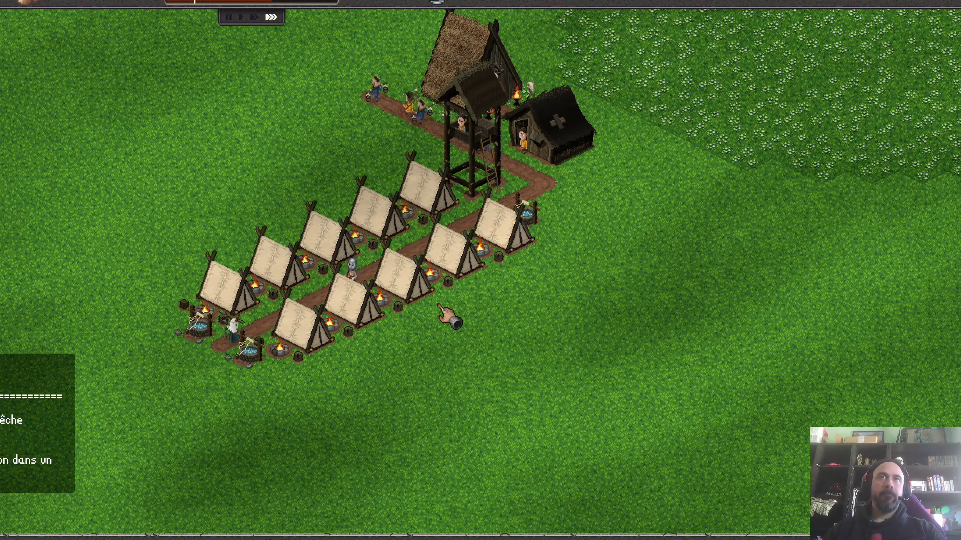
pyautogui.scroll(-2, 272, 272)
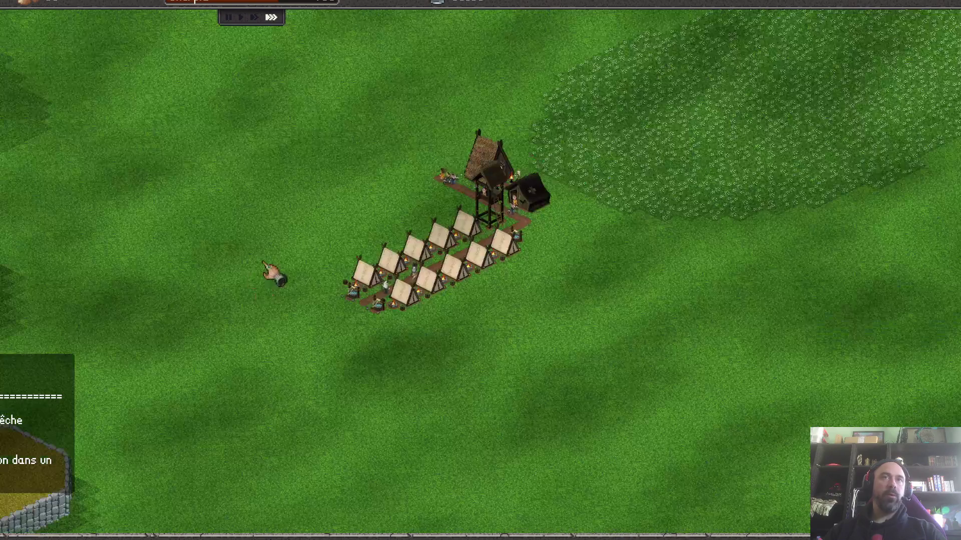
pyautogui.scroll(2, 307, 262)
pyautogui.scroll(-1, 398, 259)
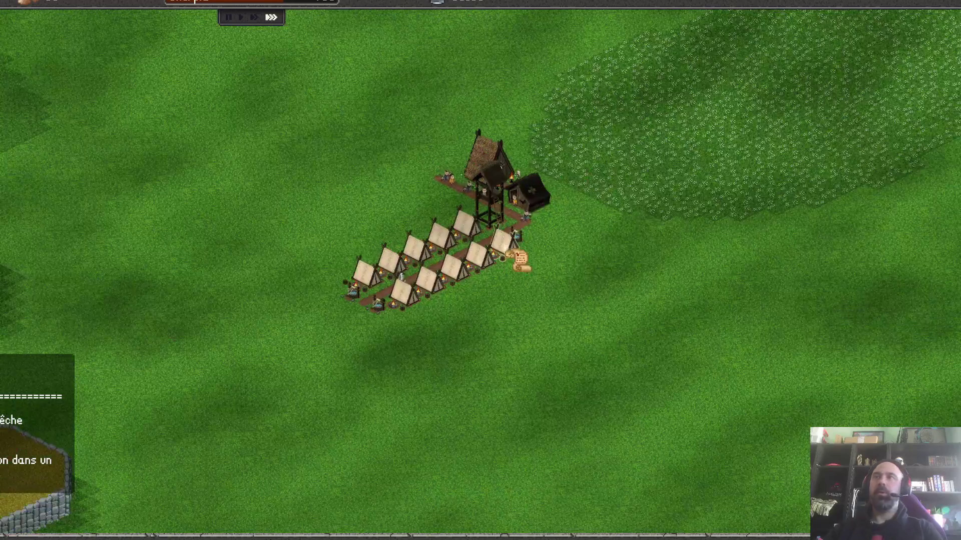
pyautogui.press('Up')
pyautogui.scroll(2, 636, 227)
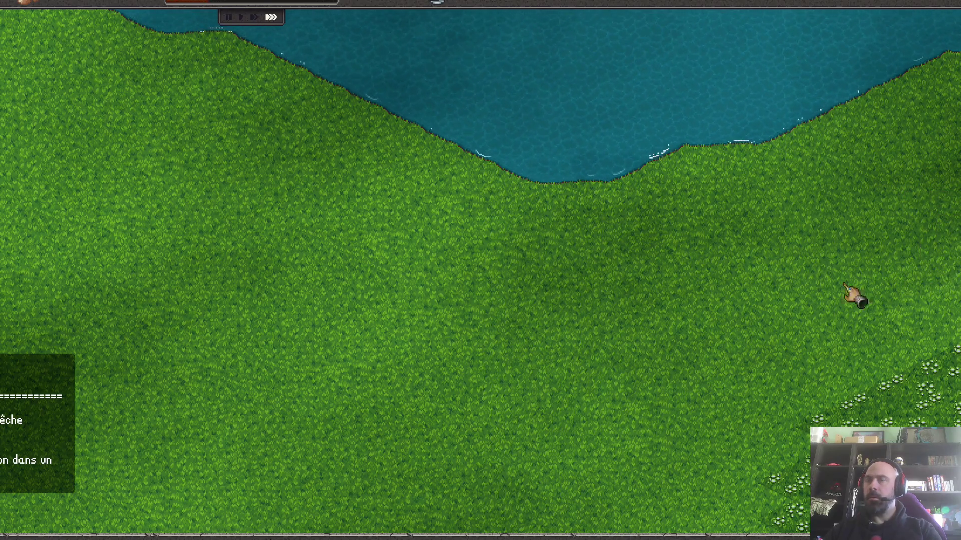
pyautogui.press('F1')
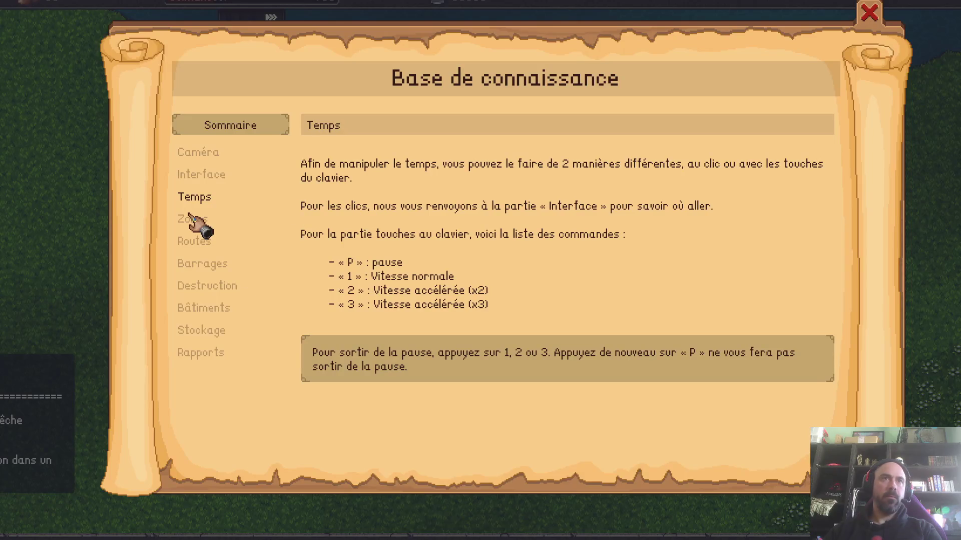
pyautogui.click(214, 309)
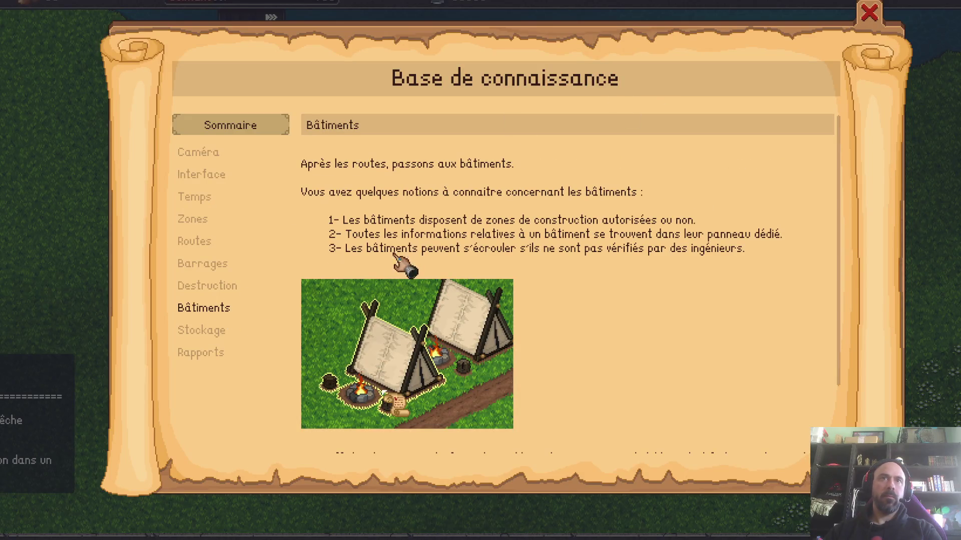
pyautogui.scroll(-3, 402, 225)
pyautogui.scroll(-1, 395, 215)
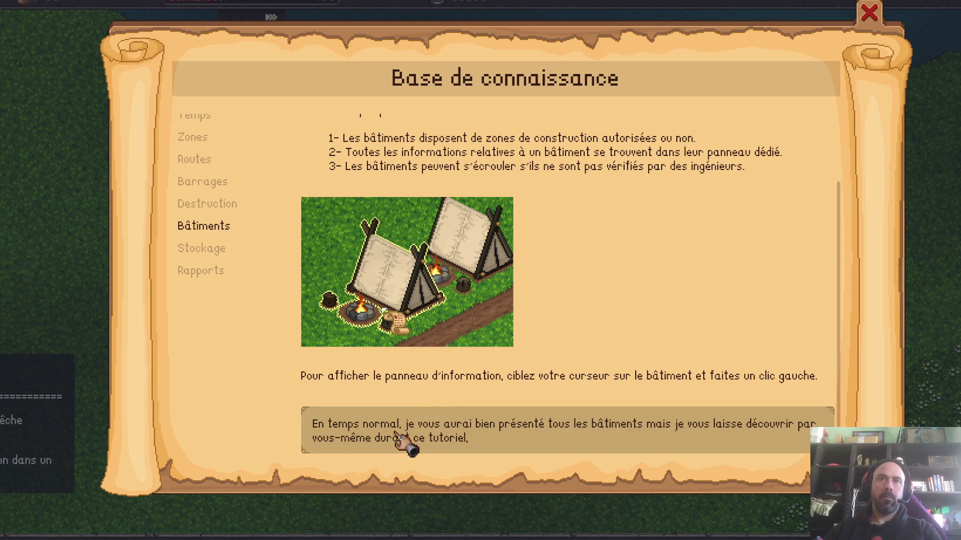
pyautogui.click(869, 12)
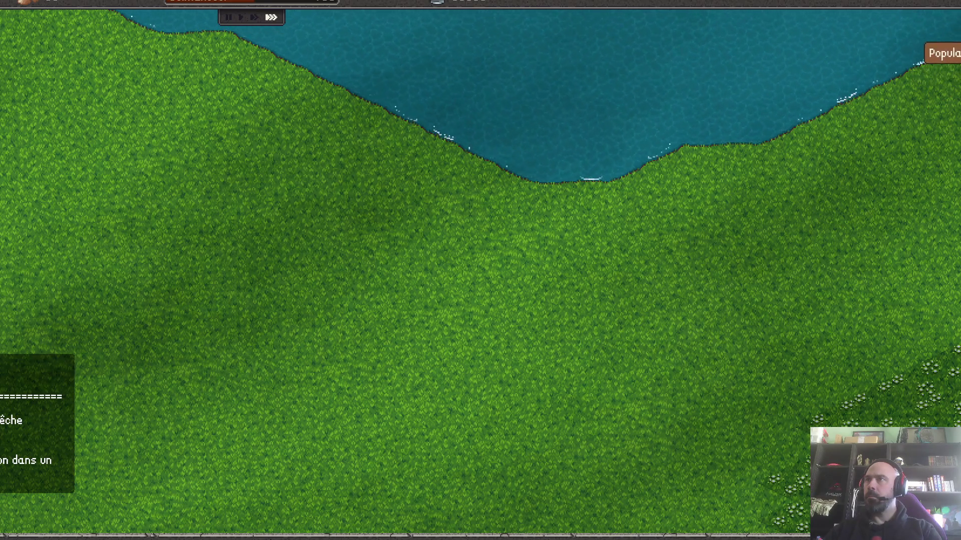
pyautogui.scroll(-1, 807, 289)
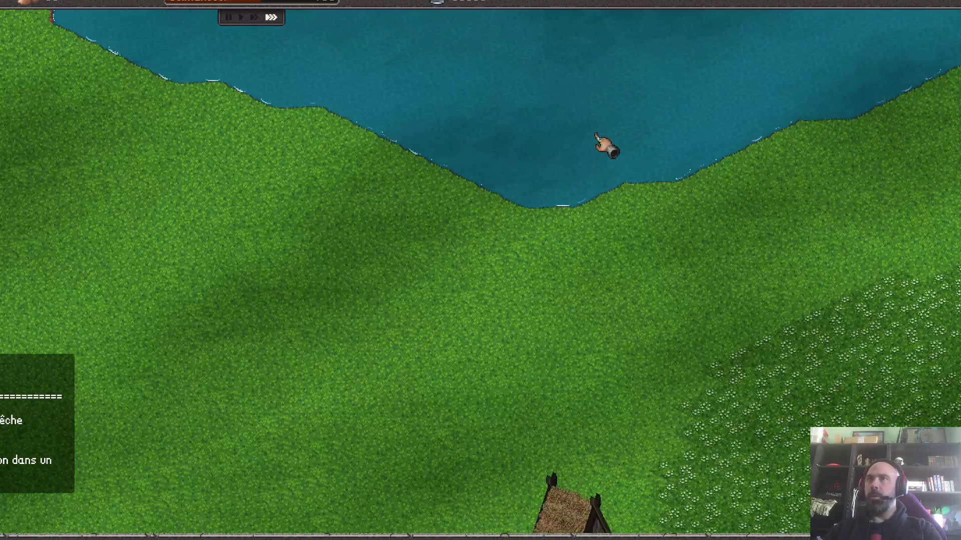
pyautogui.scroll(-1, 608, 180)
pyautogui.scroll(1, 511, 407)
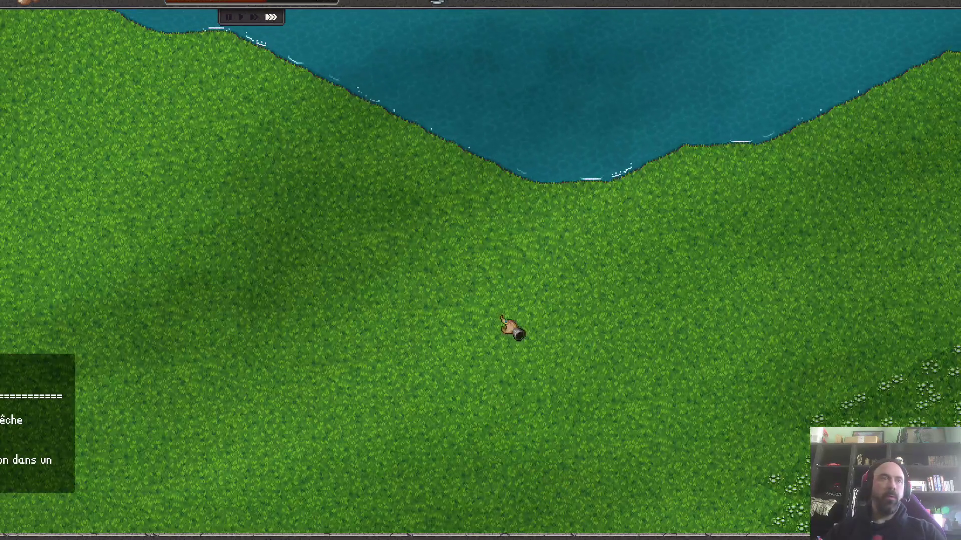
pyautogui.scroll(-1, 504, 300)
# - Pan over the village and tower, pause the game and bring up the Escape menu
pyautogui.press('s')
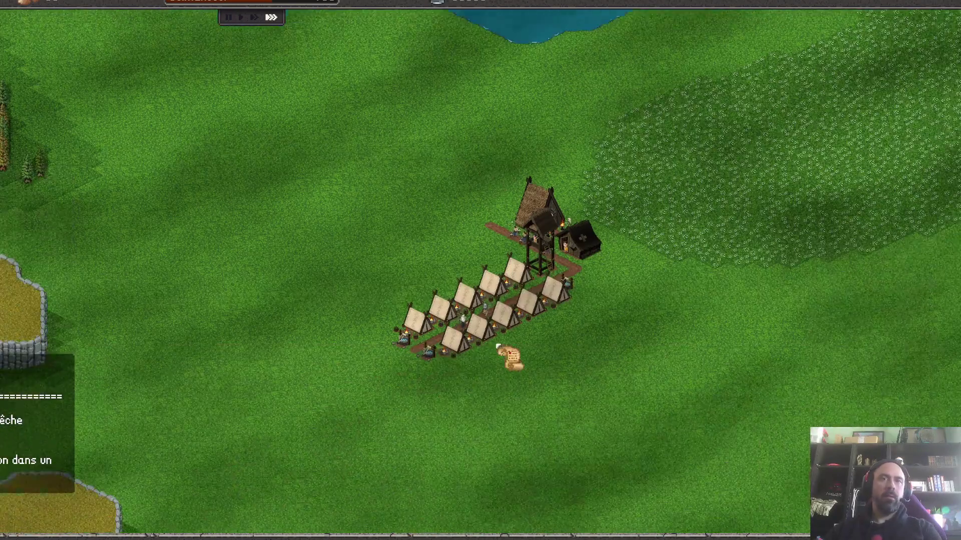
pyautogui.scroll(2, 515, 317)
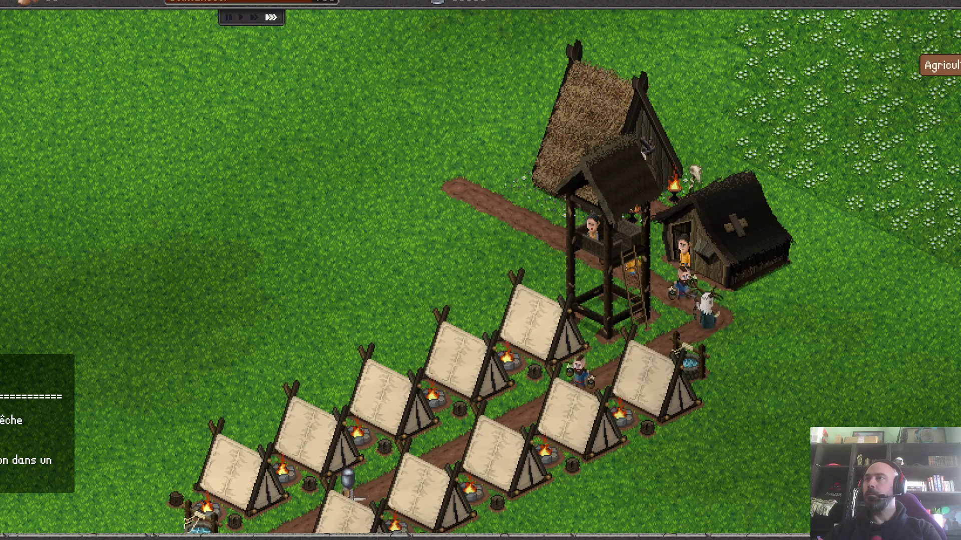
pyautogui.scroll(-3, 838, 273)
pyautogui.scroll(3, 804, 241)
pyautogui.scroll(-3, 751, 188)
pyautogui.scroll(3, 575, 103)
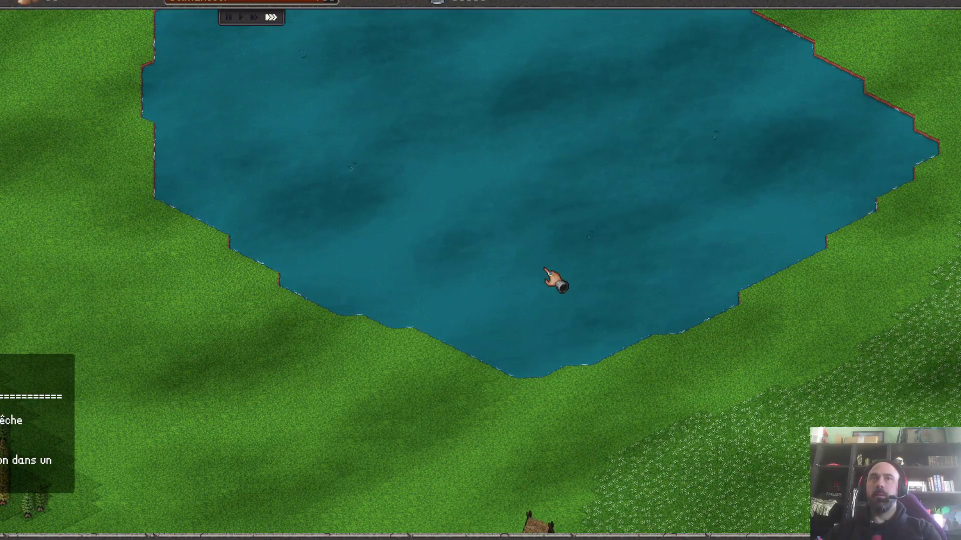
pyautogui.press('s')
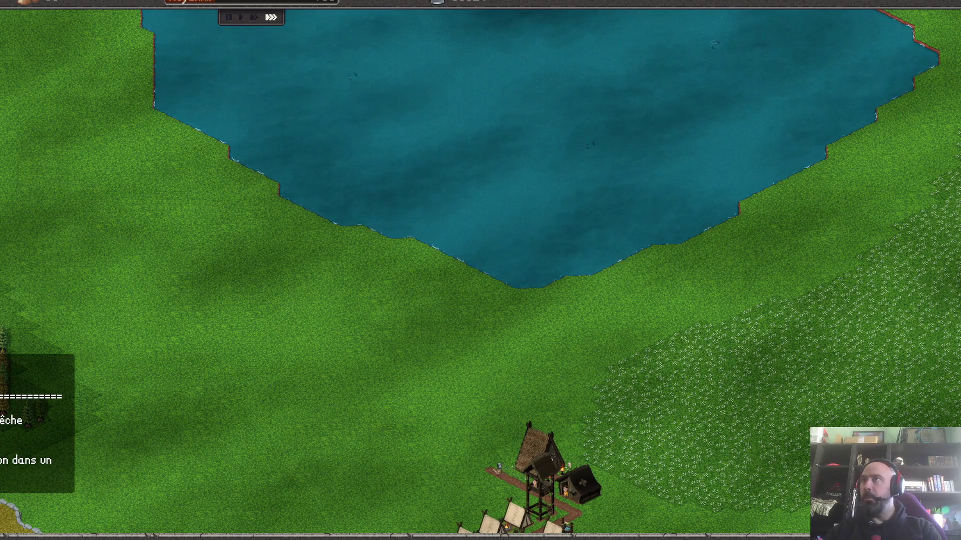
pyautogui.click(229, 16)
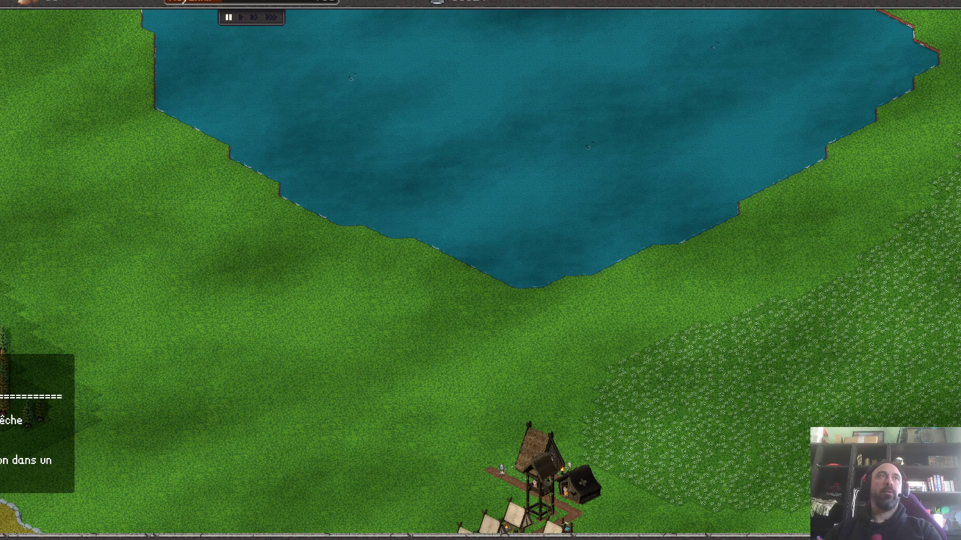
pyautogui.press('Escape')
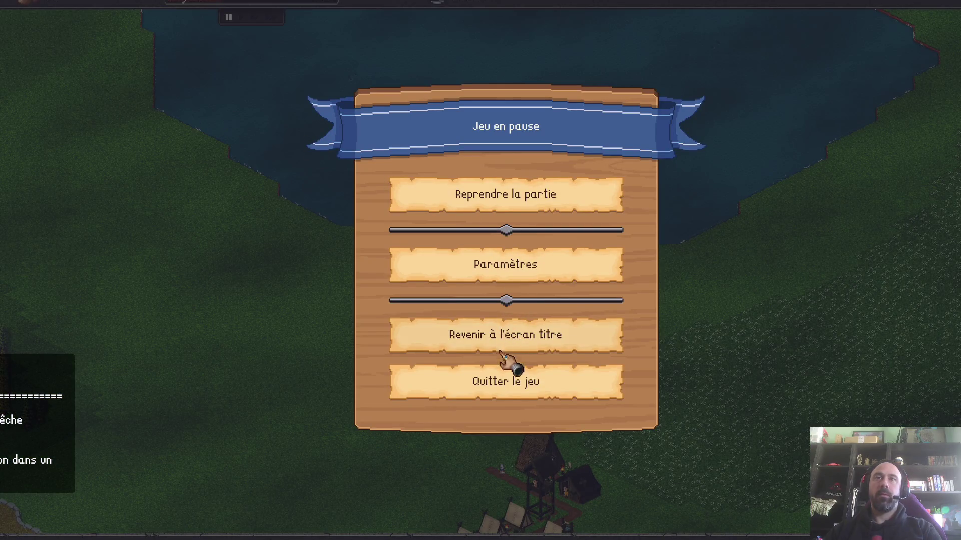
# - In Paramètres, try Mode fenêtre set to Fenêtre, then revert it to Plein écran
pyautogui.click(504, 280)
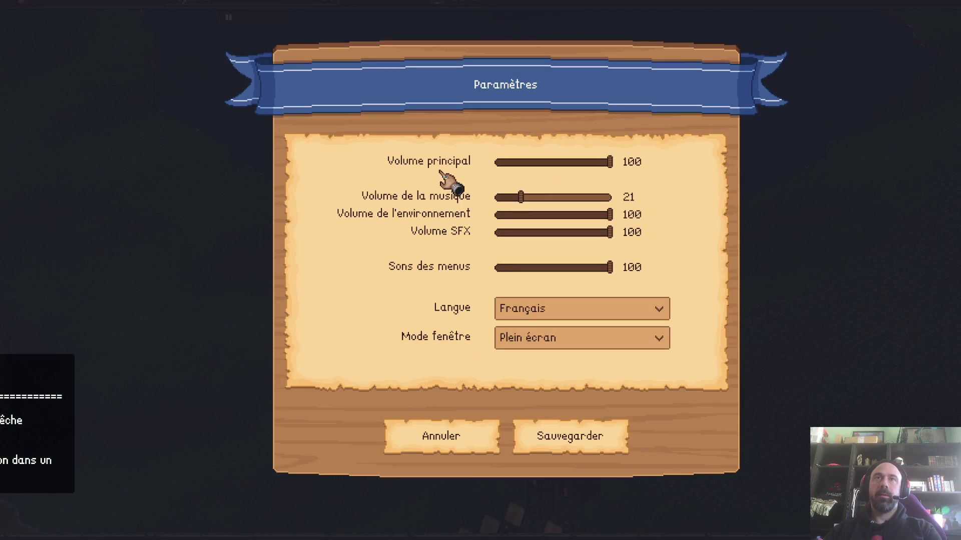
pyautogui.click(518, 339)
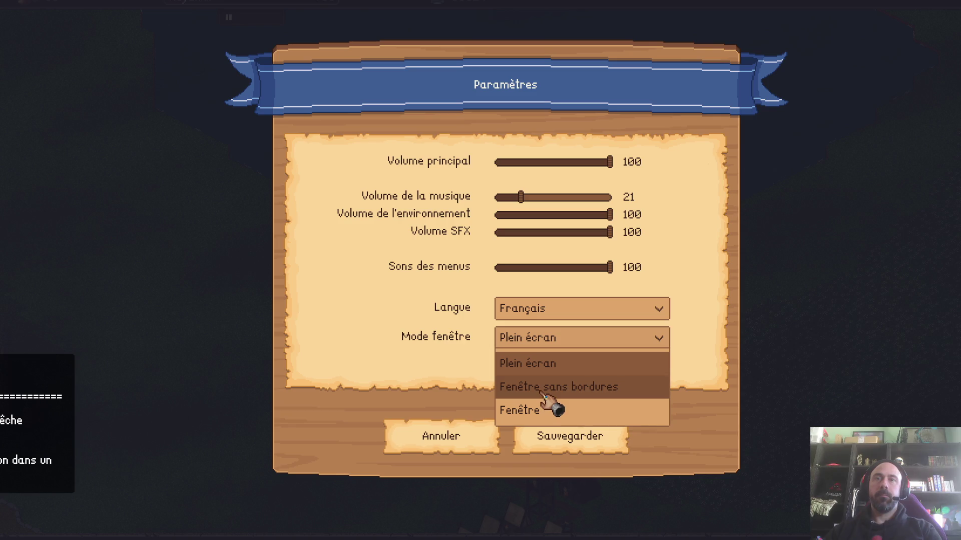
pyautogui.click(551, 410)
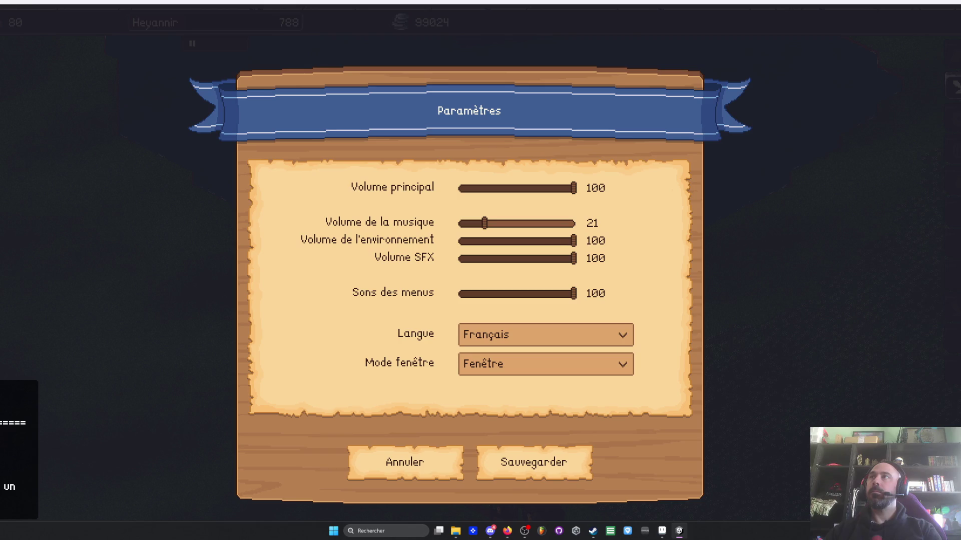
pyautogui.click(501, 362)
pyautogui.click(501, 363)
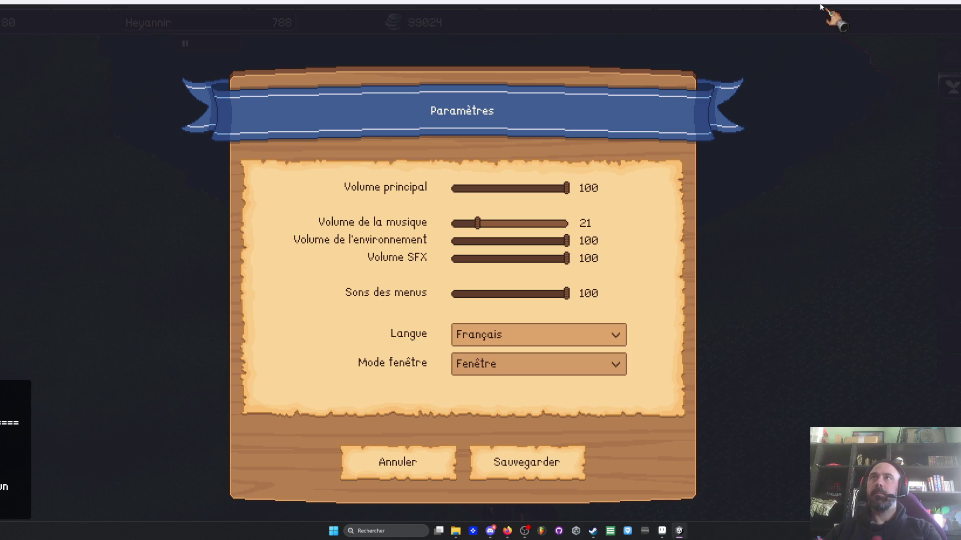
pyautogui.click(555, 349)
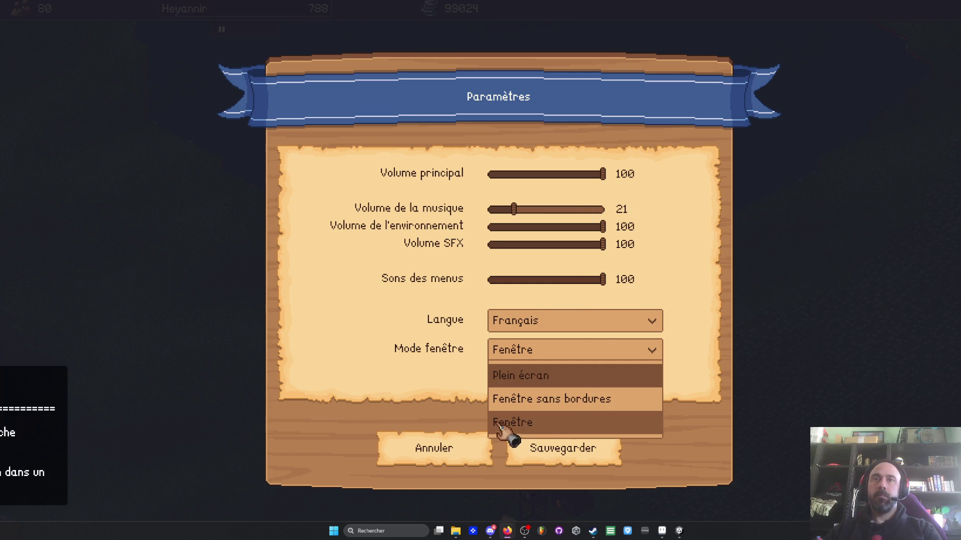
pyautogui.click(535, 380)
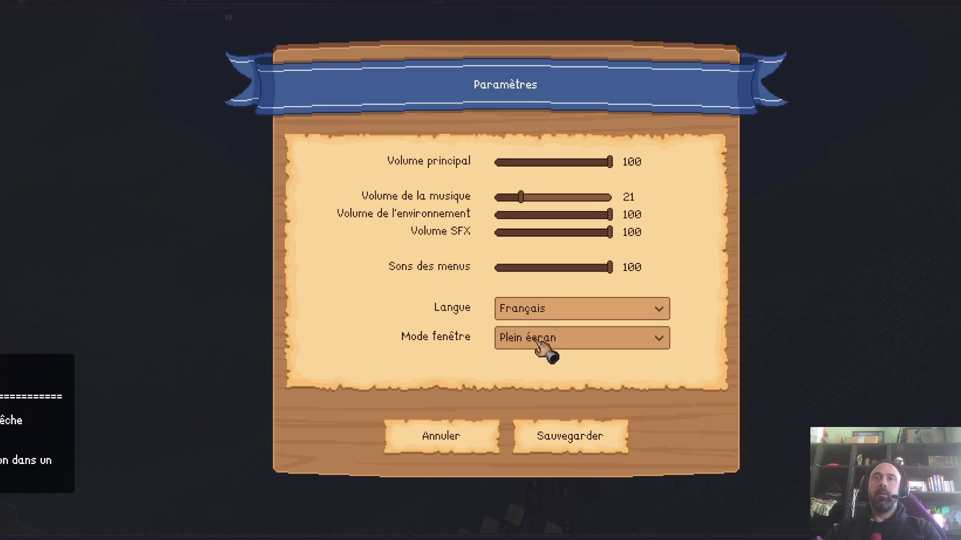
# - Set Mode fenêtre to Fenêtre again and apply the windowed display
pyautogui.click(562, 307)
pyautogui.click(535, 308)
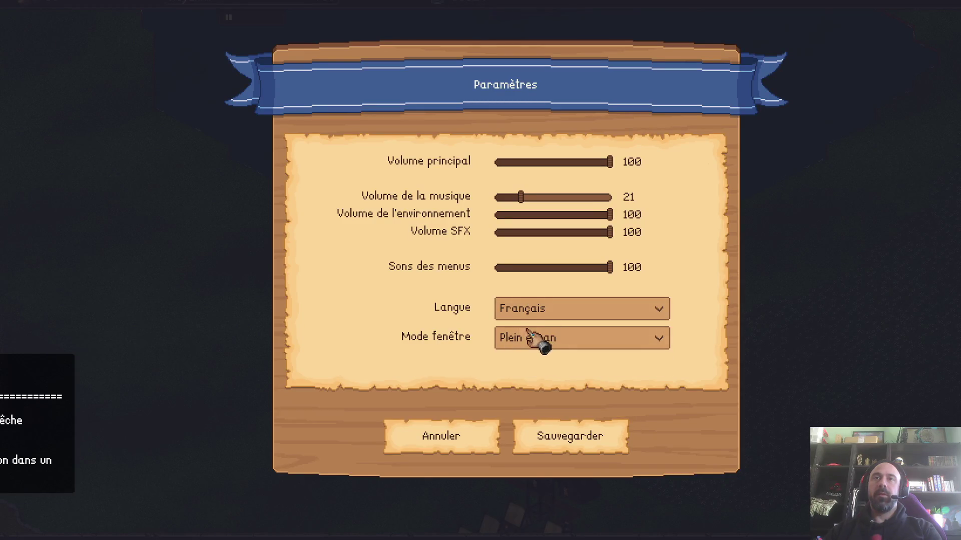
pyautogui.click(536, 339)
pyautogui.click(547, 388)
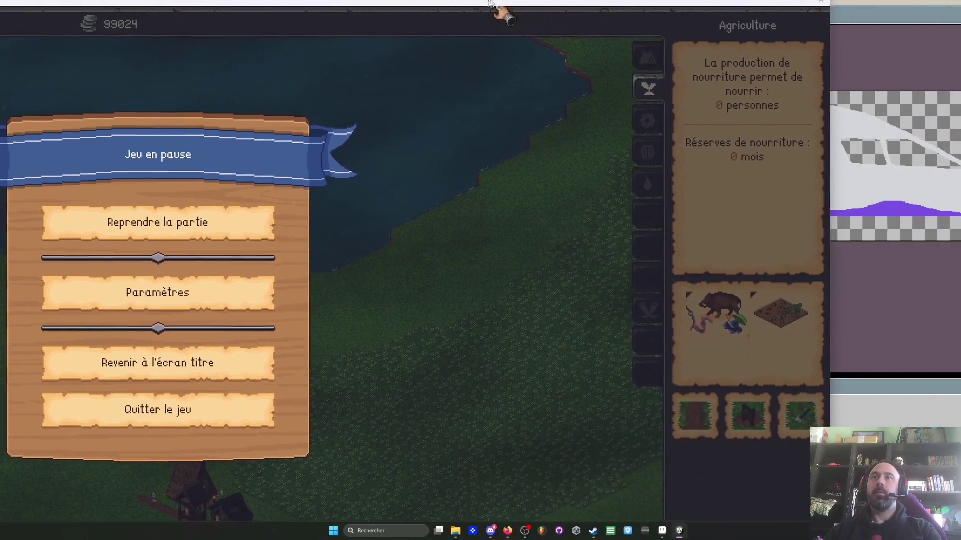
# - Resume play, browse the Industrie, Commerce and Hygiène categories, return to Agriculture and select Port de pêche
pyautogui.click(168, 225)
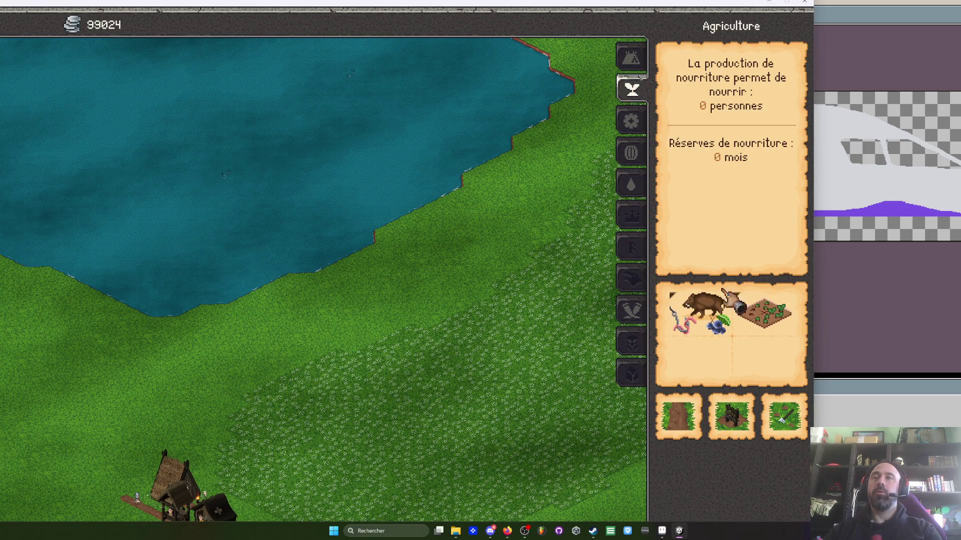
pyautogui.click(631, 121)
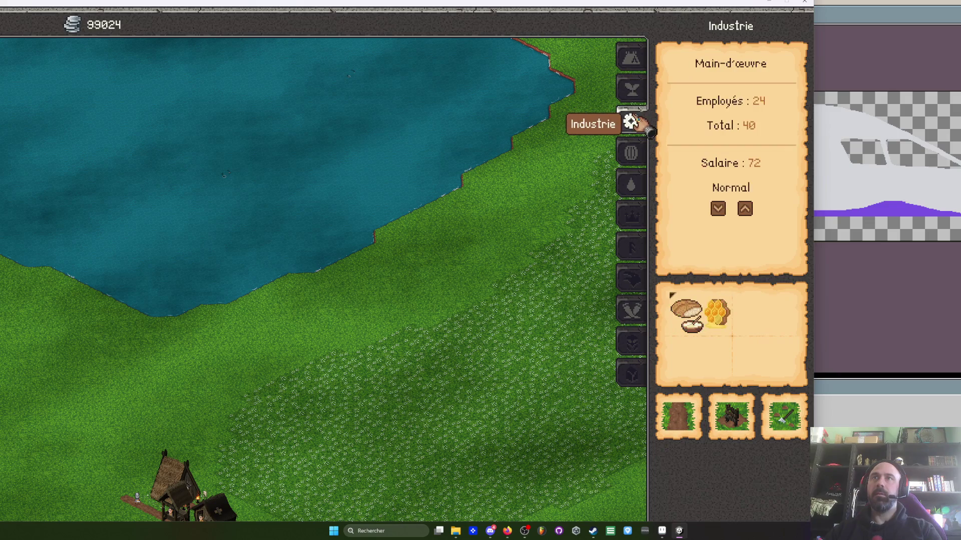
pyautogui.click(632, 155)
pyautogui.click(634, 186)
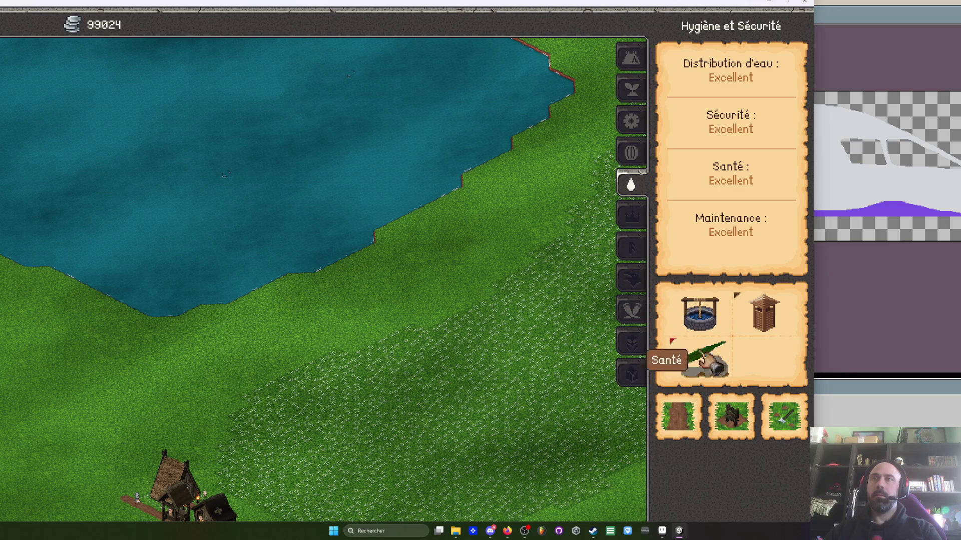
pyautogui.click(631, 154)
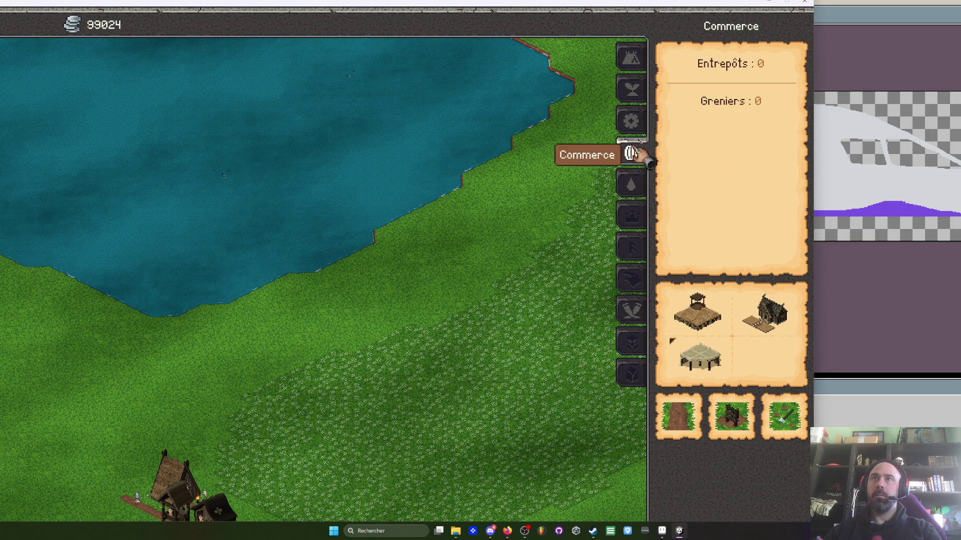
pyautogui.click(631, 124)
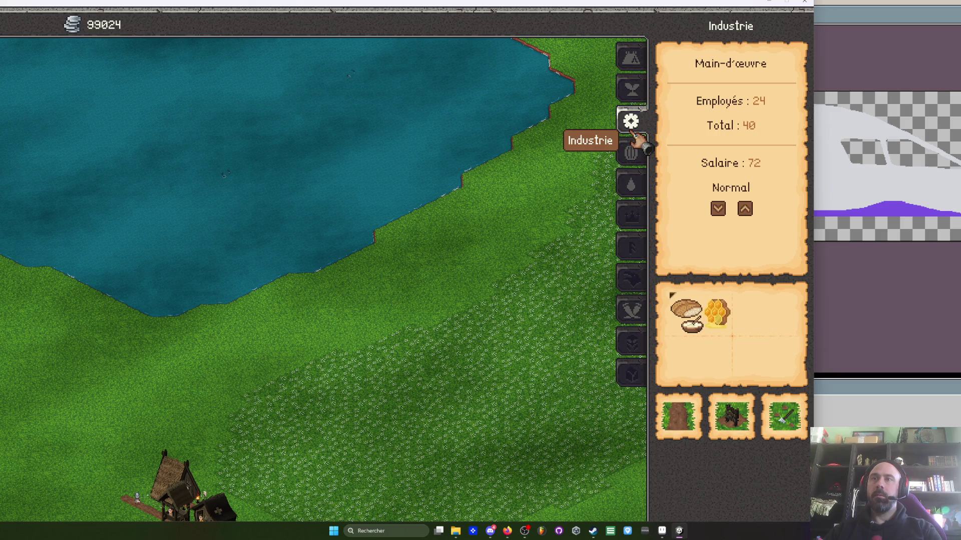
pyautogui.click(633, 97)
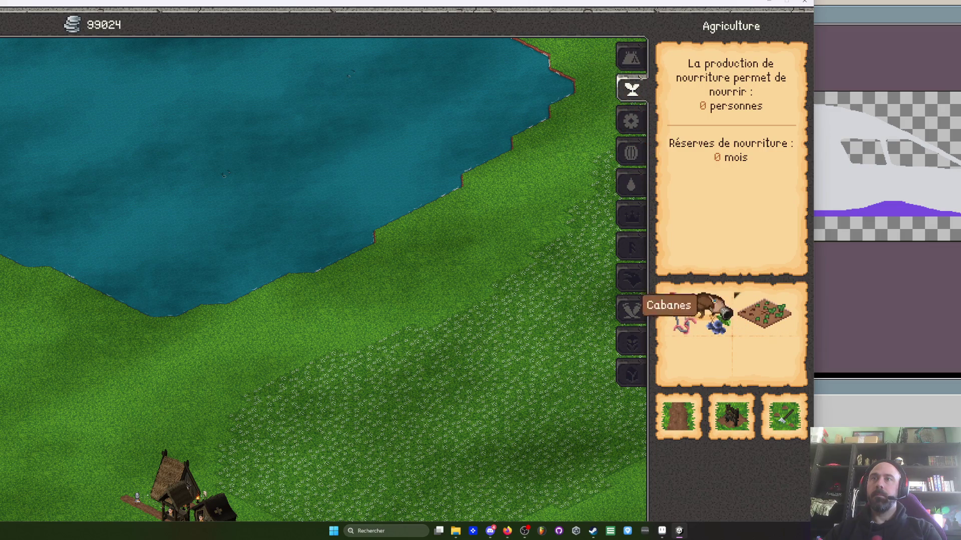
pyautogui.click(712, 321)
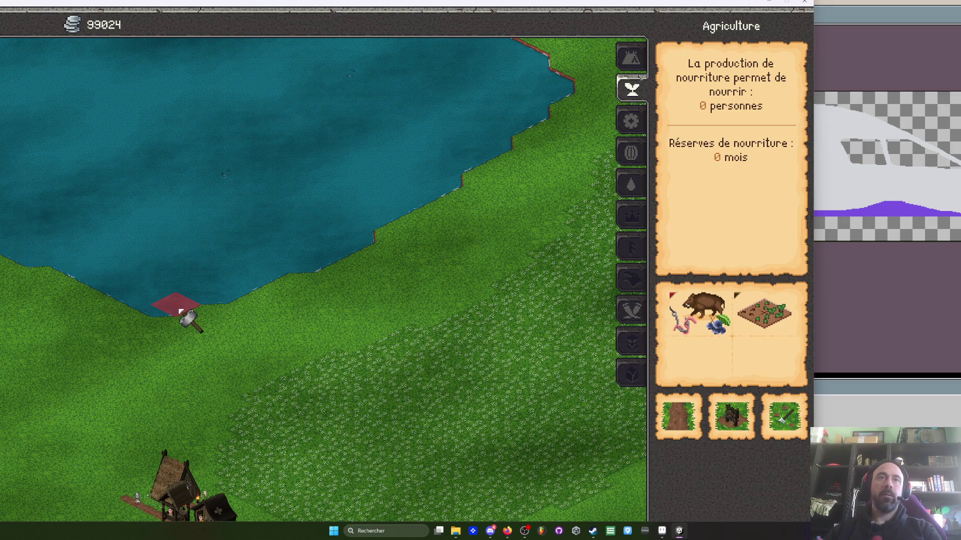
pyautogui.scroll(2, 215, 317)
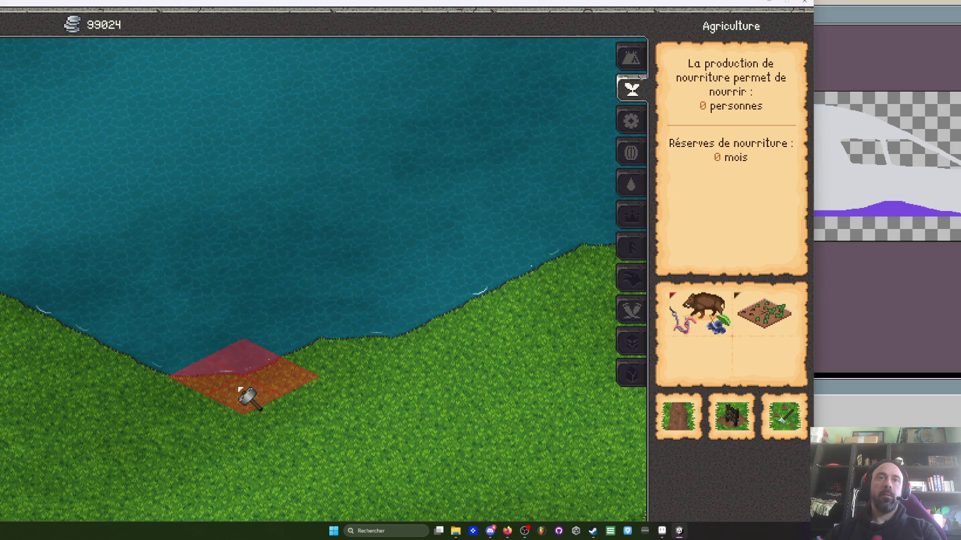
# - Place a fishing port on the lakeshore, then pause and go back into Paramètres
pyautogui.click(292, 373)
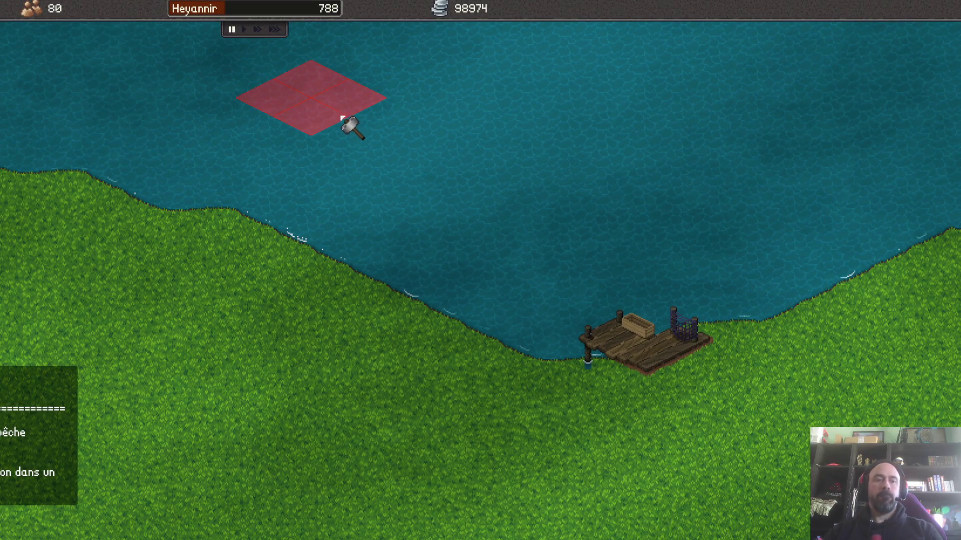
pyautogui.click(452, 174)
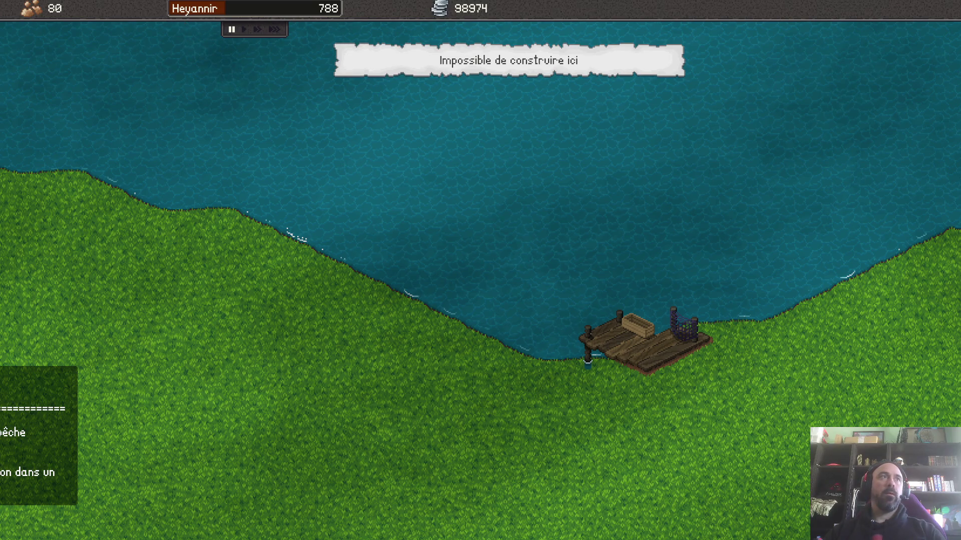
pyautogui.press('Escape')
pyautogui.click(527, 276)
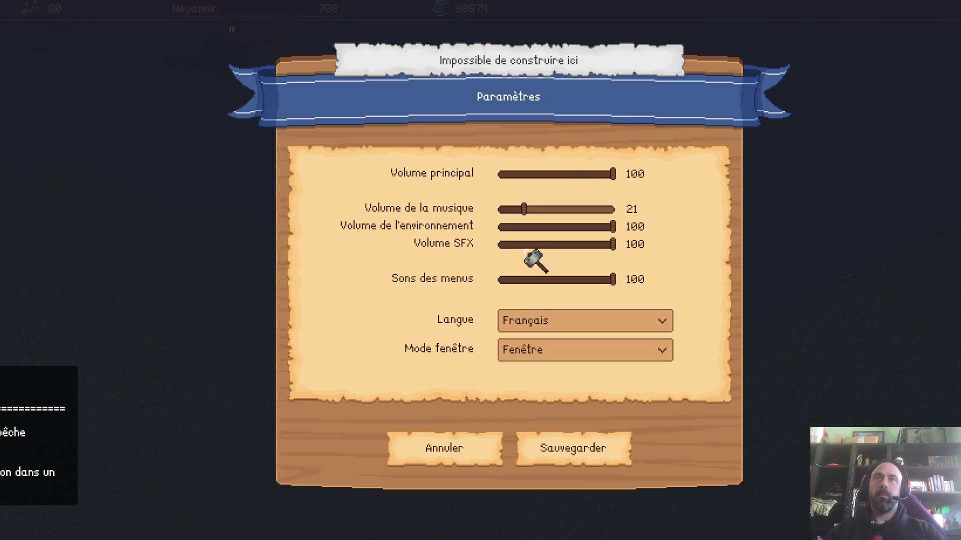
# - Switch Mode fenêtre to Plein écran and draw a road from the tower to the lakeside pier
pyautogui.click(536, 351)
pyautogui.click(540, 399)
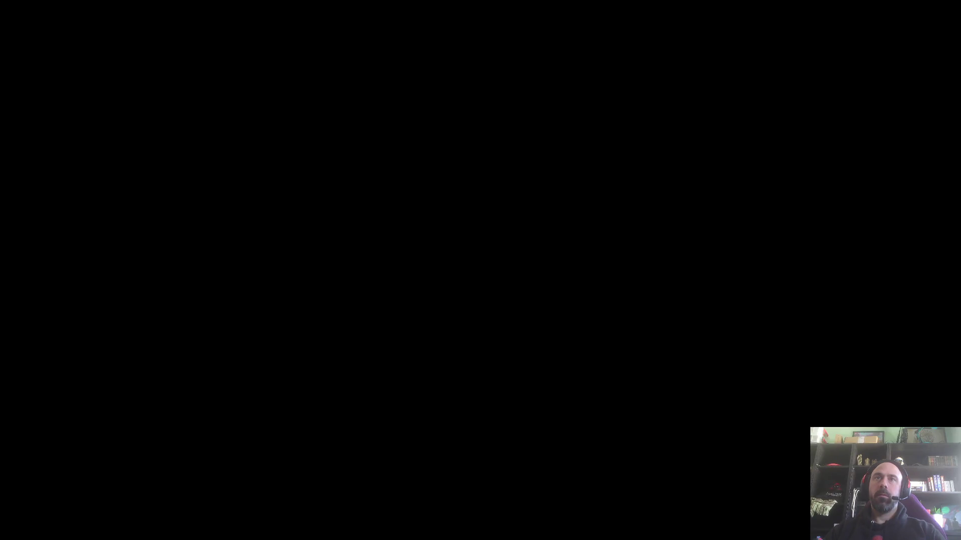
pyautogui.scroll(3, 563, 330)
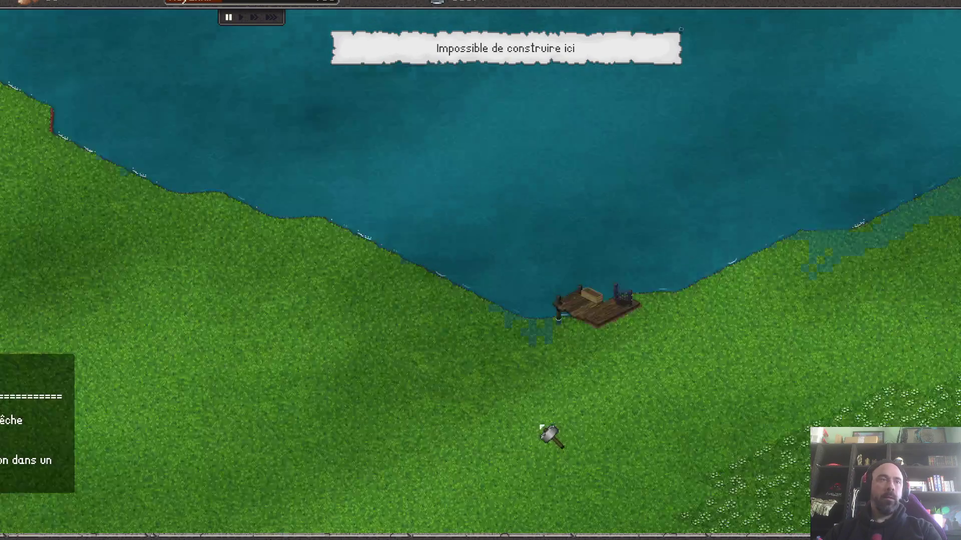
pyautogui.press('Down')
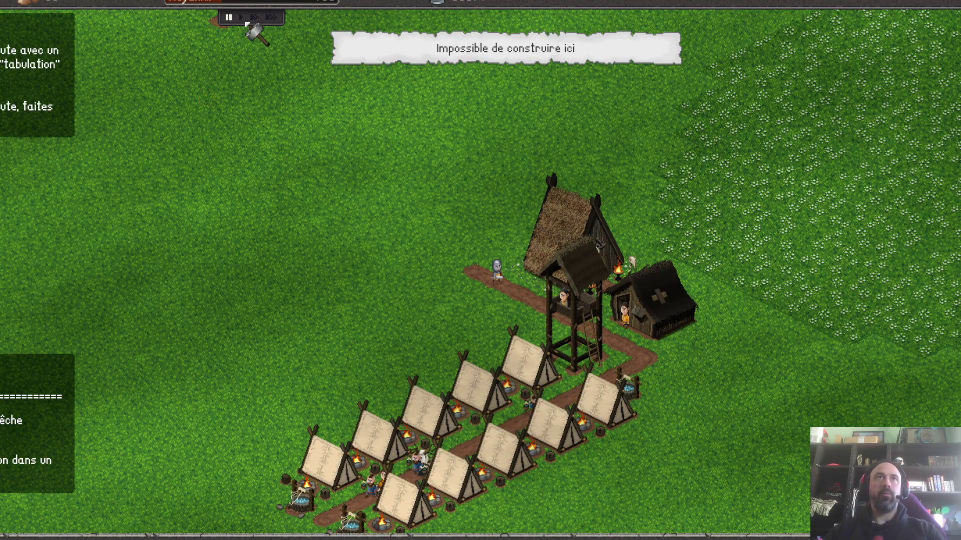
pyautogui.scroll(-3, 492, 272)
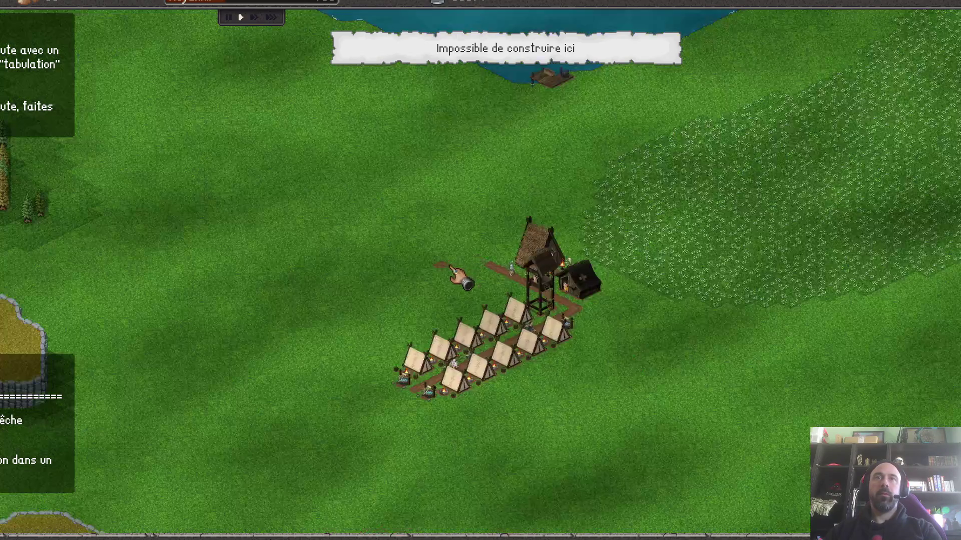
pyautogui.moveTo(481, 267); pyautogui.dragTo(580, 87)
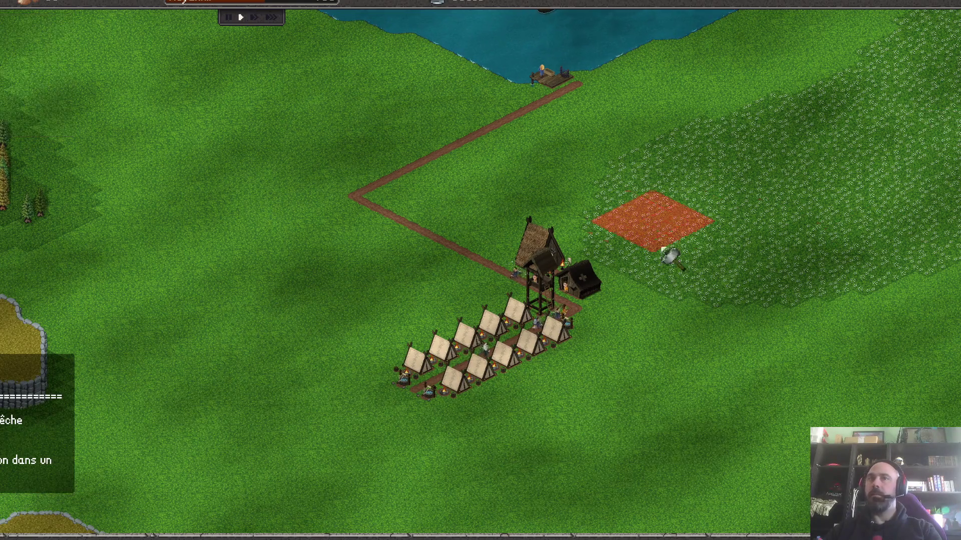
# - Place a farmhouse at the road bend and start construction beside the lakeshore dock
pyautogui.click(450, 211)
pyautogui.rightClick(582, 197)
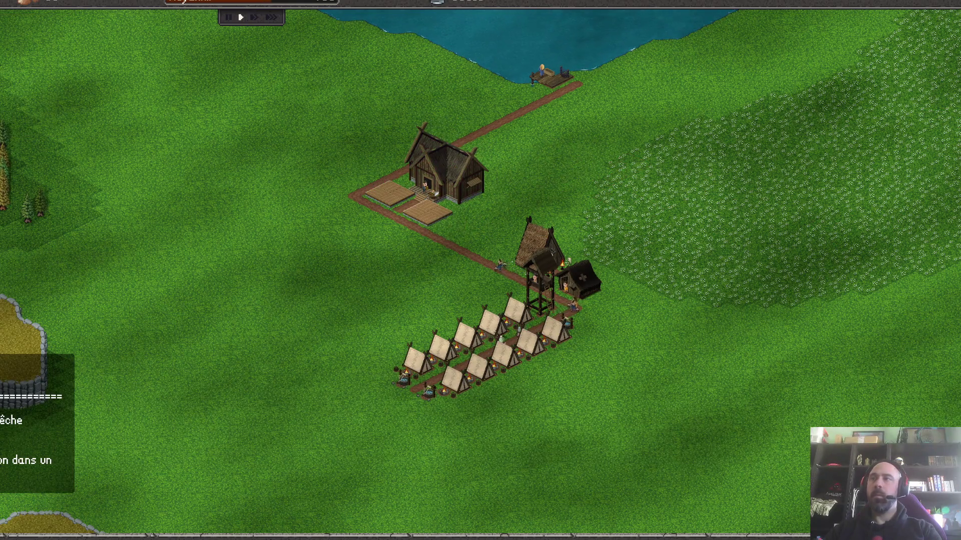
pyautogui.click(91, 4)
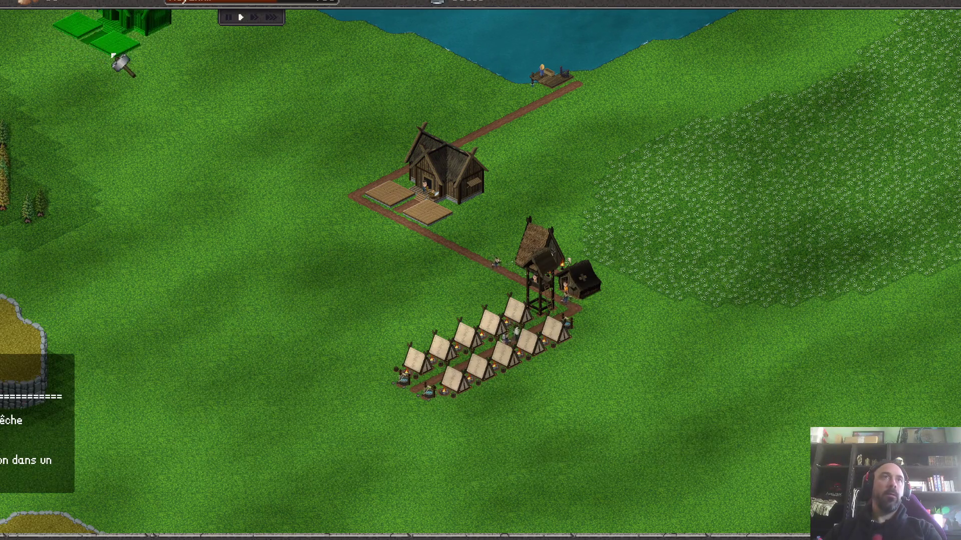
pyautogui.click(610, 114)
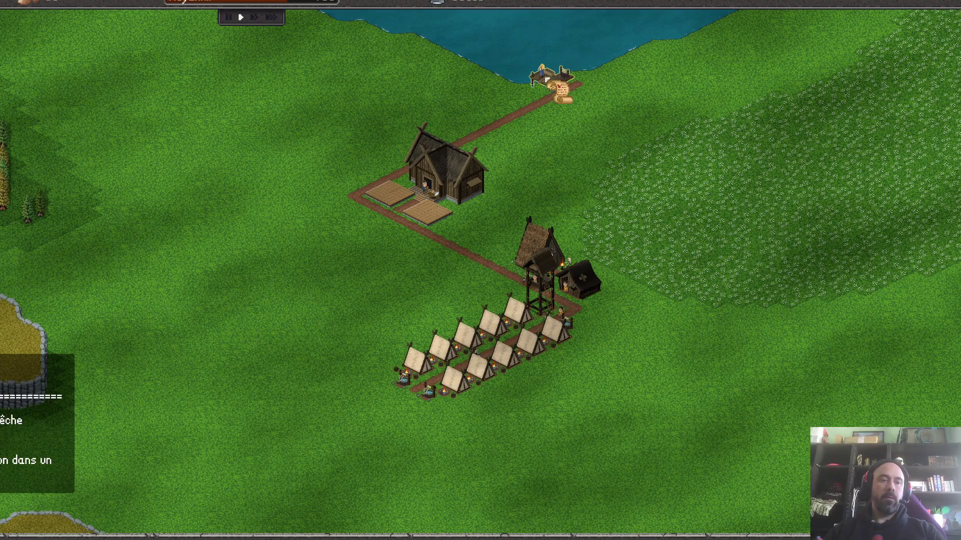
pyautogui.press('3')
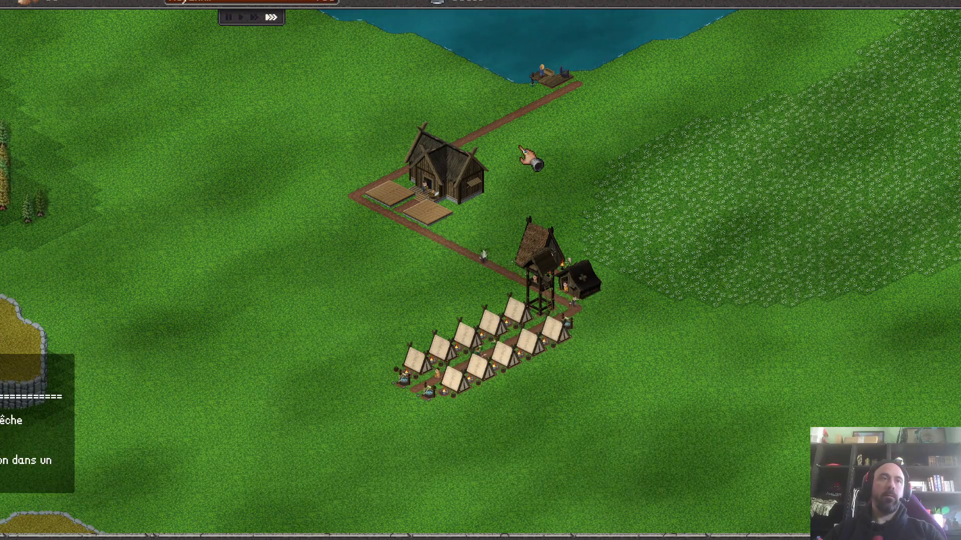
pyautogui.press('1')
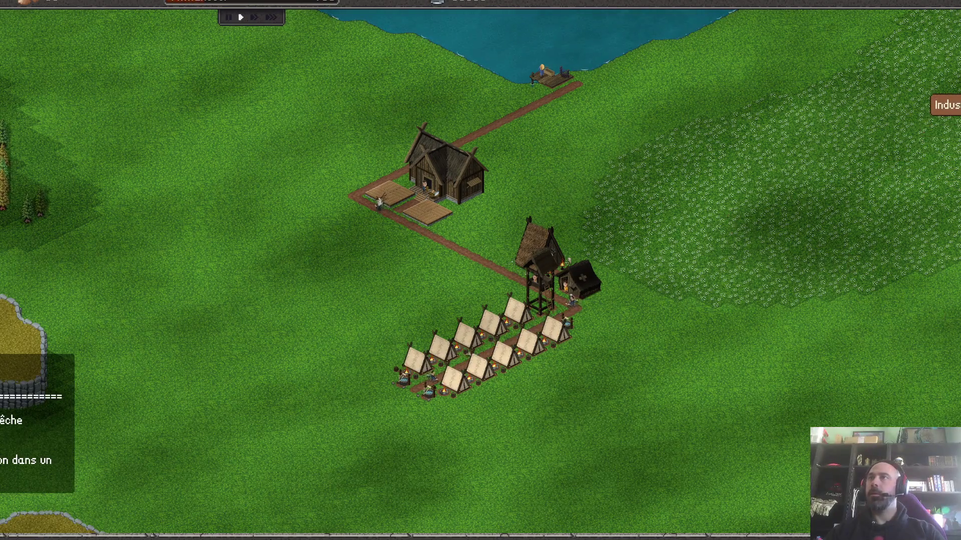
# - Place a second fishing dock on the shore, connect it to the road, and set fastest speed
pyautogui.click(741, 350)
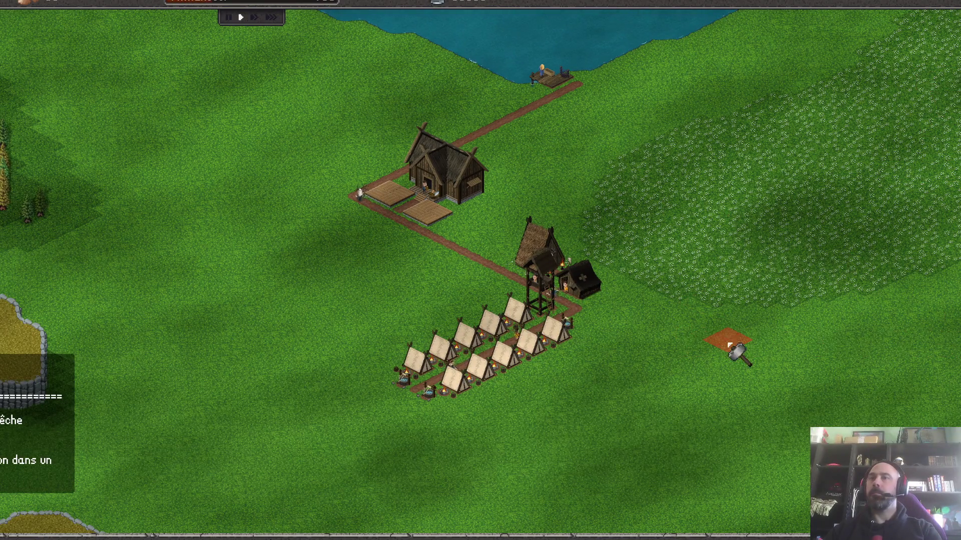
pyautogui.click(597, 75)
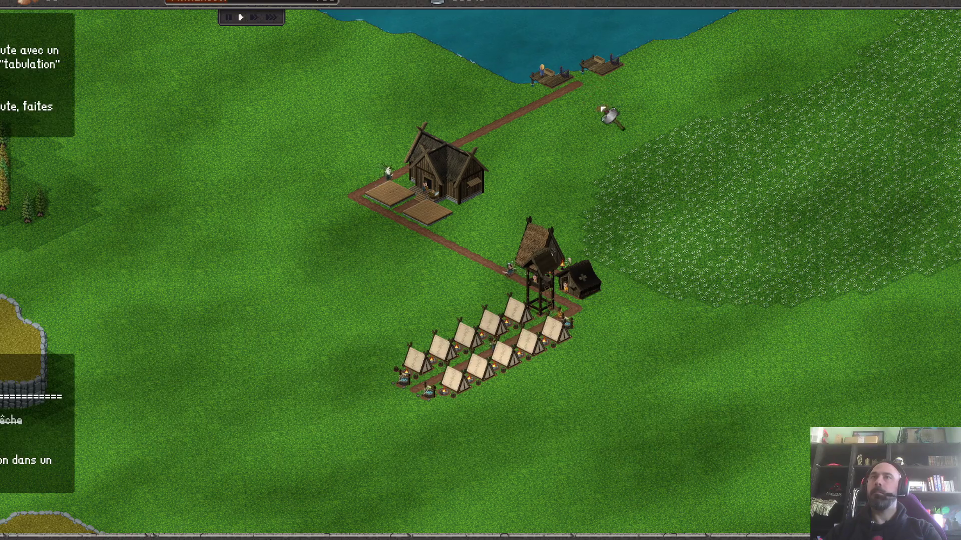
pyautogui.click(634, 79)
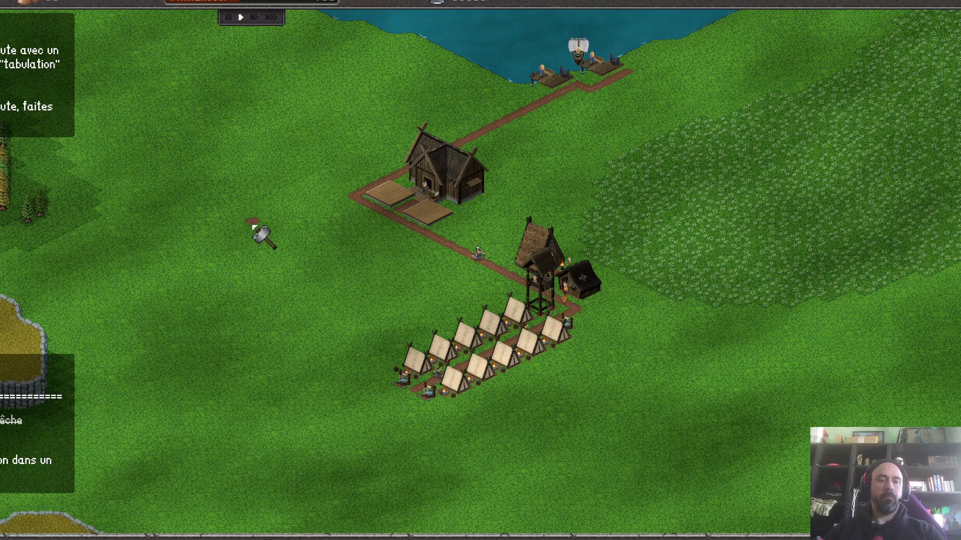
pyautogui.press('4')
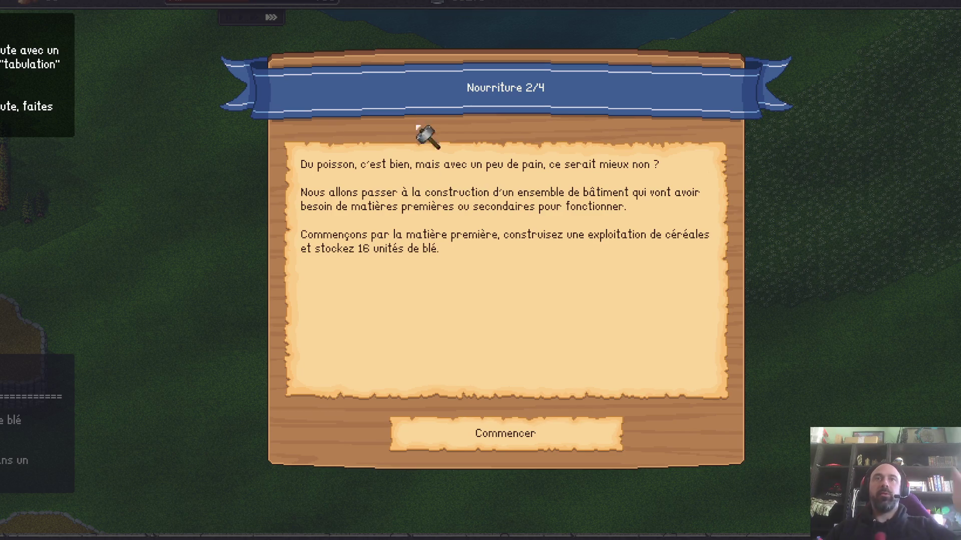
# - Start the Nourriture 2/4 cereal quest with Commencer
pyautogui.click(502, 451)
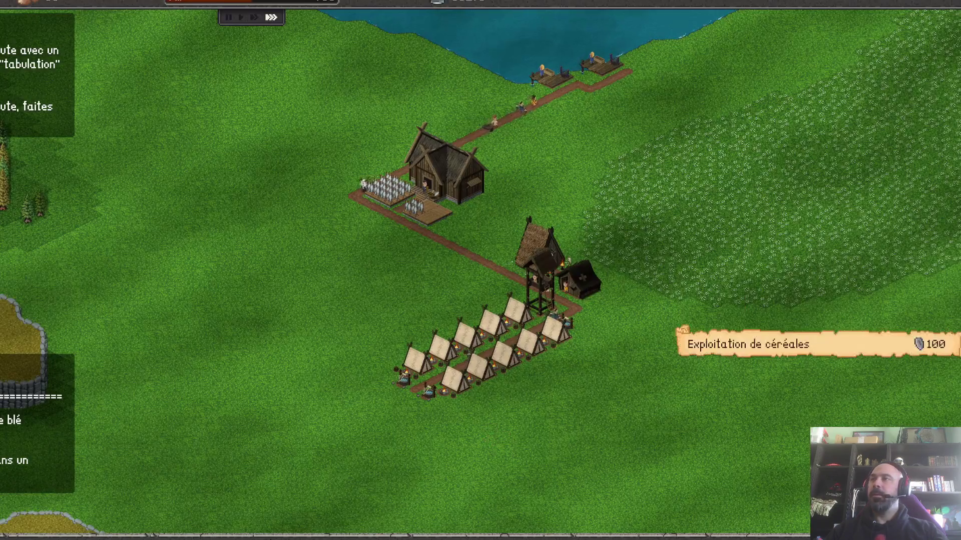
# - Choose Exploitation de céréales and place it on the meadow east of the village
pyautogui.click(856, 351)
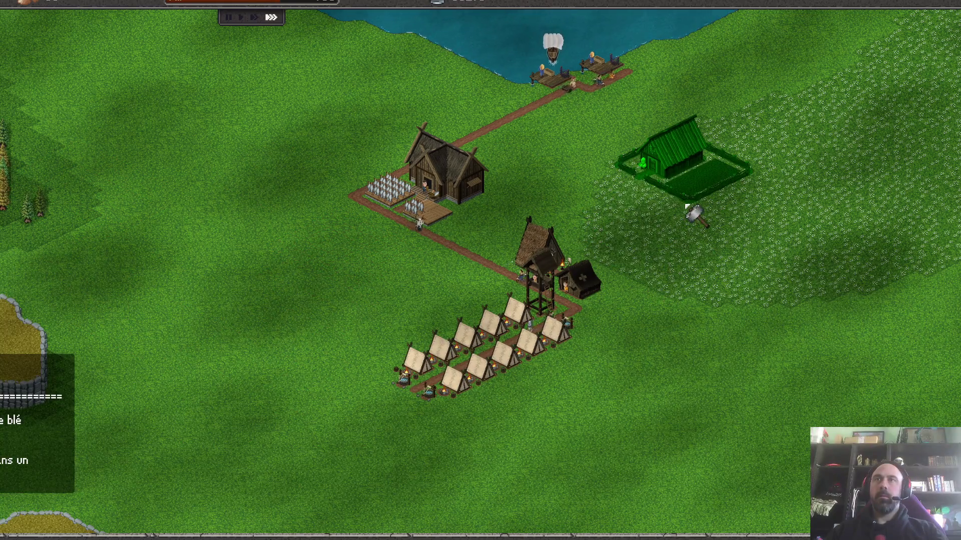
pyautogui.click(689, 209)
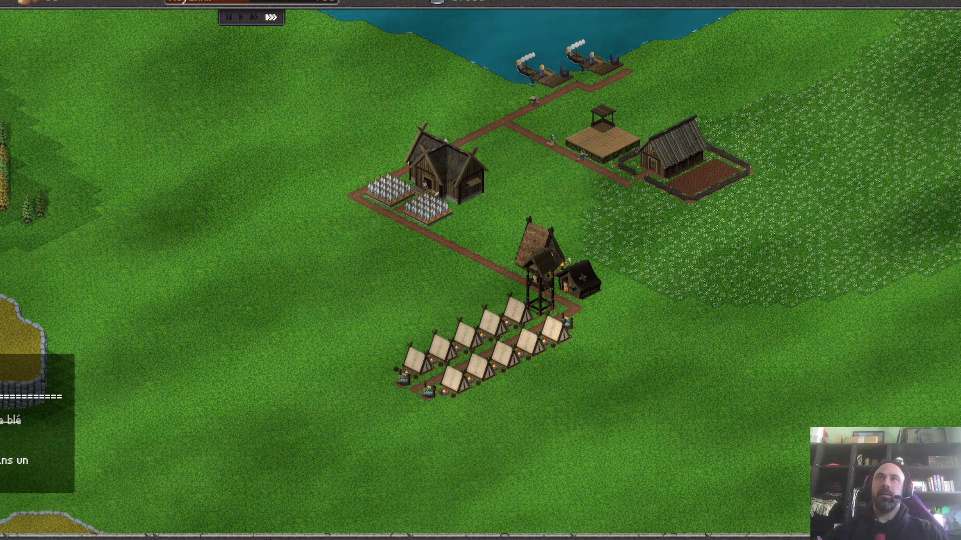
pyautogui.click(677, 154)
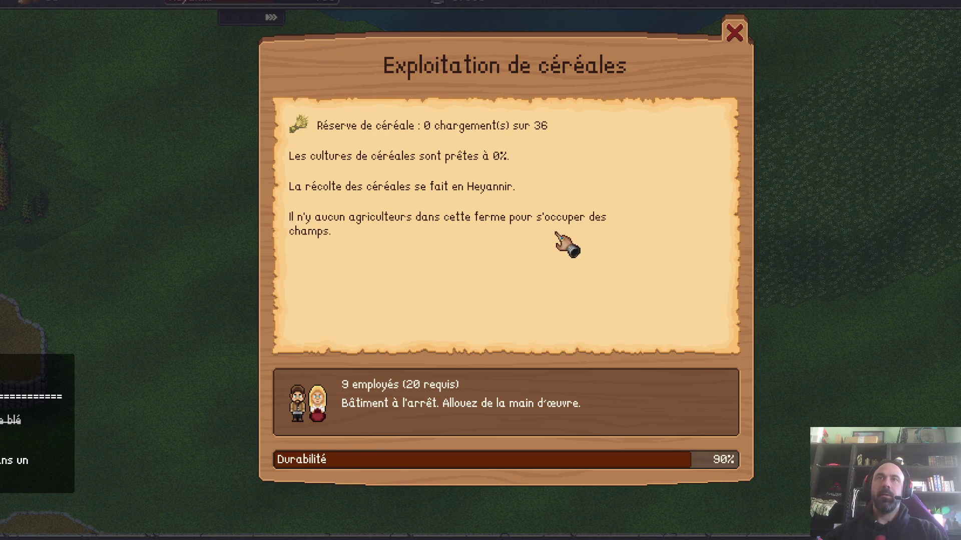
pyautogui.click(734, 32)
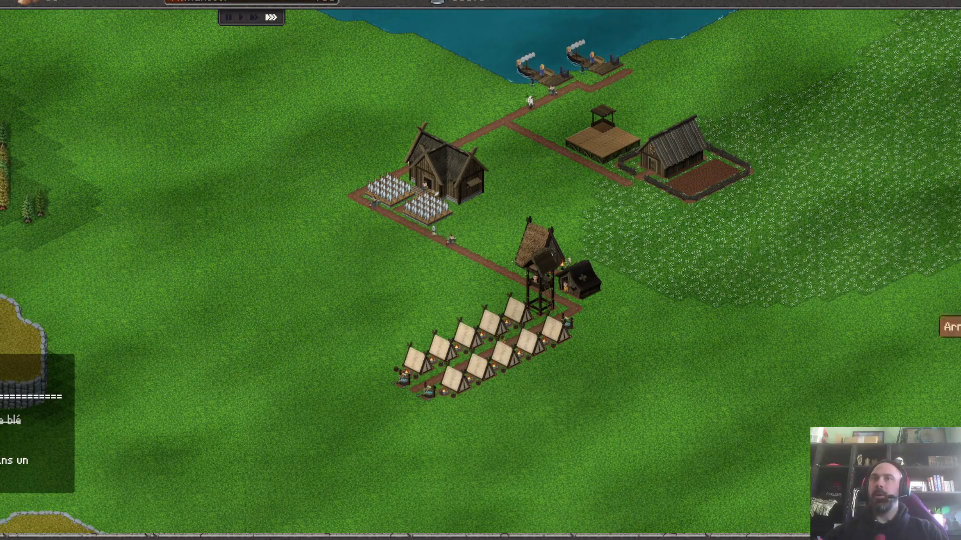
pyautogui.click(669, 159)
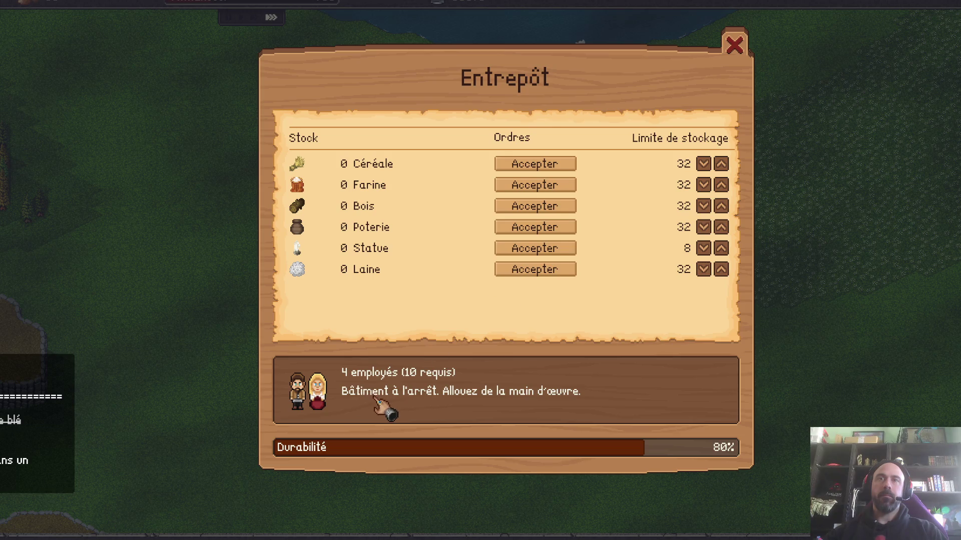
pyautogui.click(736, 45)
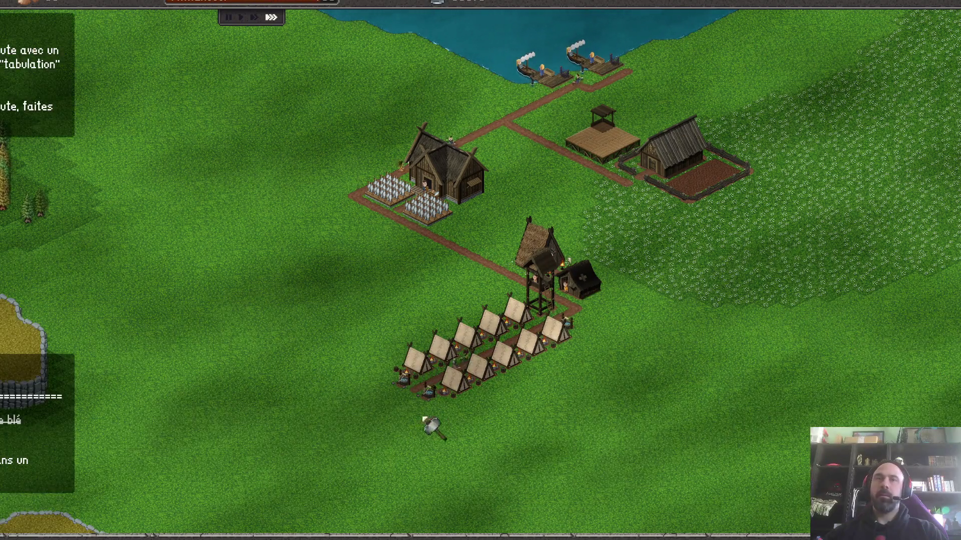
# - Extend a road south-west from the tent rows, place a tent beside it, and resume fastest speed
pyautogui.moveTo(406, 384); pyautogui.dragTo(330, 443)
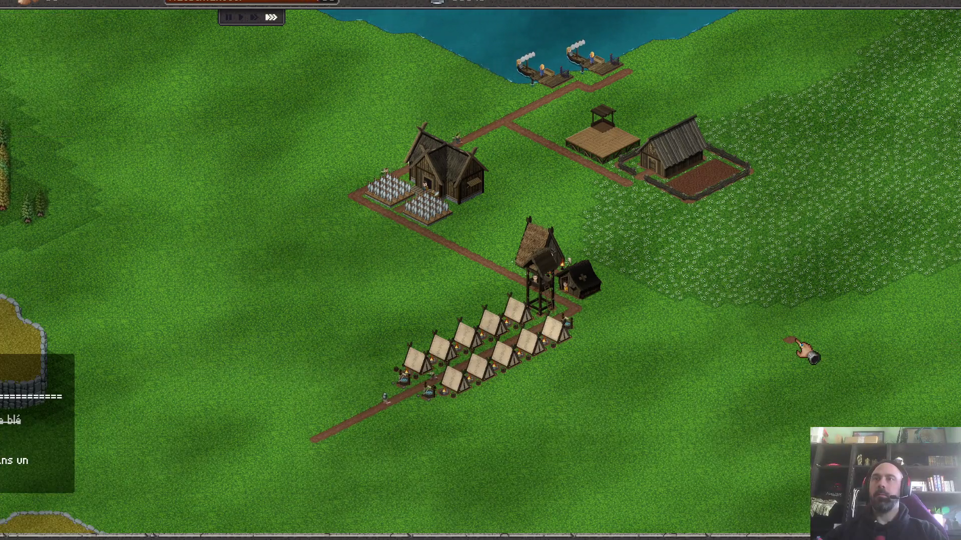
pyautogui.press('1')
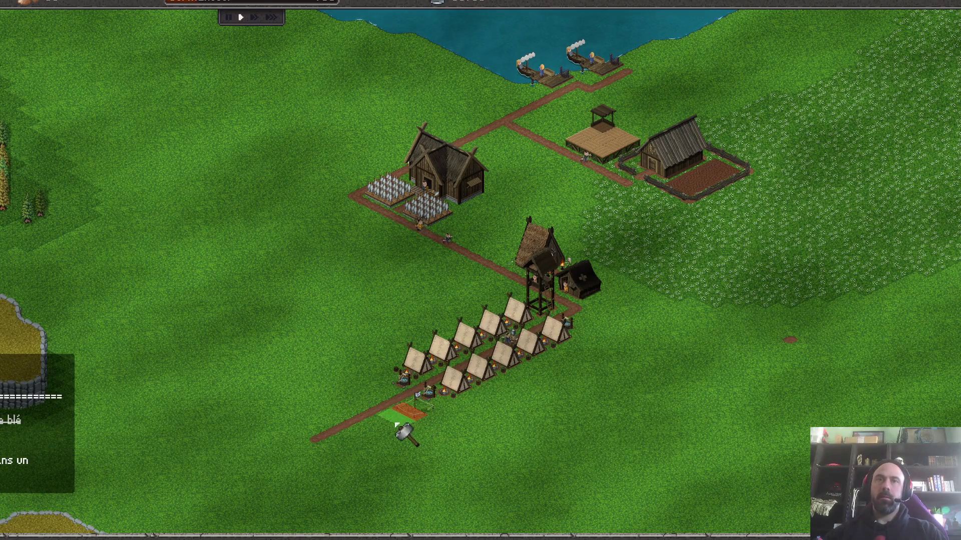
pyautogui.click(397, 427)
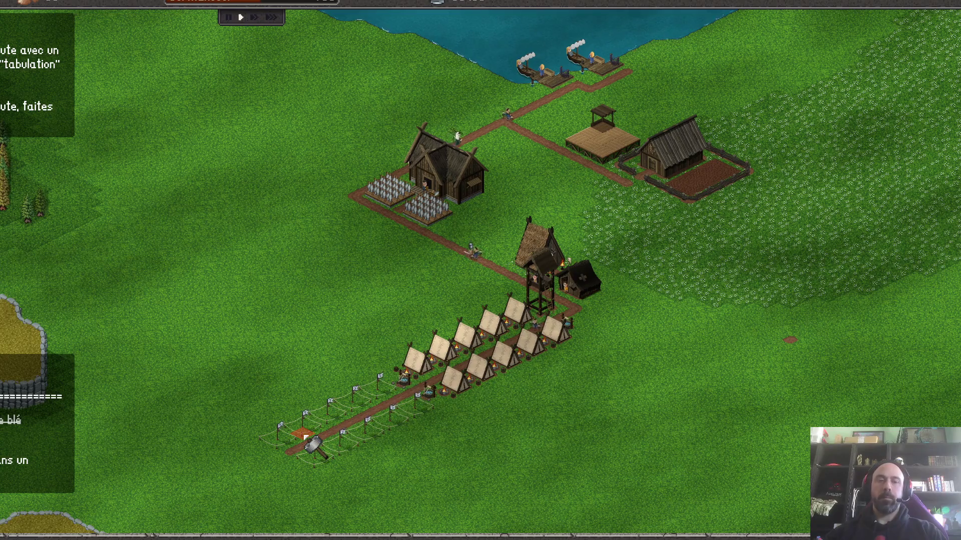
pyautogui.press('3')
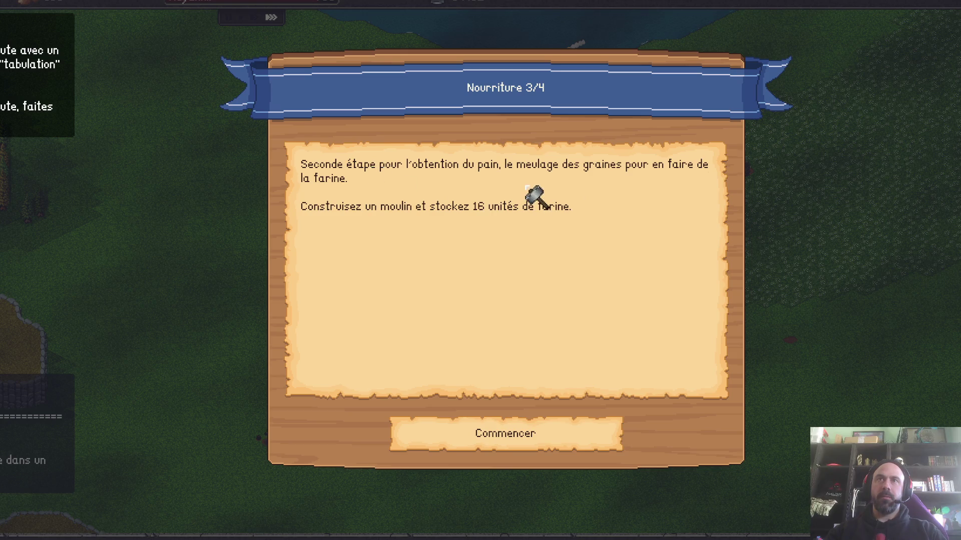
# - Start the Nourriture 3/4 quest, place a Moulin à vent by the barn and a farmhouse north of it
pyautogui.click(510, 439)
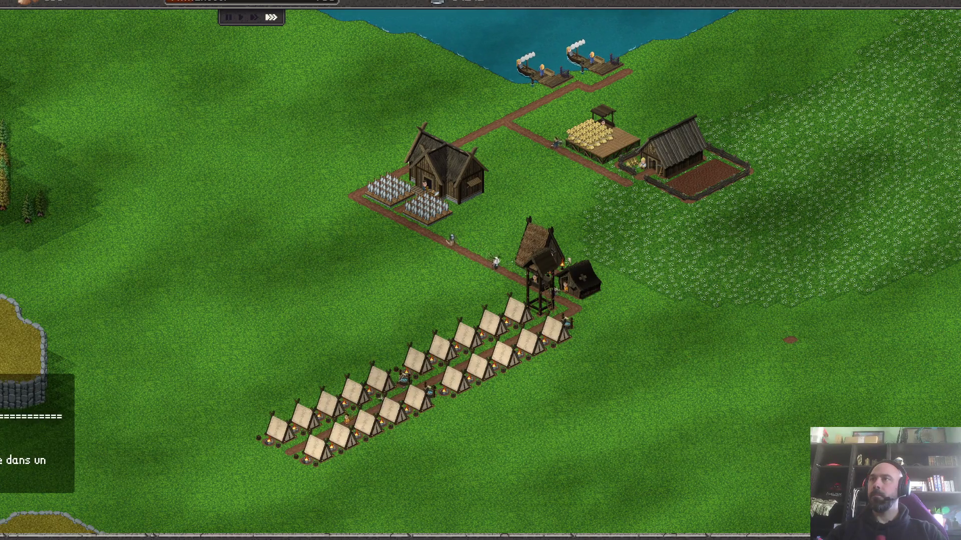
pyautogui.click(724, 321)
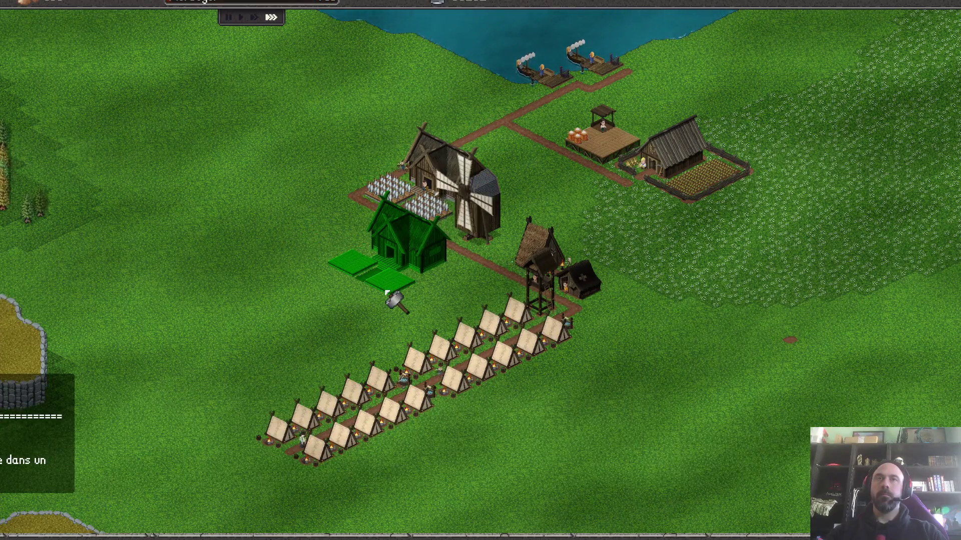
pyautogui.click(462, 131)
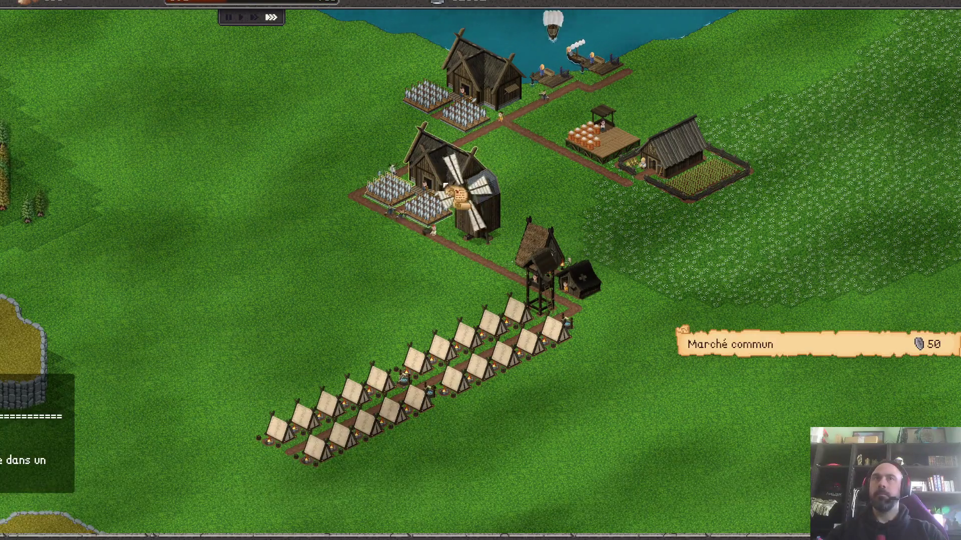
# - Place a Marché commun by the road junction and stop placing buildings
pyautogui.click(793, 352)
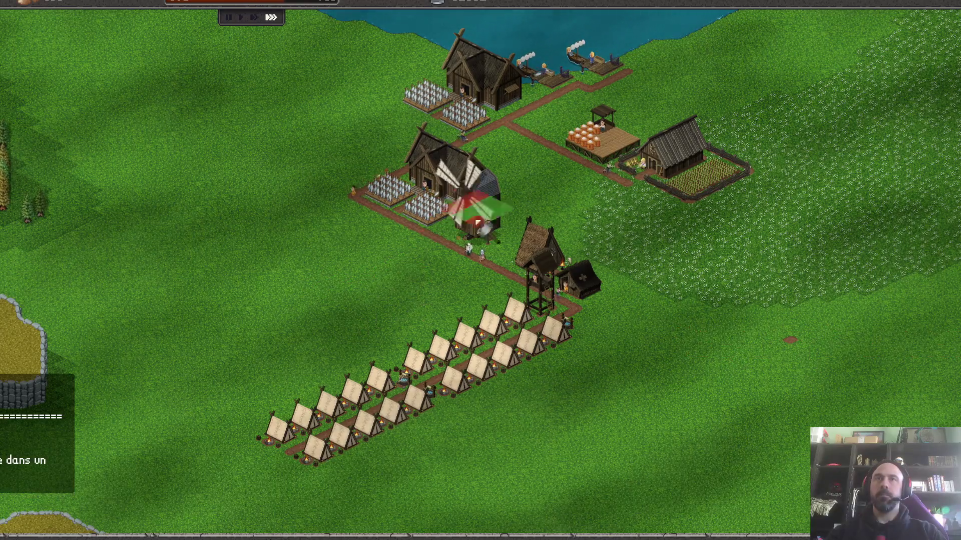
pyautogui.click(503, 153)
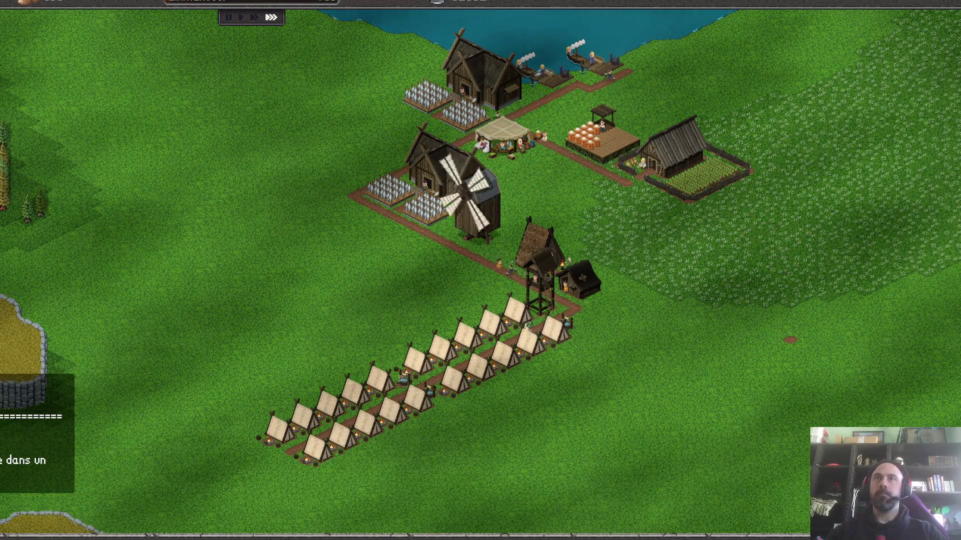
pyautogui.rightClick(671, 375)
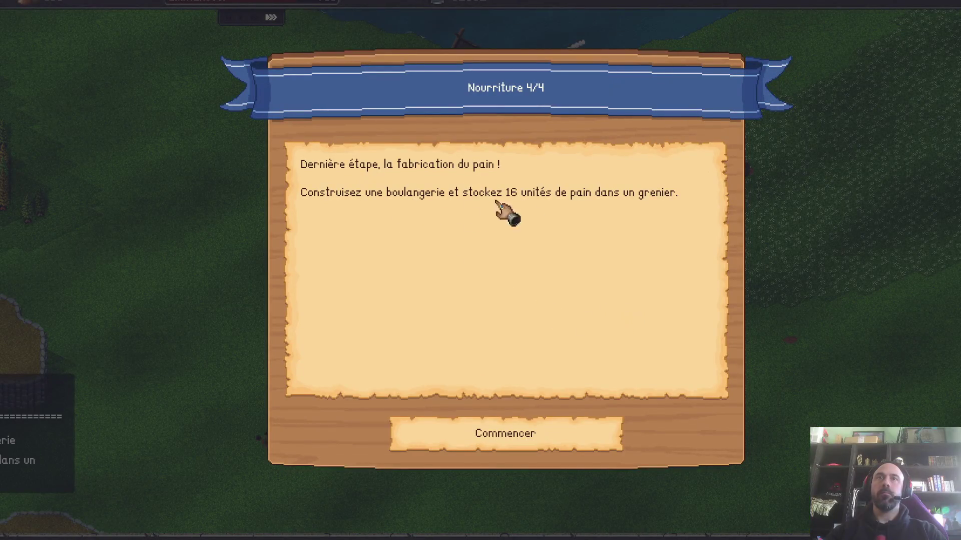
# - Start the Nourriture 4/4 quest, choose Boulangerie from the Atelier list, and set fastest speed
pyautogui.click(524, 445)
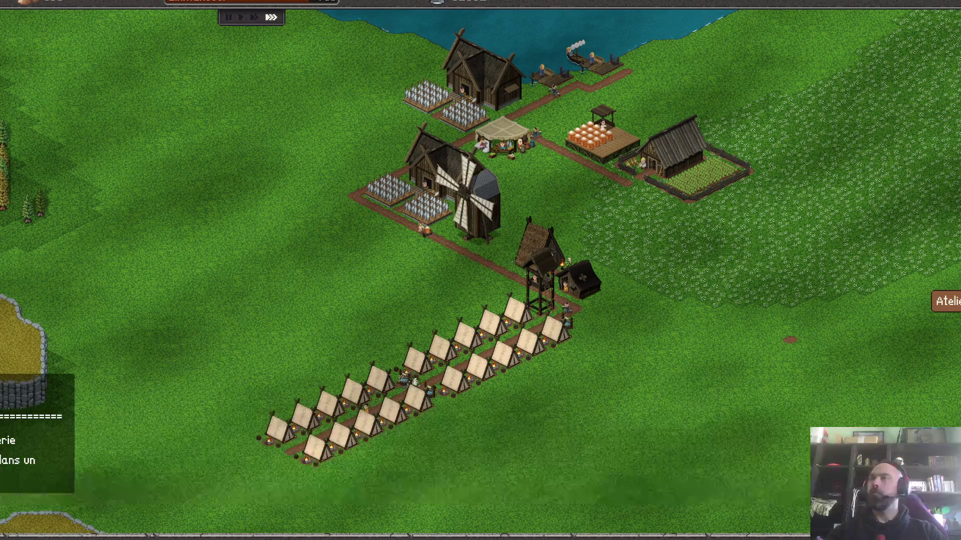
pyautogui.click(945, 301)
pyautogui.click(732, 359)
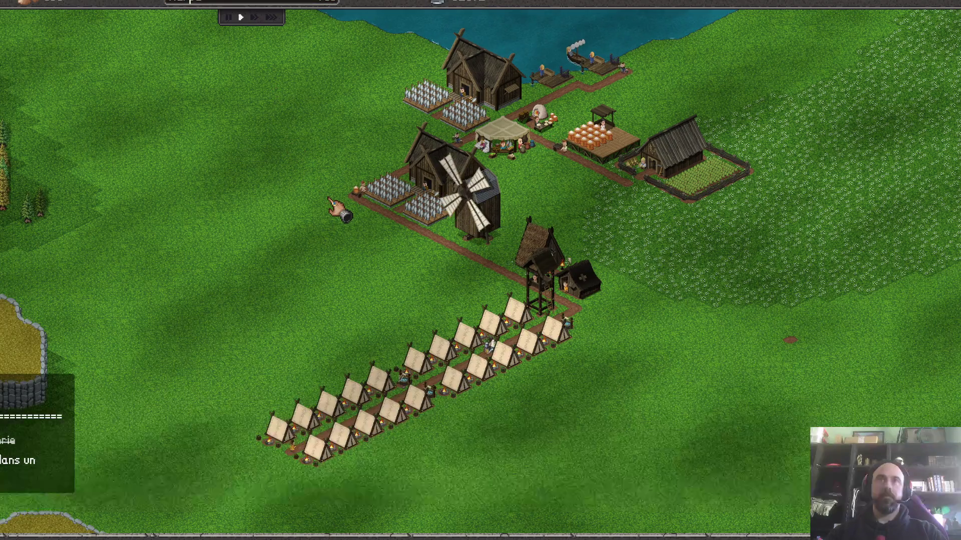
pyautogui.press('3')
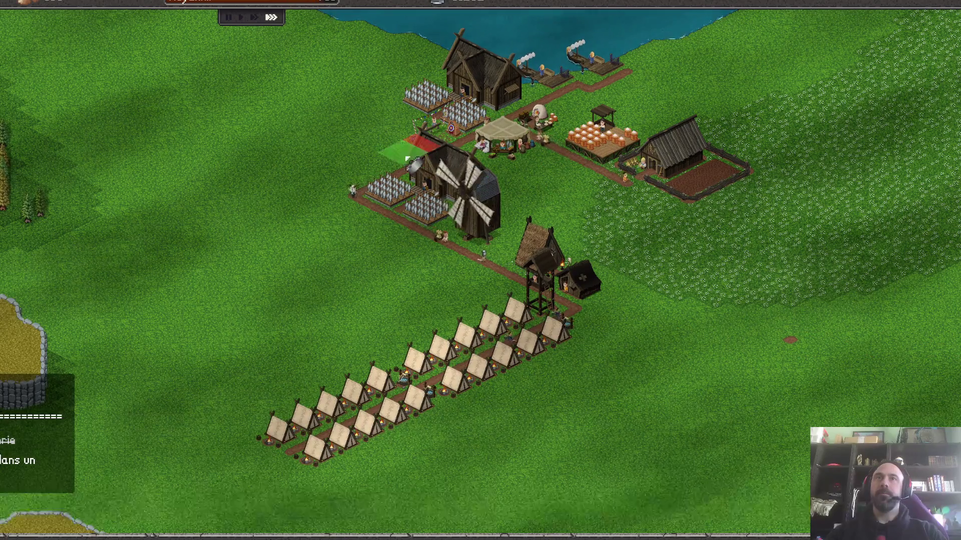
# - Lay a row of tents along the windmill road
pyautogui.click(410, 160)
pyautogui.rightClick(729, 273)
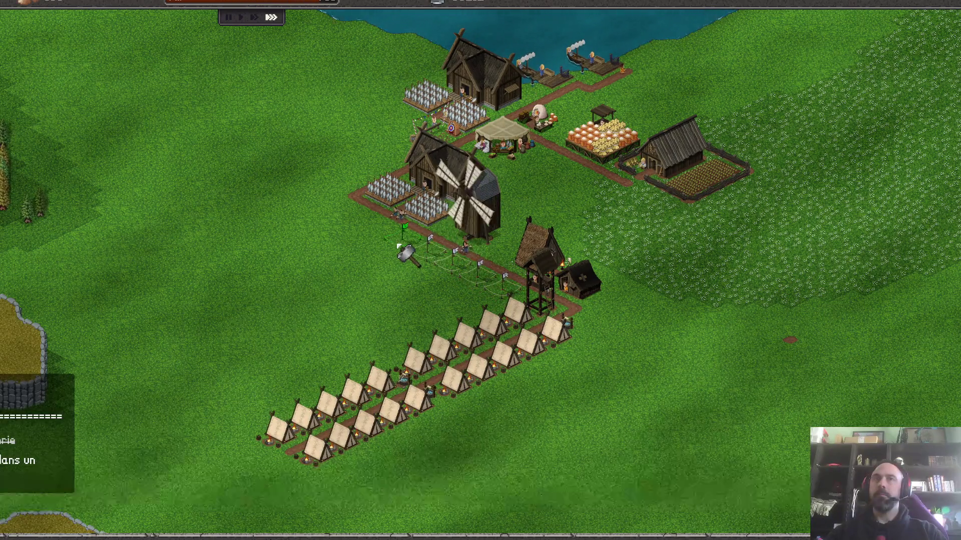
pyautogui.moveTo(399, 245); pyautogui.dragTo(353, 203)
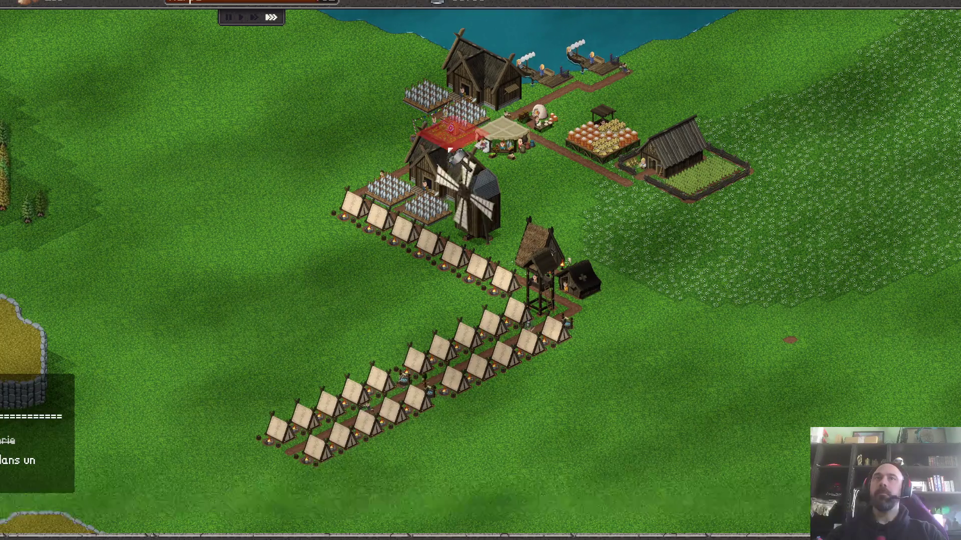
# - Place a construction platform beside the market and check the warehouse's Entrepôt stock
pyautogui.click(556, 177)
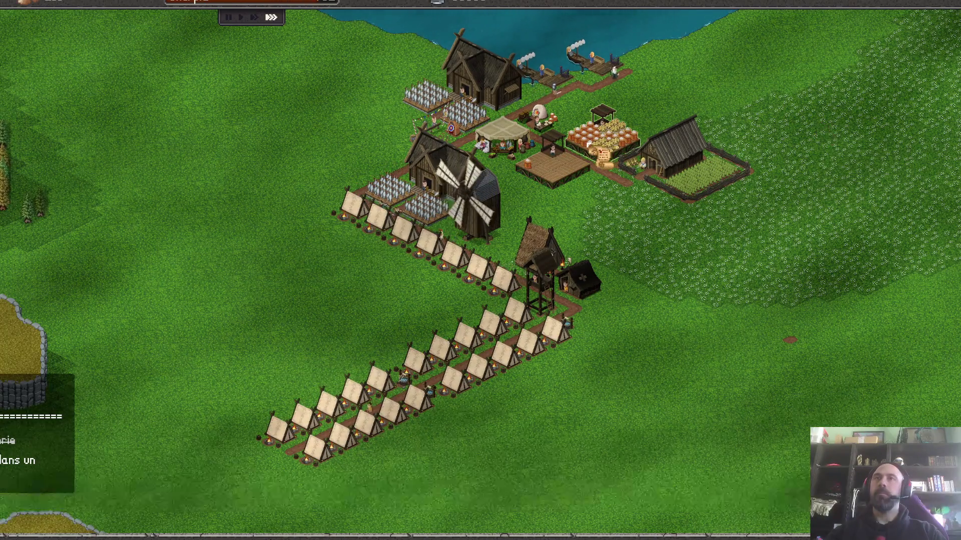
pyautogui.click(593, 149)
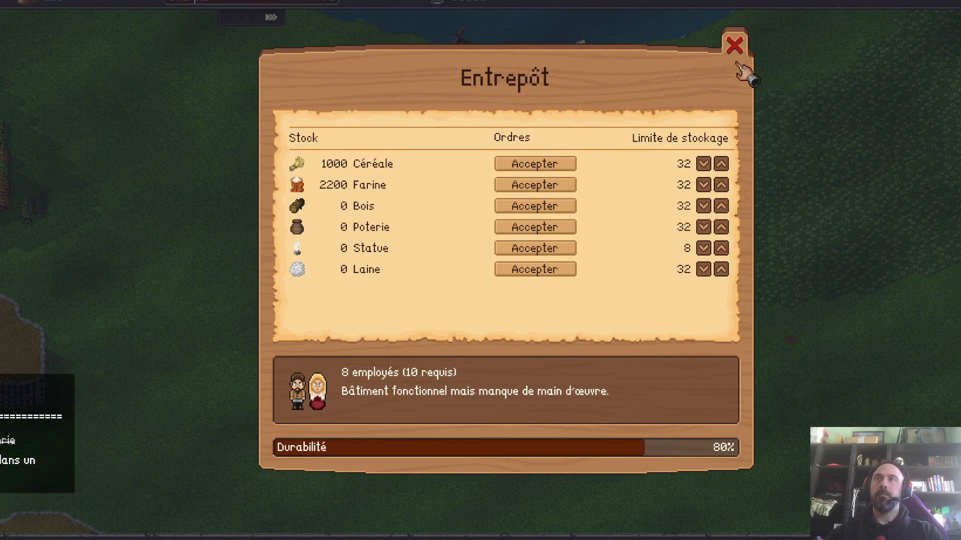
# - Close the Entrepôt window and place a longhouse on the footprint west of the windmill
pyautogui.click(735, 47)
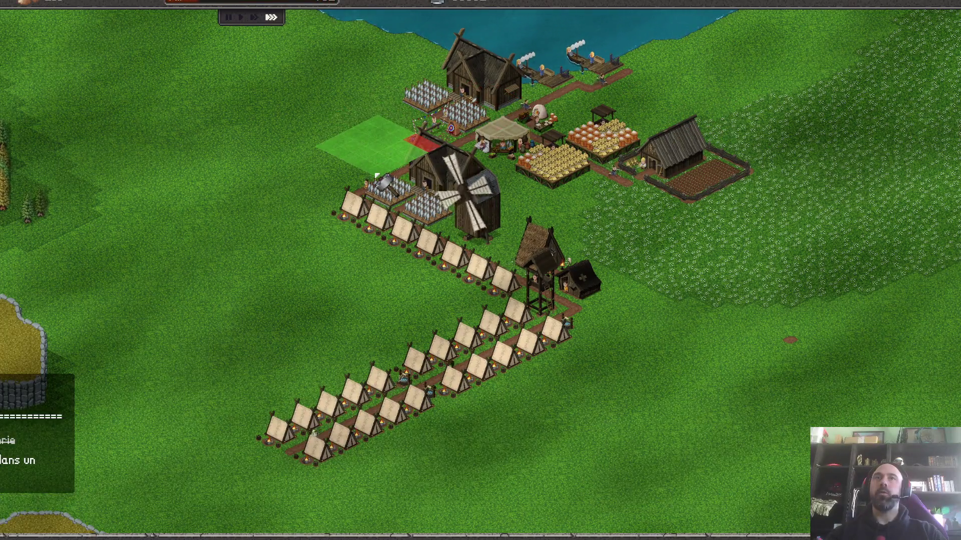
pyautogui.click(371, 177)
pyautogui.rightClick(275, 302)
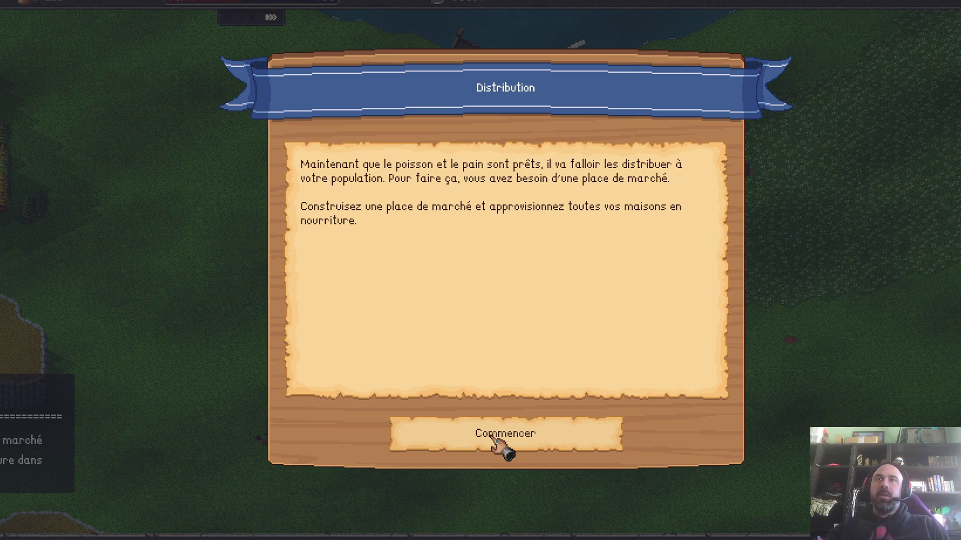
# - Accept the Distribution objective and inspect the Marché commun's stock panel
pyautogui.click(498, 445)
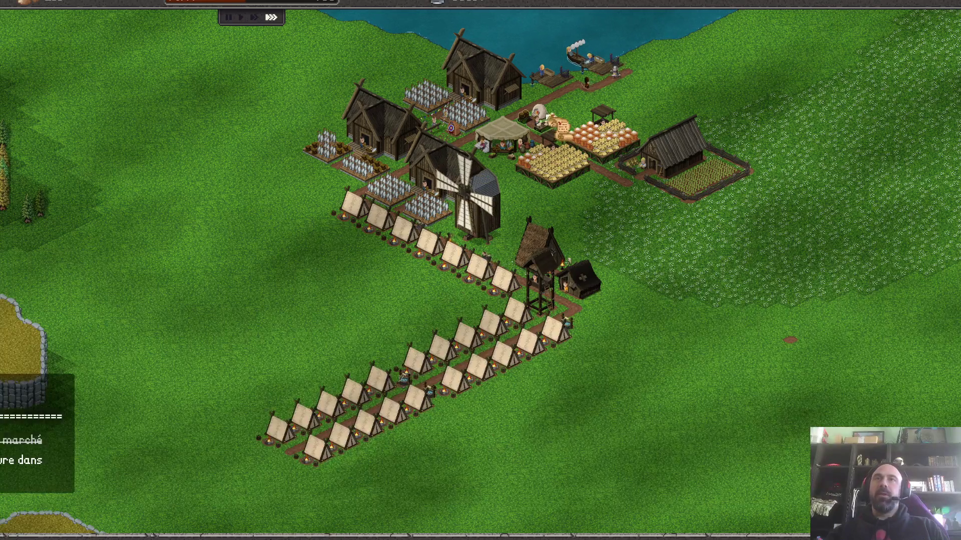
pyautogui.click(508, 153)
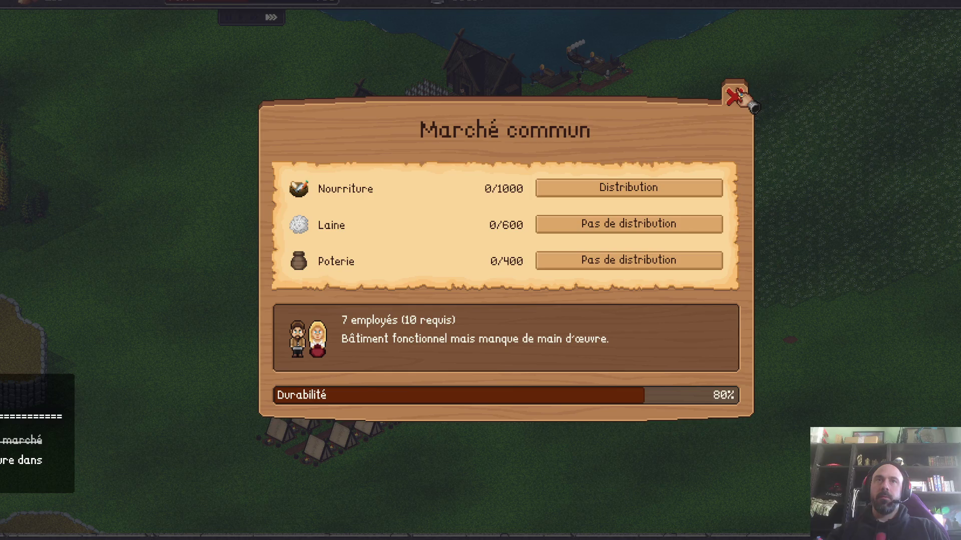
# - Reopen the Marché commun panel to verify Nourriture reads 1000/1000, then close it
pyautogui.click(734, 96)
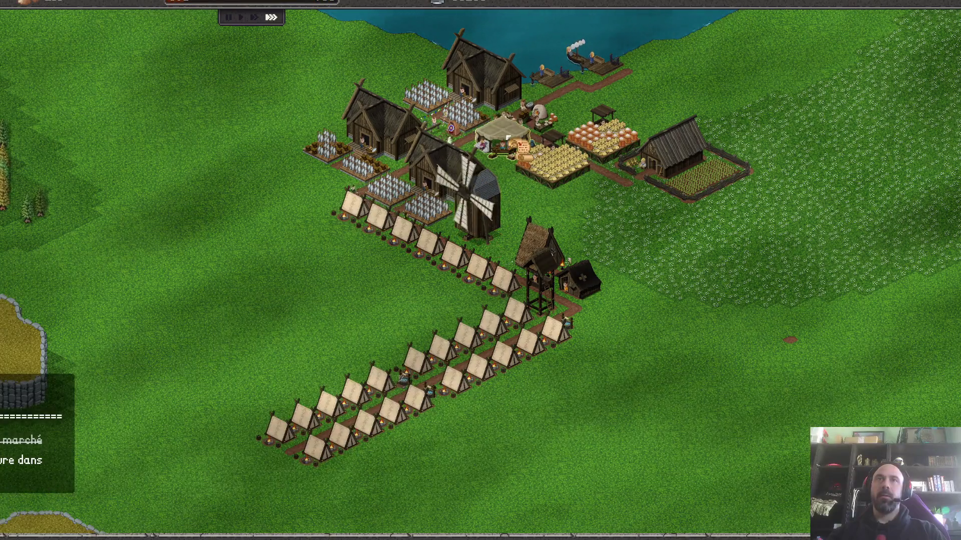
pyautogui.click(518, 148)
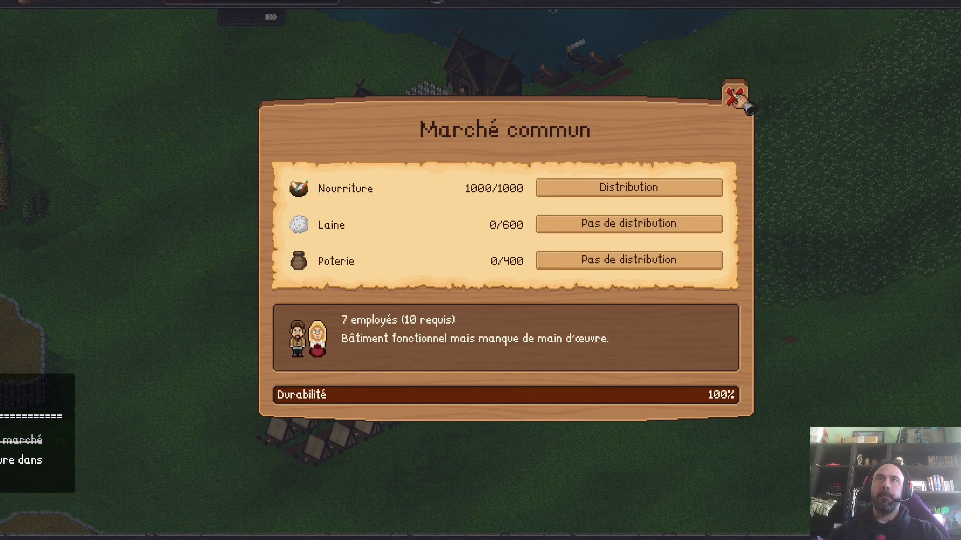
pyautogui.click(734, 96)
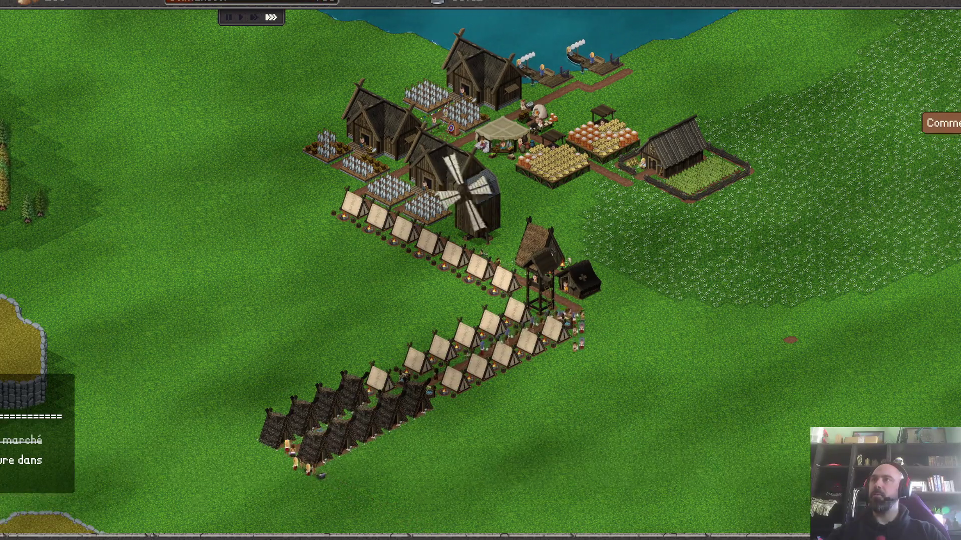
# - Return to normal speed and place a second Marché commun east of the tents, dismissing the no-road warning
pyautogui.press('1')
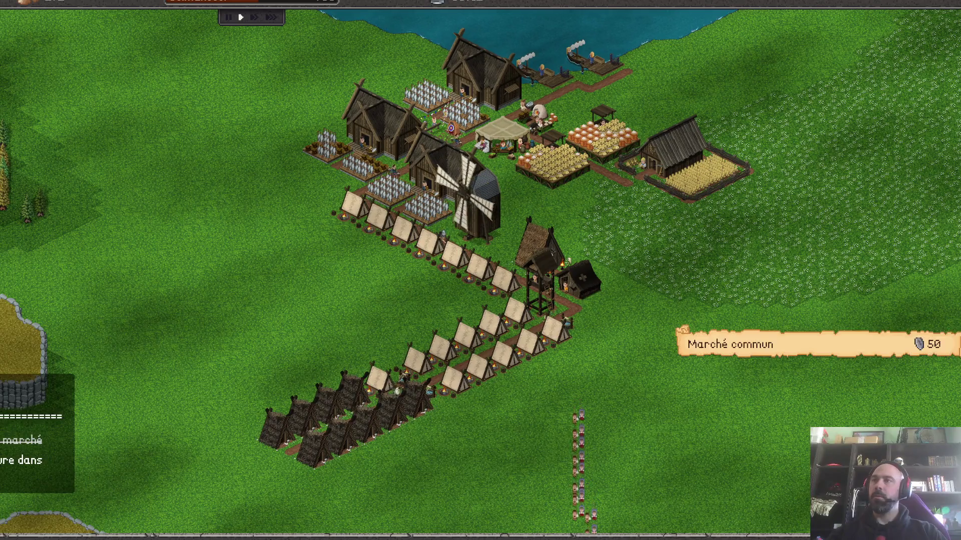
pyautogui.click(752, 347)
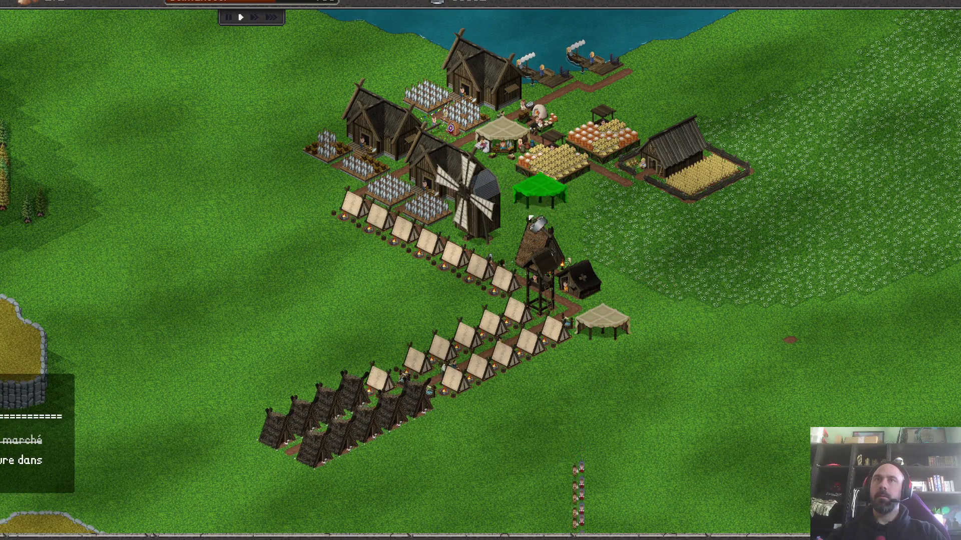
pyautogui.click(611, 334)
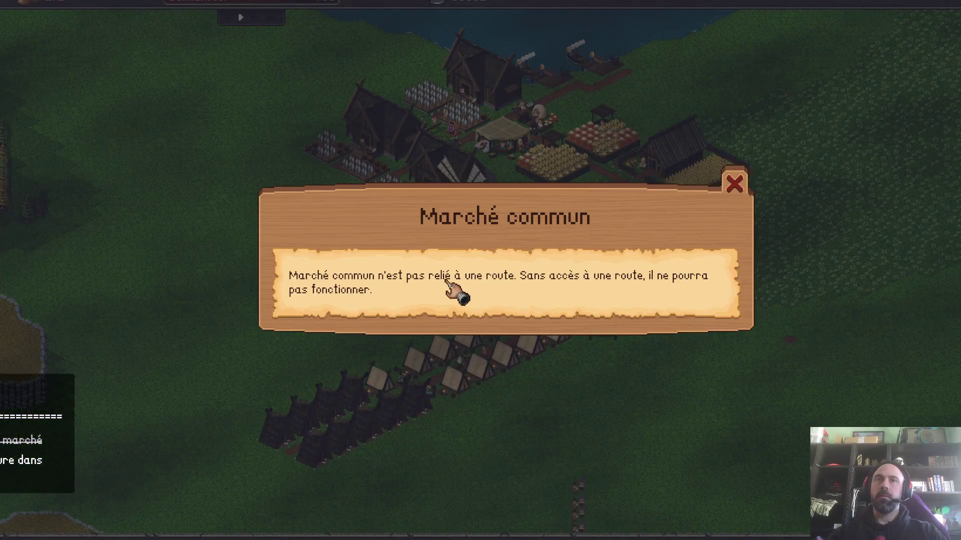
pyautogui.click(735, 184)
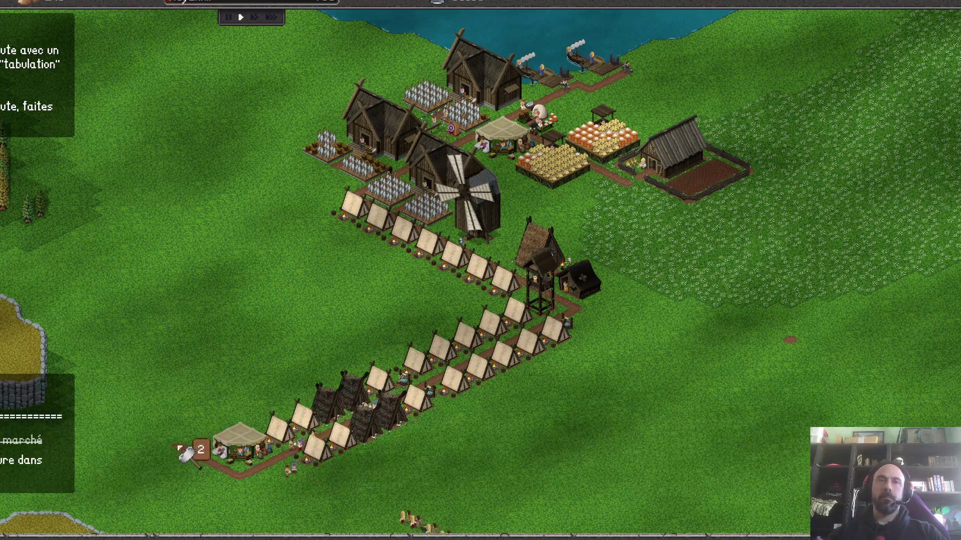
# - Inspect the new roadside market's panel, close it, and run the game at fastest speed
pyautogui.click(243, 440)
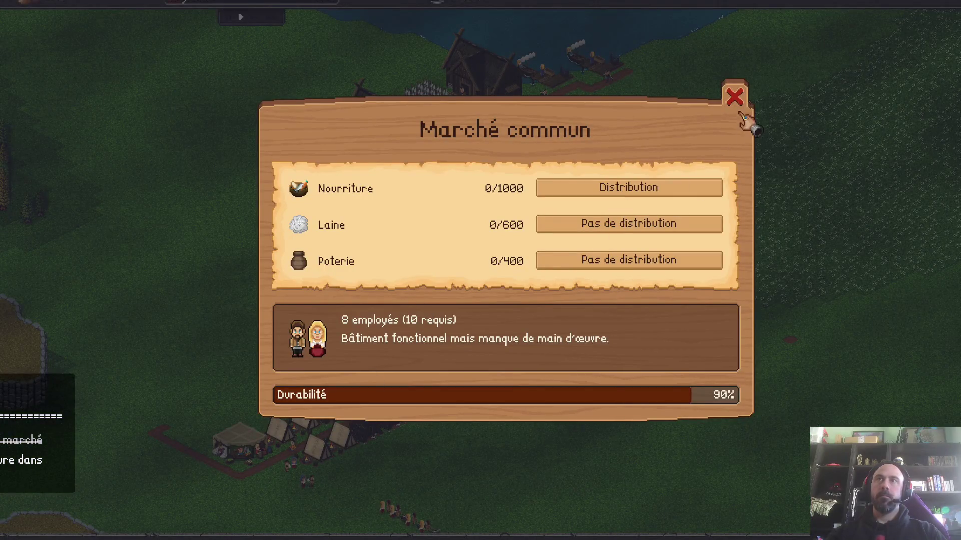
pyautogui.click(735, 99)
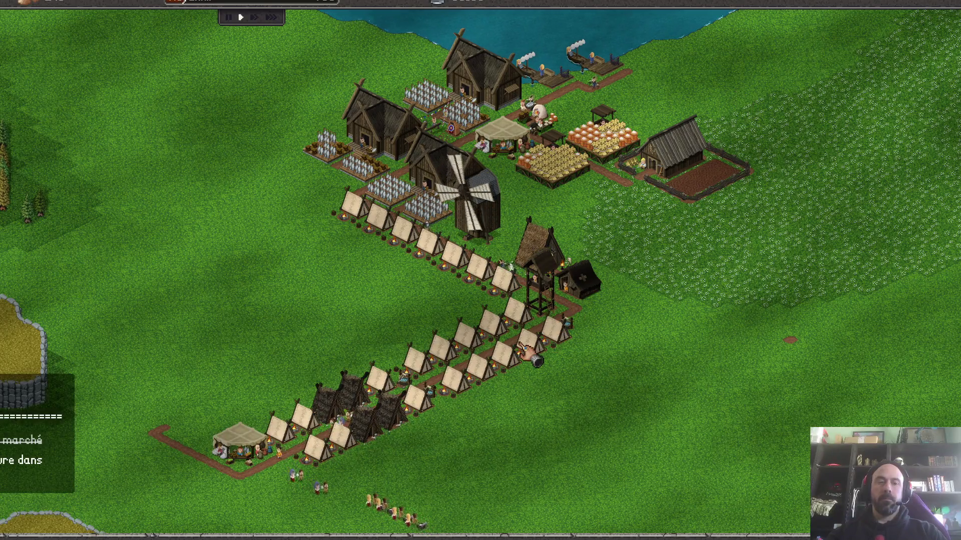
pyautogui.press('3')
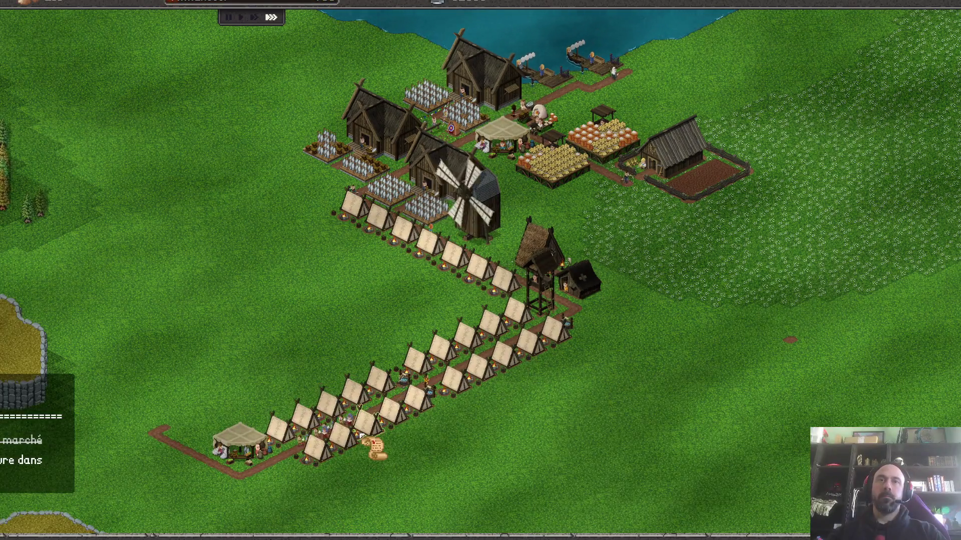
pyautogui.click(368, 445)
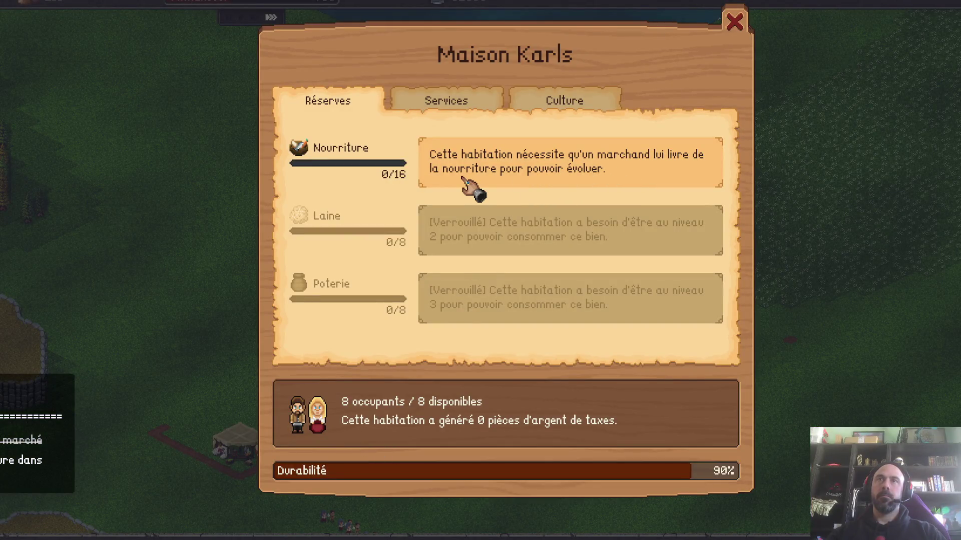
pyautogui.click(473, 105)
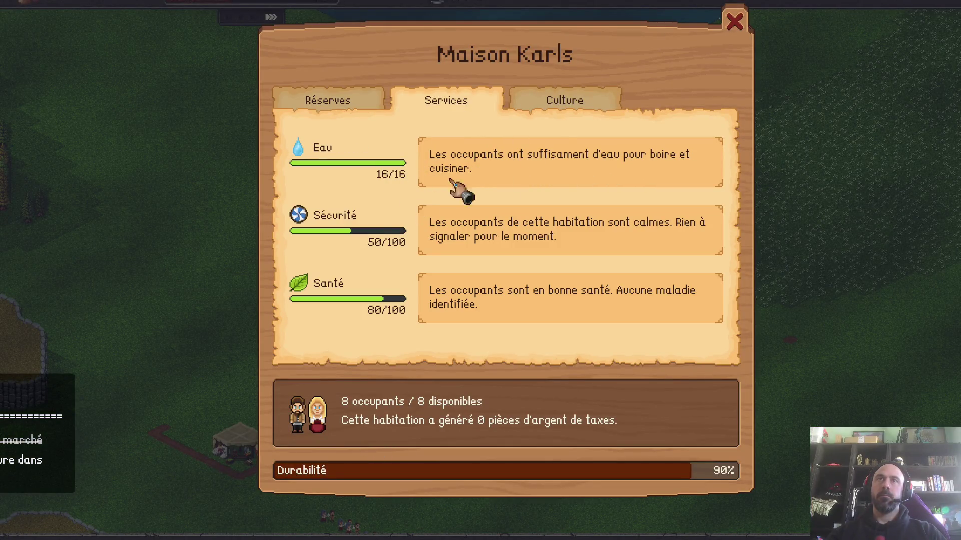
pyautogui.click(578, 99)
pyautogui.click(359, 109)
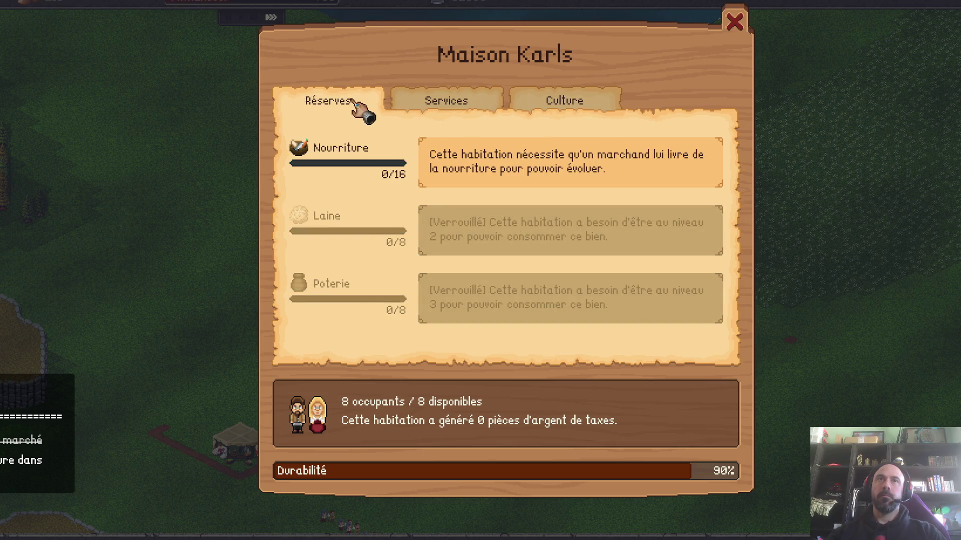
pyautogui.click(734, 22)
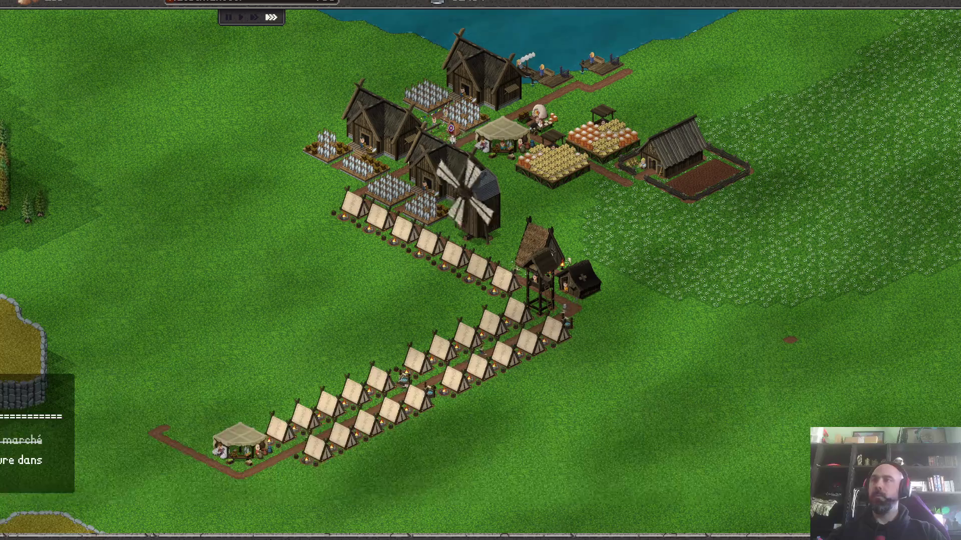
# - Place a food-production building at the western end of the road and stop placing
pyautogui.click(953, 301)
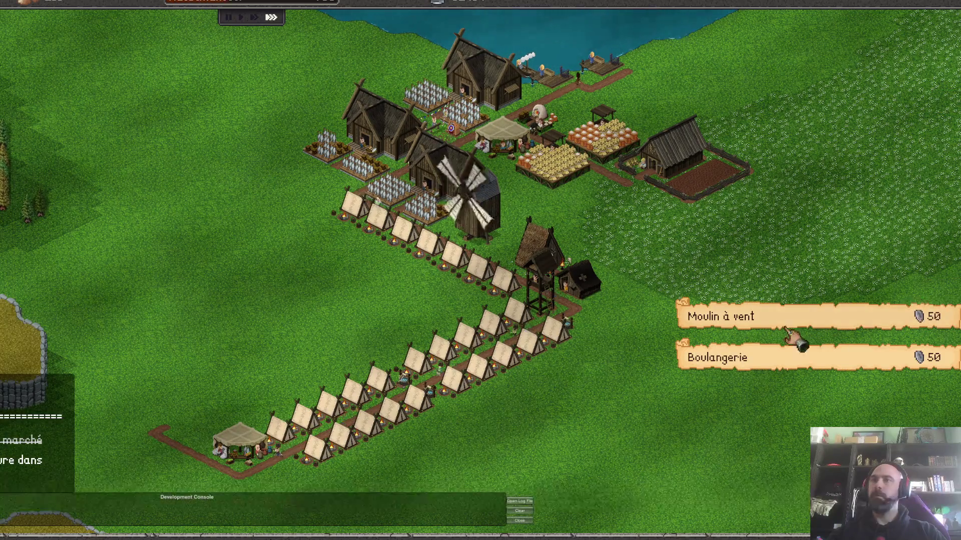
pyautogui.click(751, 359)
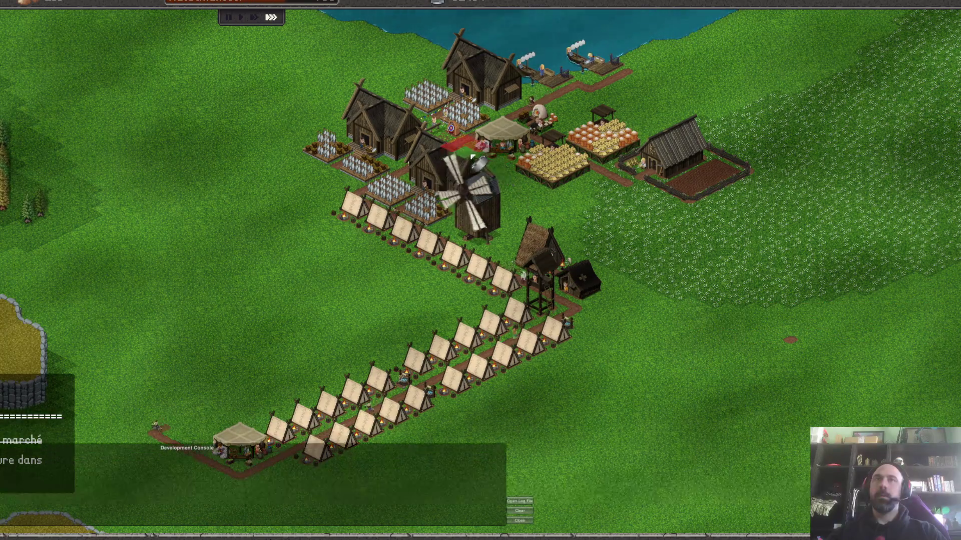
pyautogui.click(191, 428)
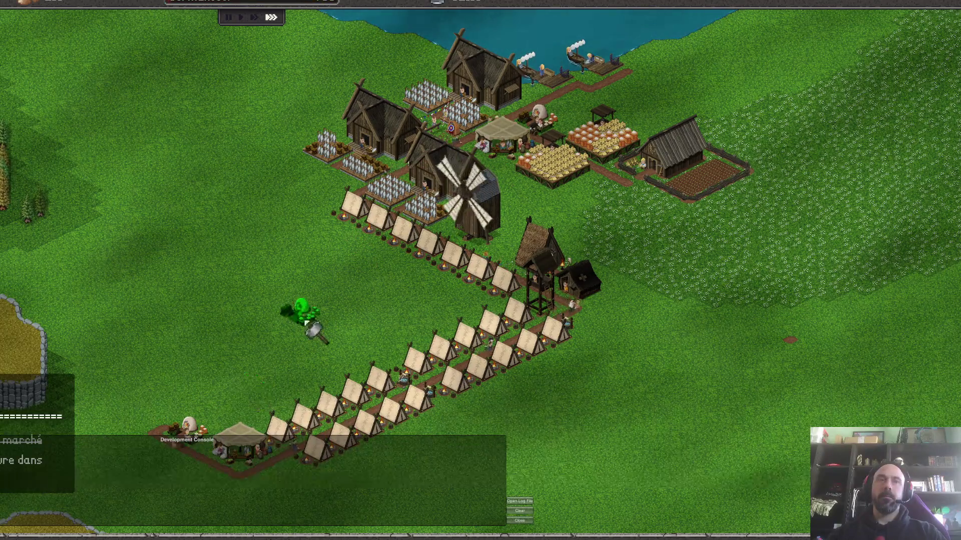
pyautogui.rightClick(312, 327)
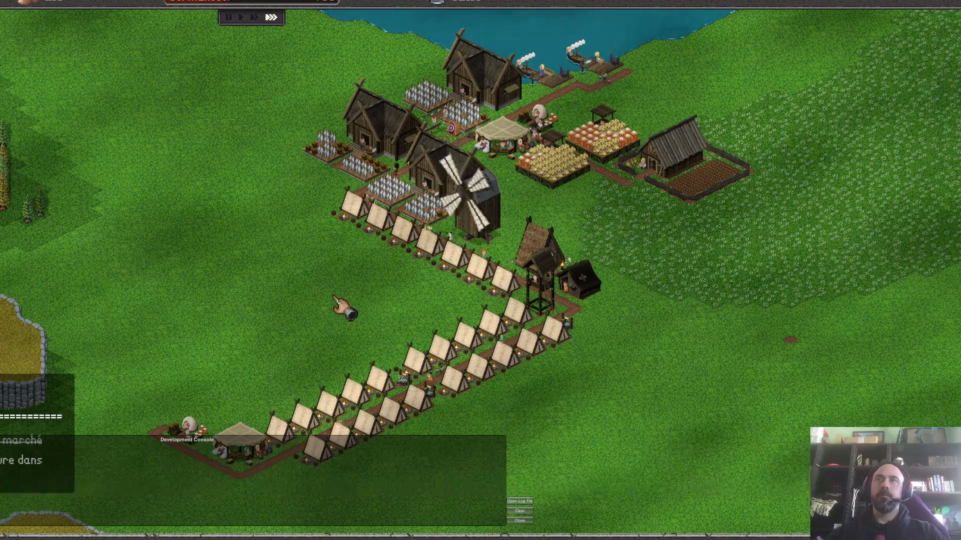